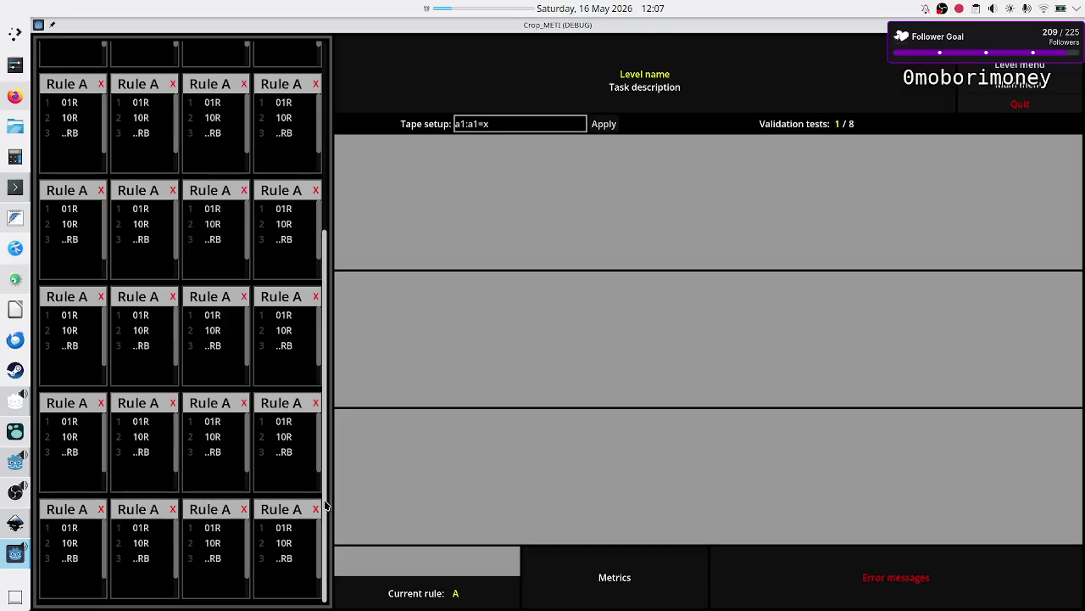
Step: Scroll through the running level, then close the game window with Alt+F4
scroll(251, 290, down, 1)
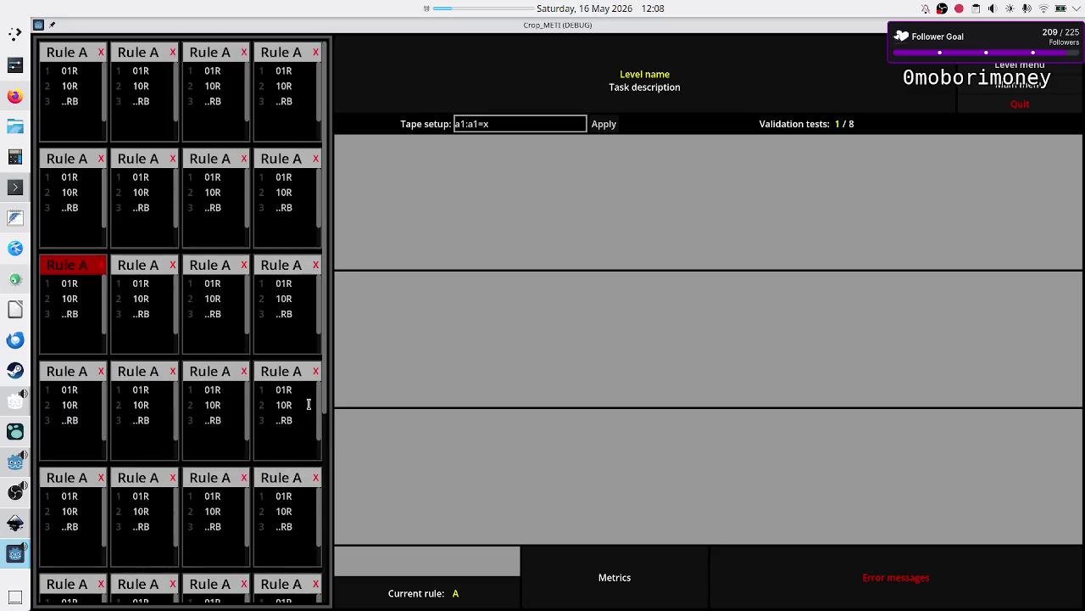
scroll(325, 388, down, 1)
scroll(329, 312, up, 1)
scroll(326, 295, down, 1)
scroll(326, 251, up, 1)
scroll(324, 220, down, 1)
scroll(320, 186, up, 1)
scroll(267, 349, down, 2)
scroll(266, 350, down, 1)
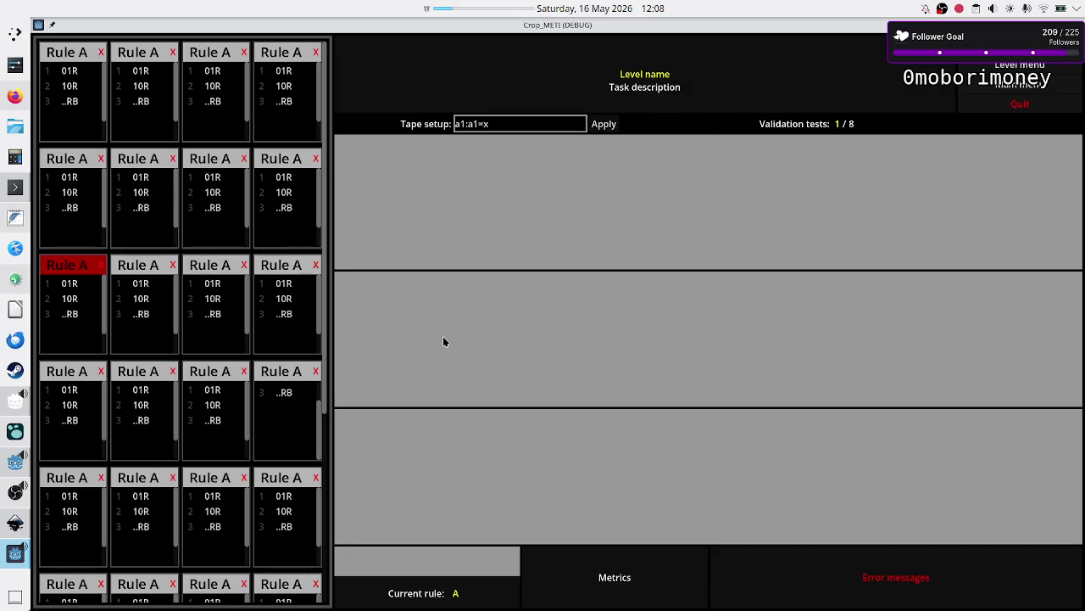
key(alt+F4)
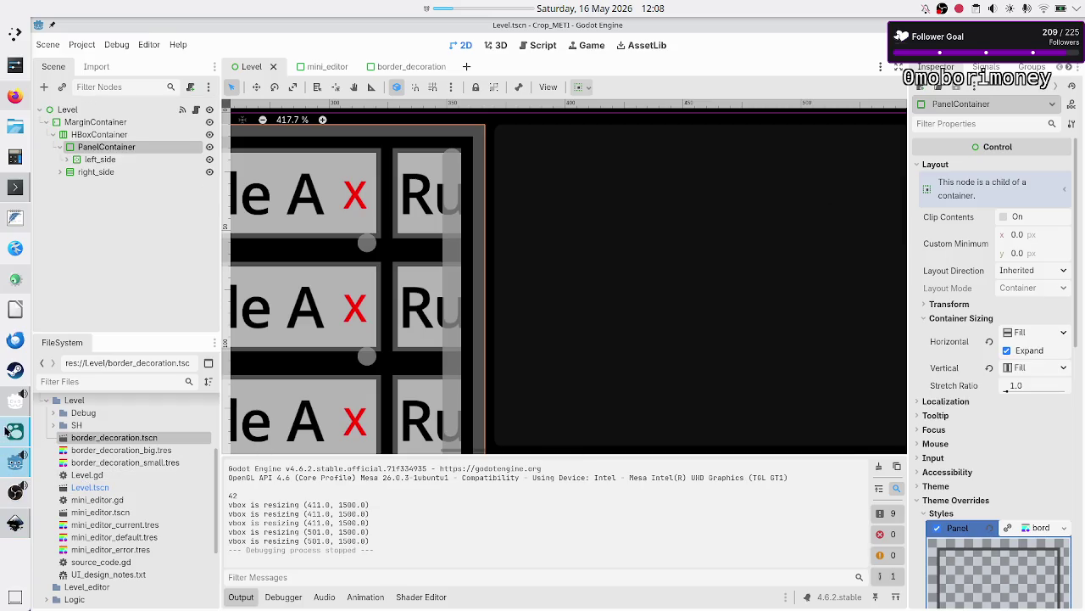
Step: Review the header, tape setup and menu panels in the level_UI_concepts.svg mockup, then return to Godot
click(16, 523)
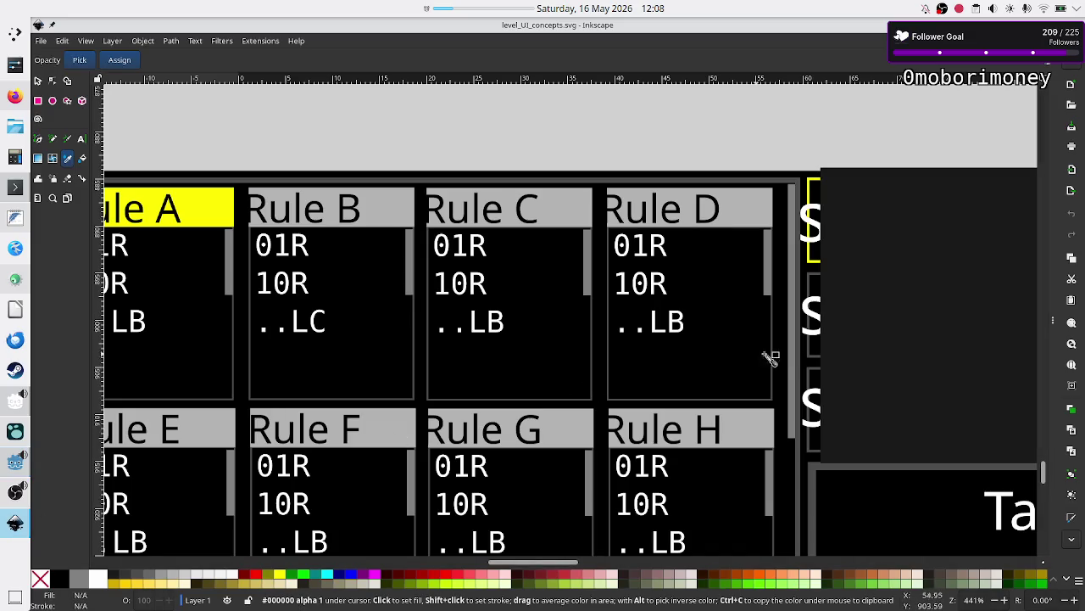
scroll(793, 360, right, 10)
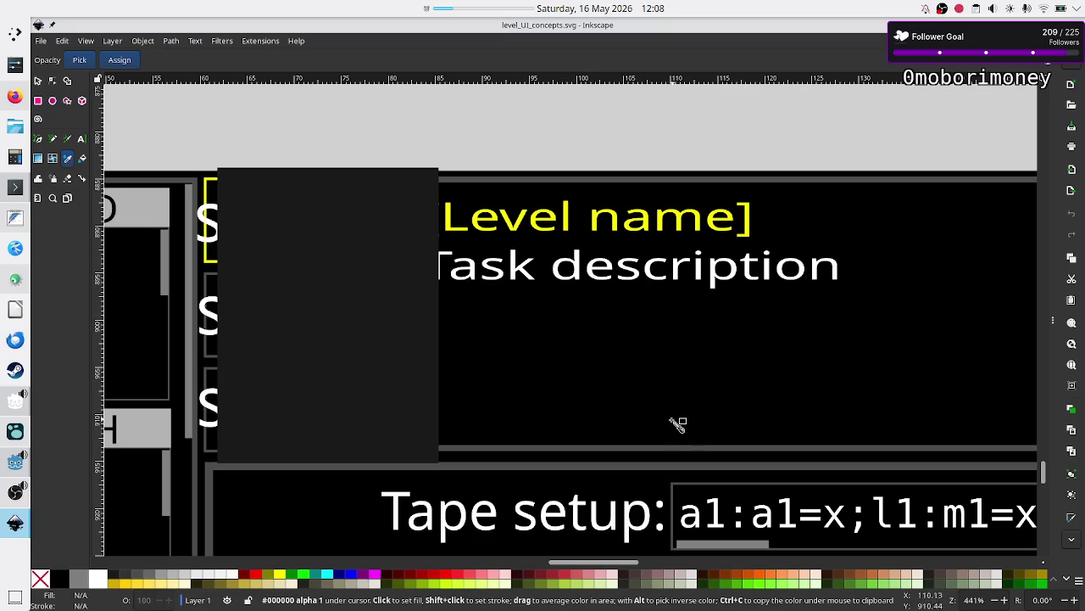
scroll(711, 441, right, 15)
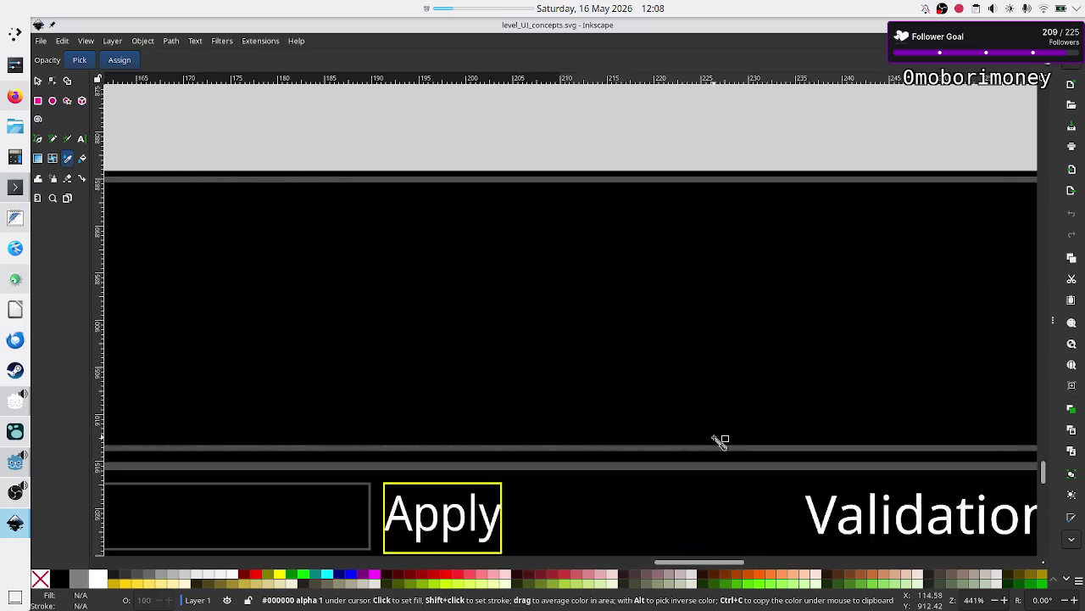
scroll(719, 441, right, 10)
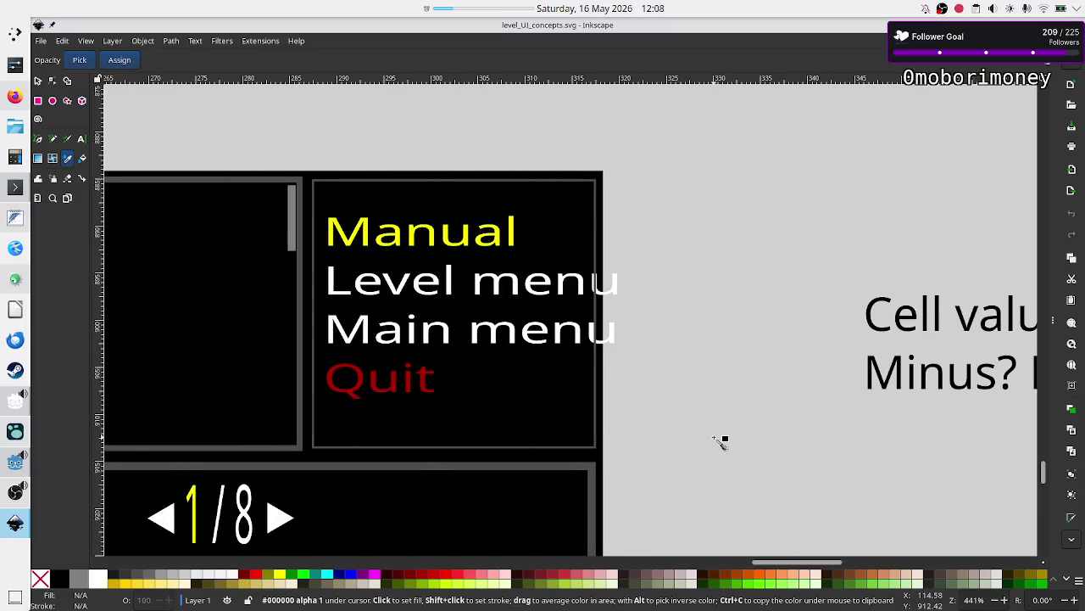
key(alt+Tab)
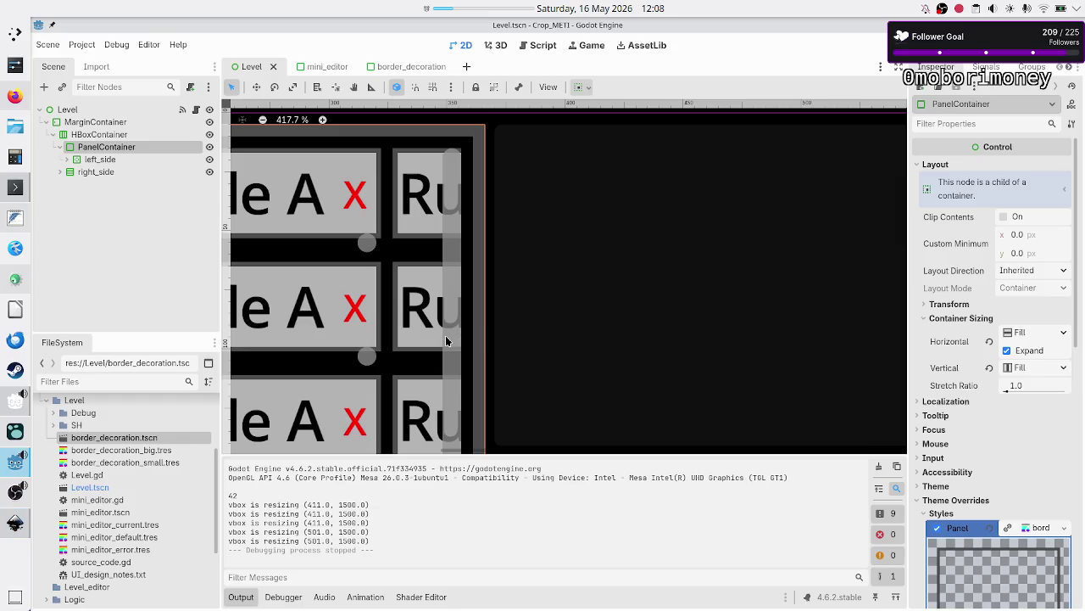
Step: Expand right_side, select the header's PanelContainer and expand its Theme Overrides in the Inspector
click(58, 173)
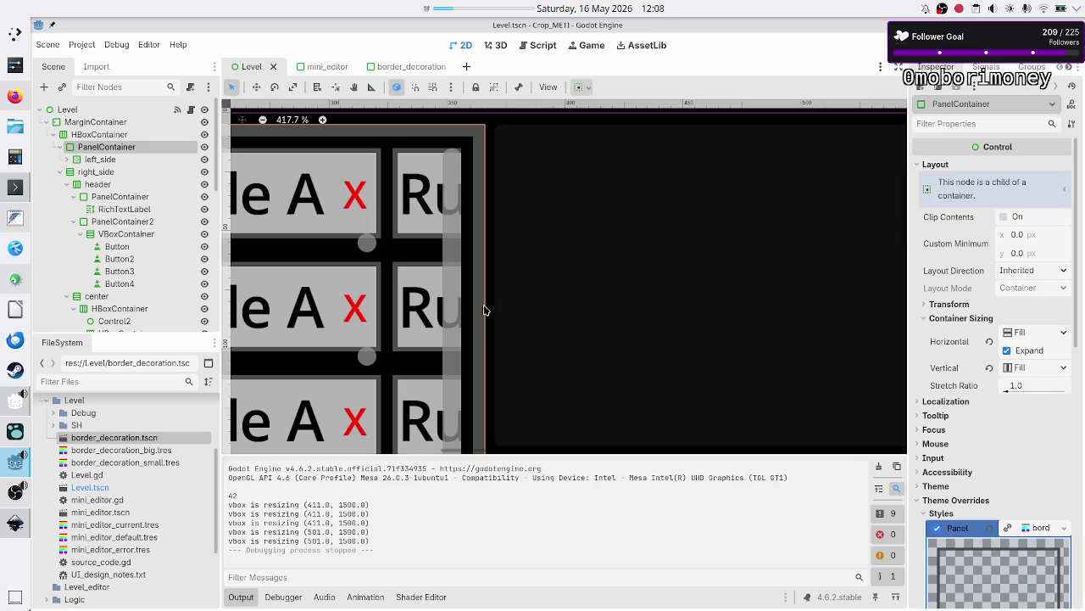
scroll(545, 266, down, 8)
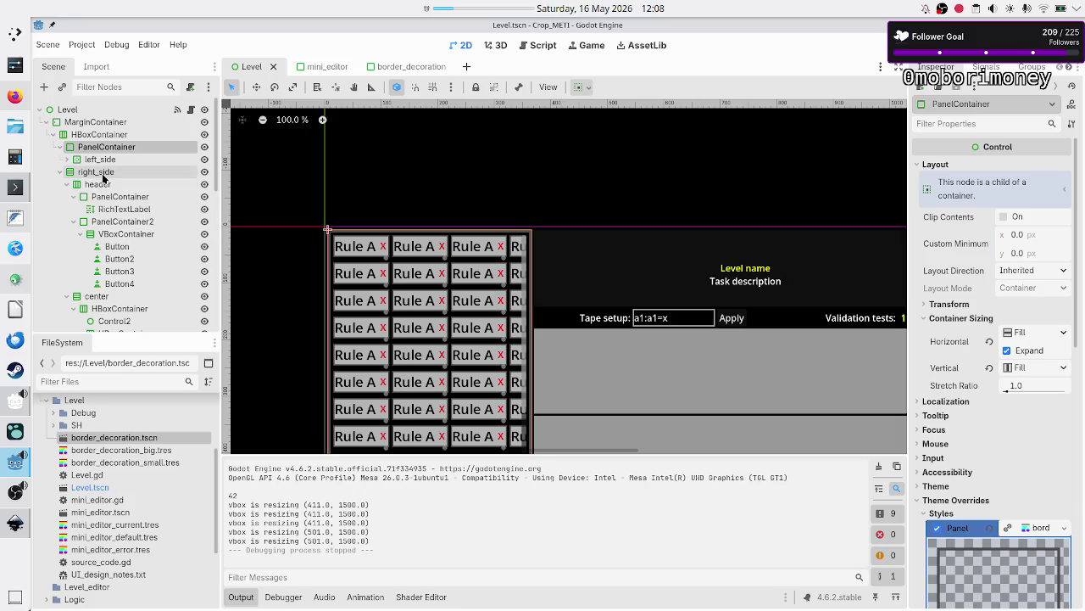
click(97, 172)
click(100, 185)
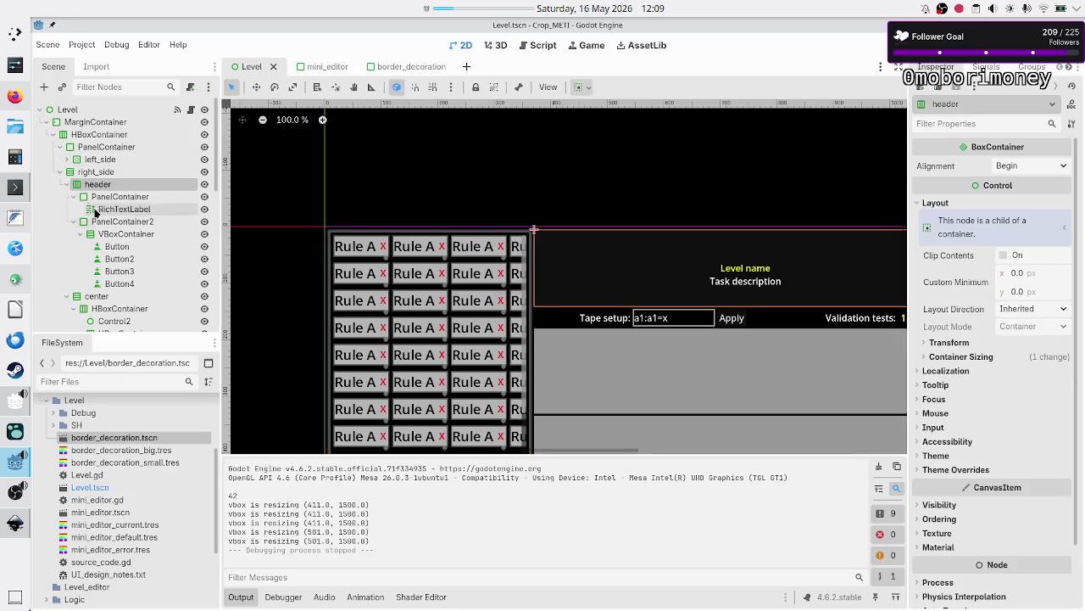
click(119, 196)
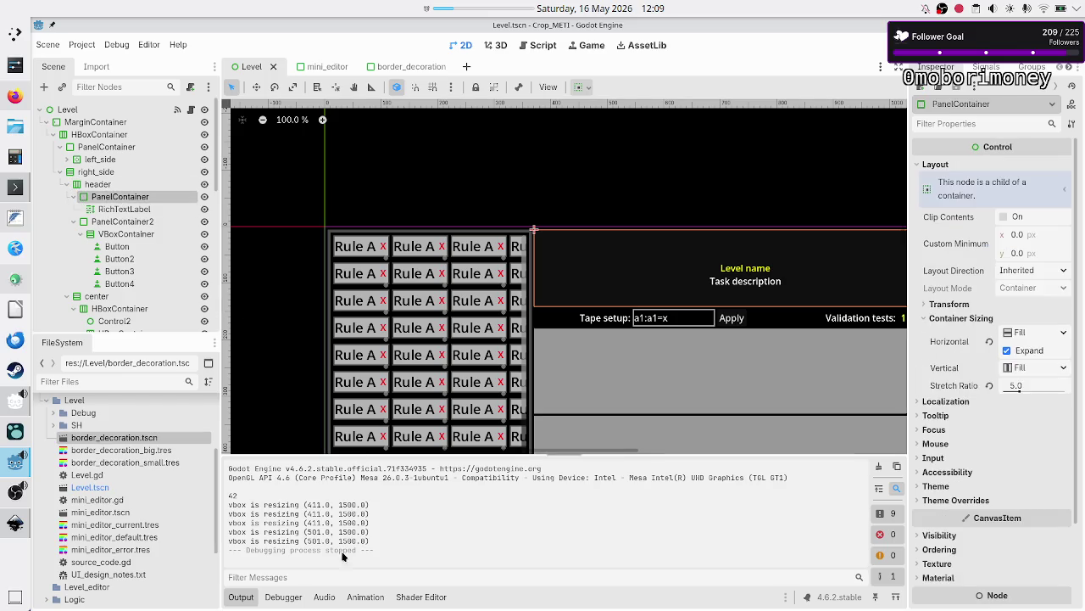
scroll(633, 328, right, 5)
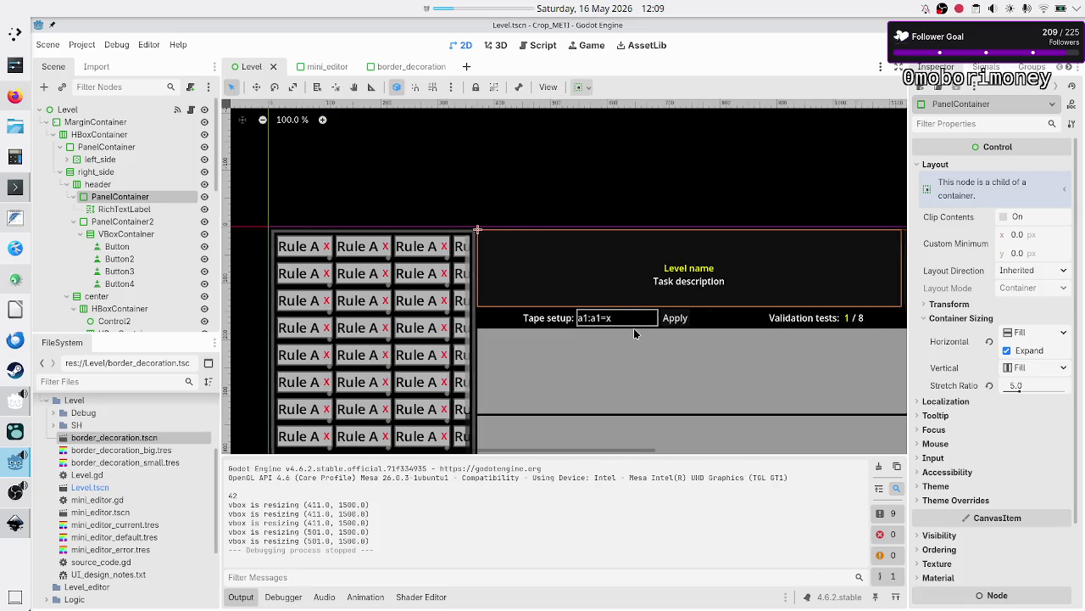
click(98, 209)
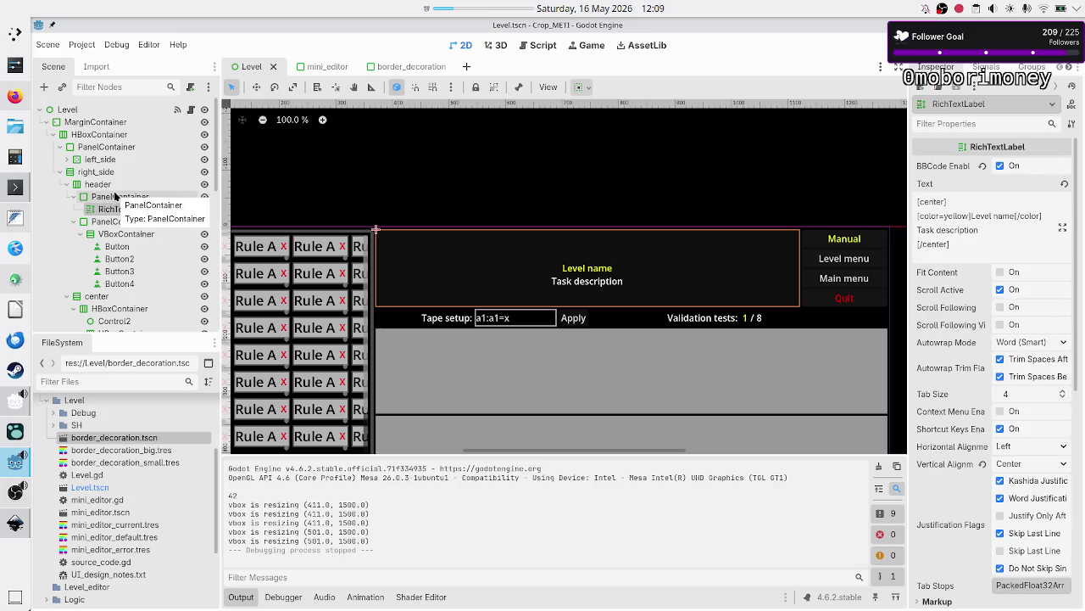
click(114, 196)
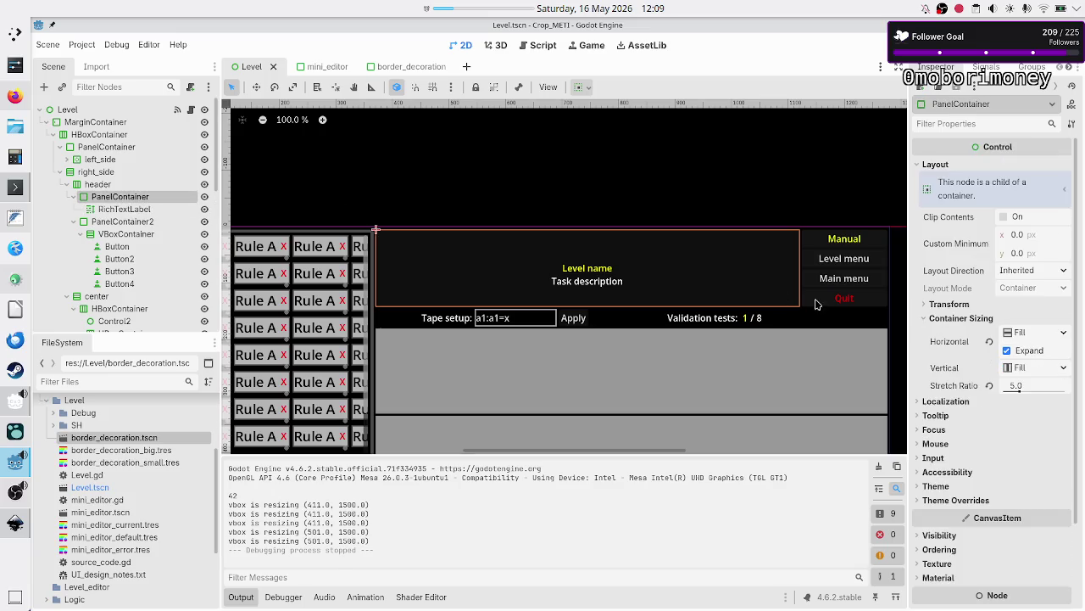
click(958, 501)
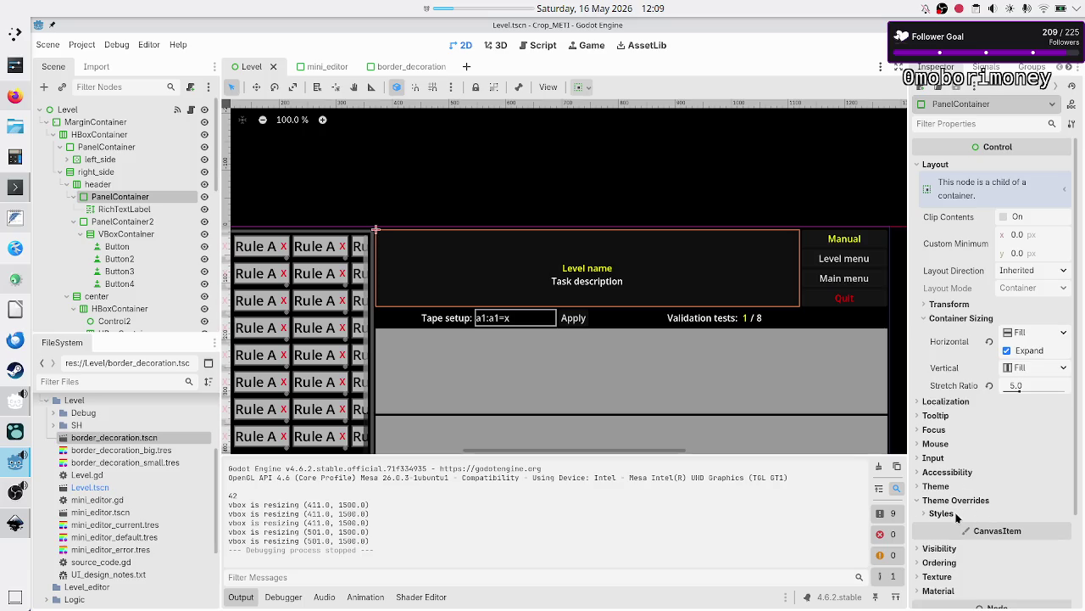
Step: Quick Load a border_decoration style as the header PanelContainer's Panel style override
click(956, 515)
click(1065, 531)
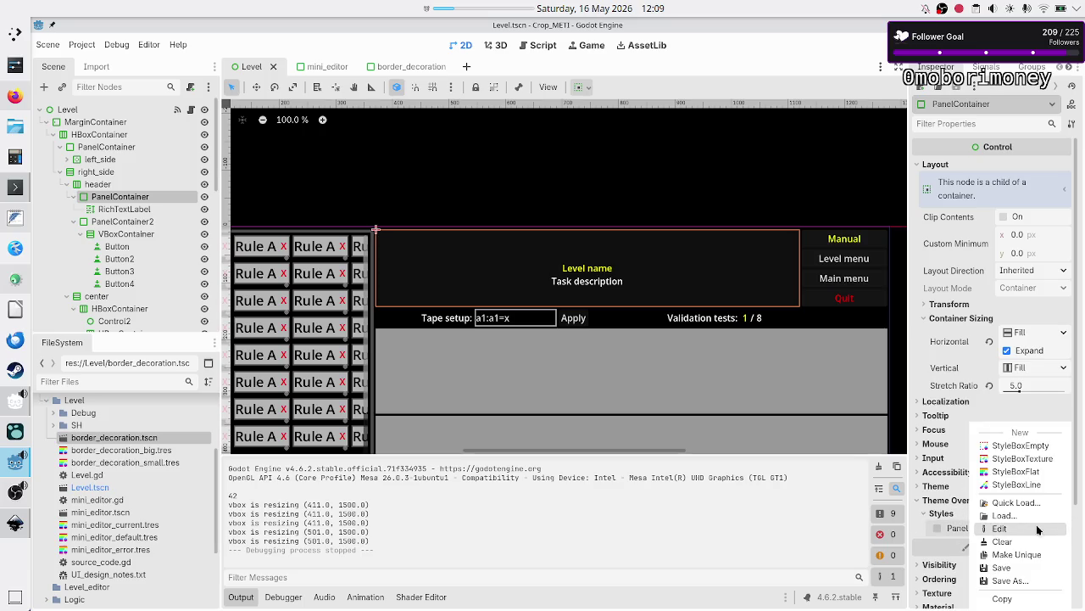
click(1016, 499)
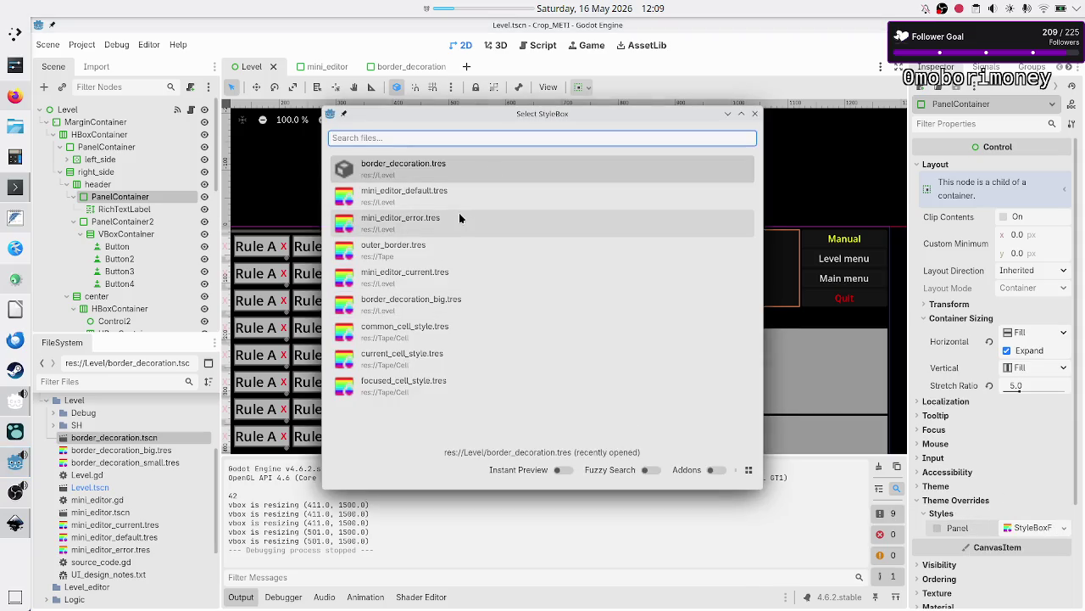
double_click(453, 312)
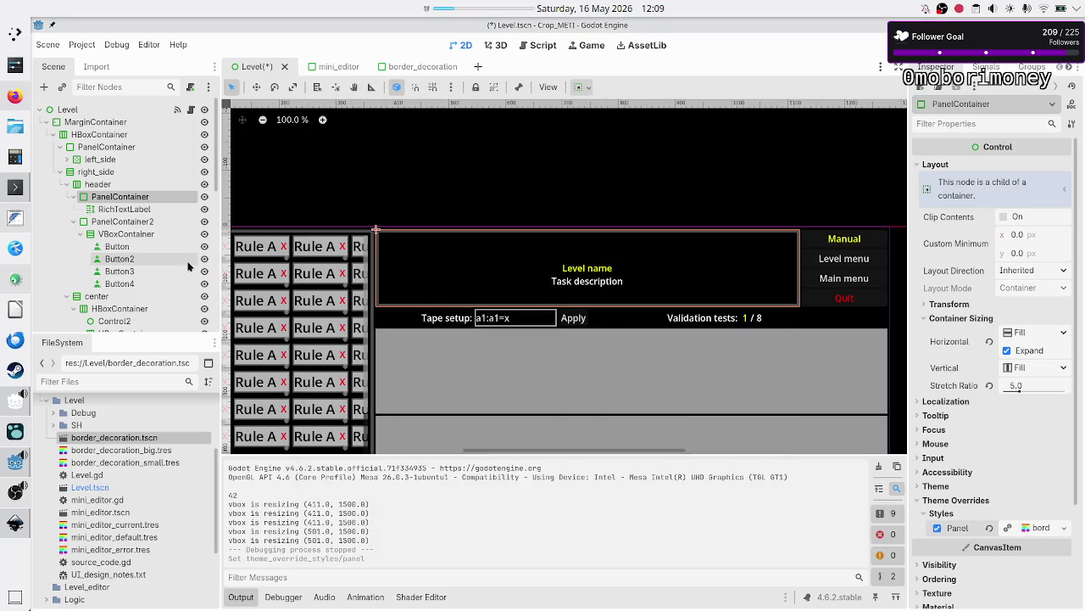
Step: Give the menu column's PanelContainer2 the border_decoration_big.tres Panel style override
click(106, 222)
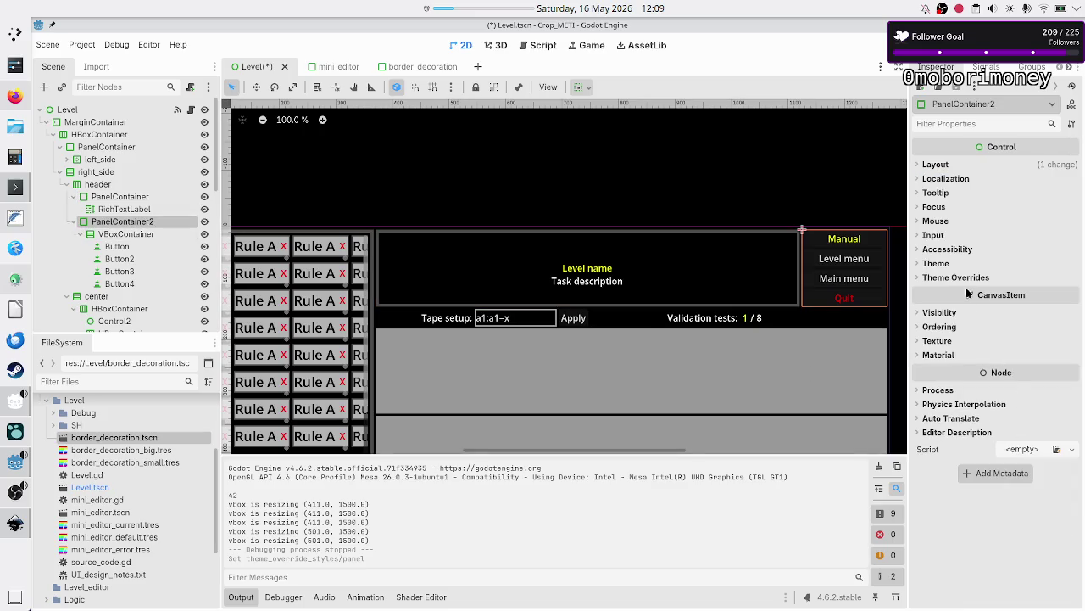
click(963, 277)
click(938, 291)
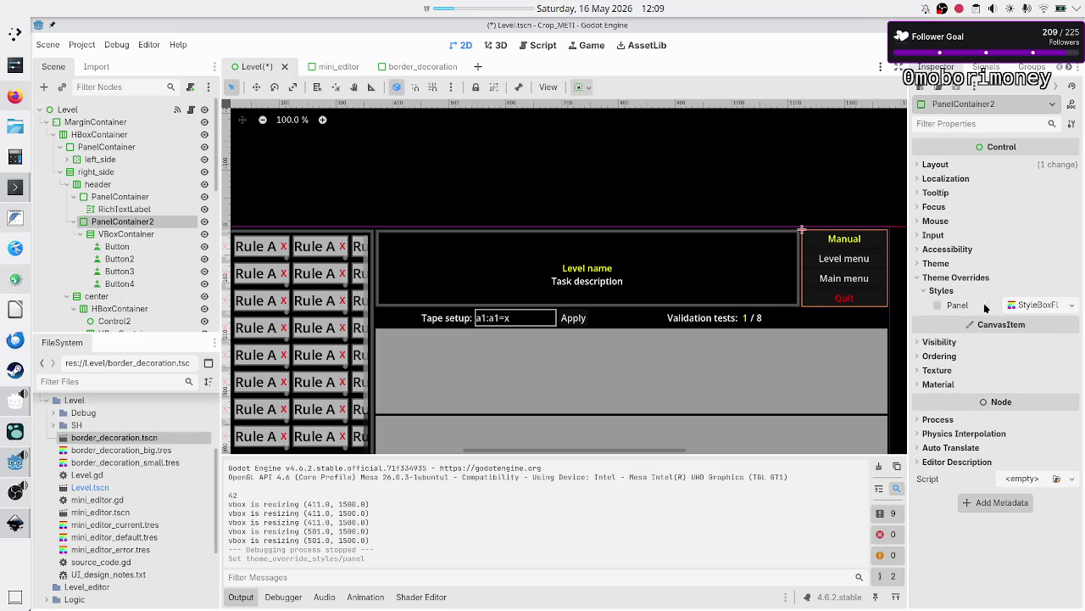
click(1072, 305)
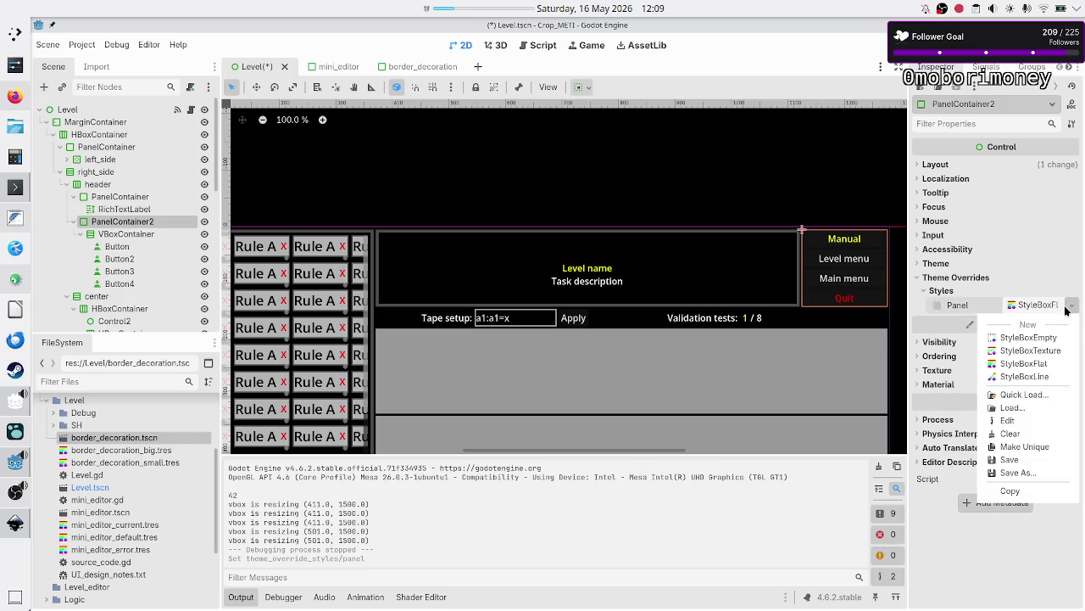
click(1025, 396)
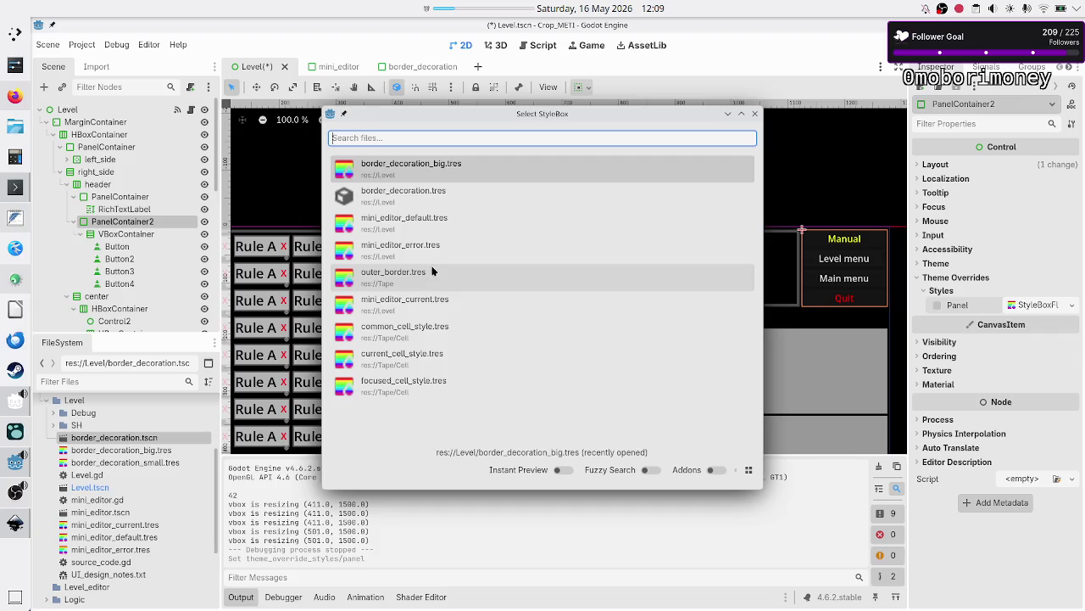
click(453, 170)
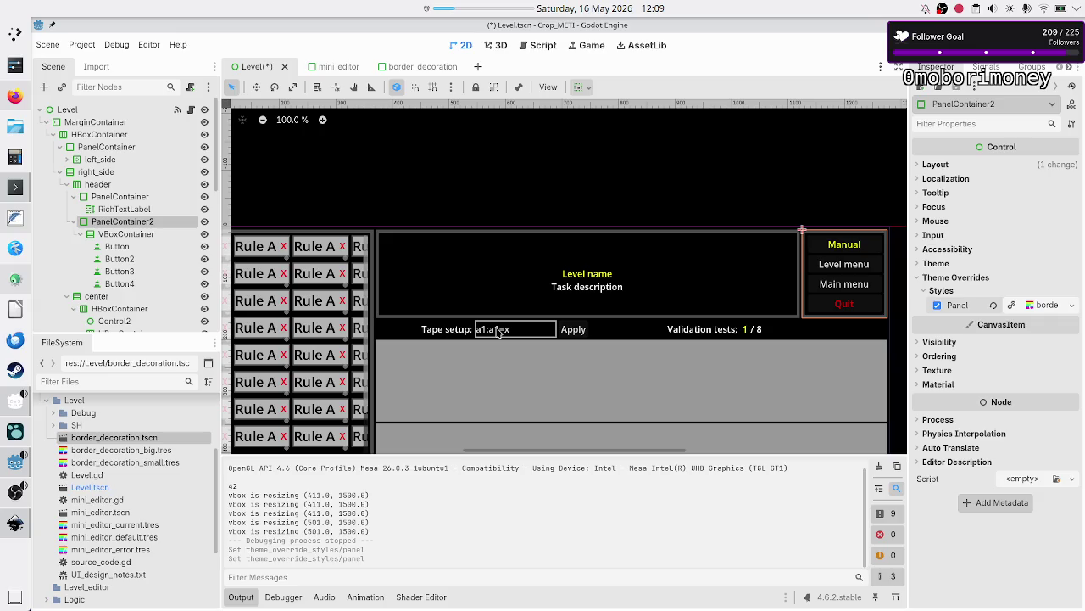
key(alt+Tab)
Step: Scroll around the tape area of the Inkscape mockup, then return to Godot
scroll(412, 380, down, 5)
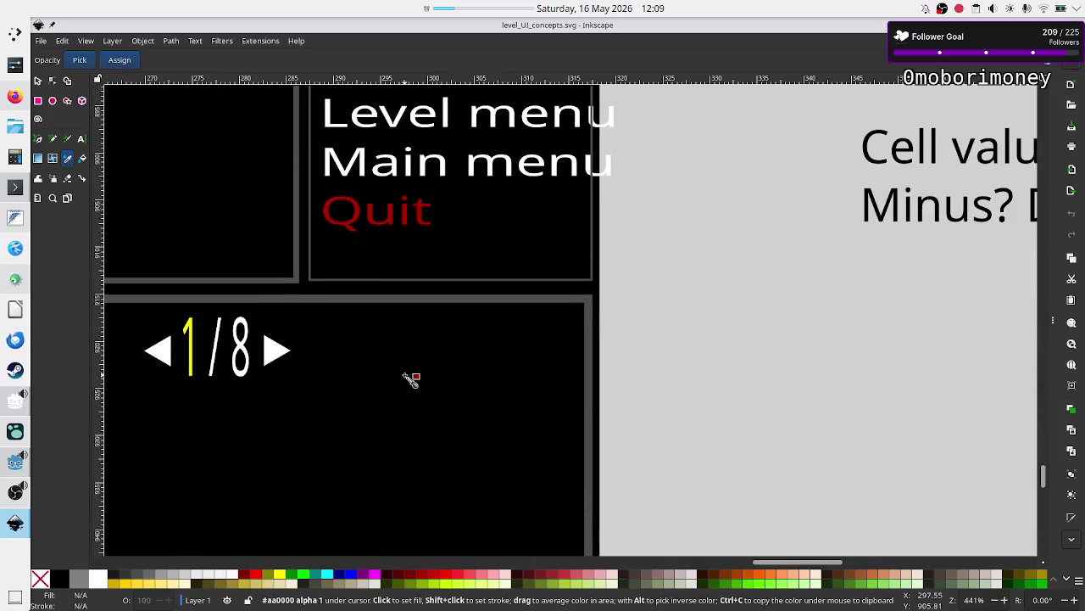
scroll(416, 365, left, 15)
scroll(410, 379, left, 20)
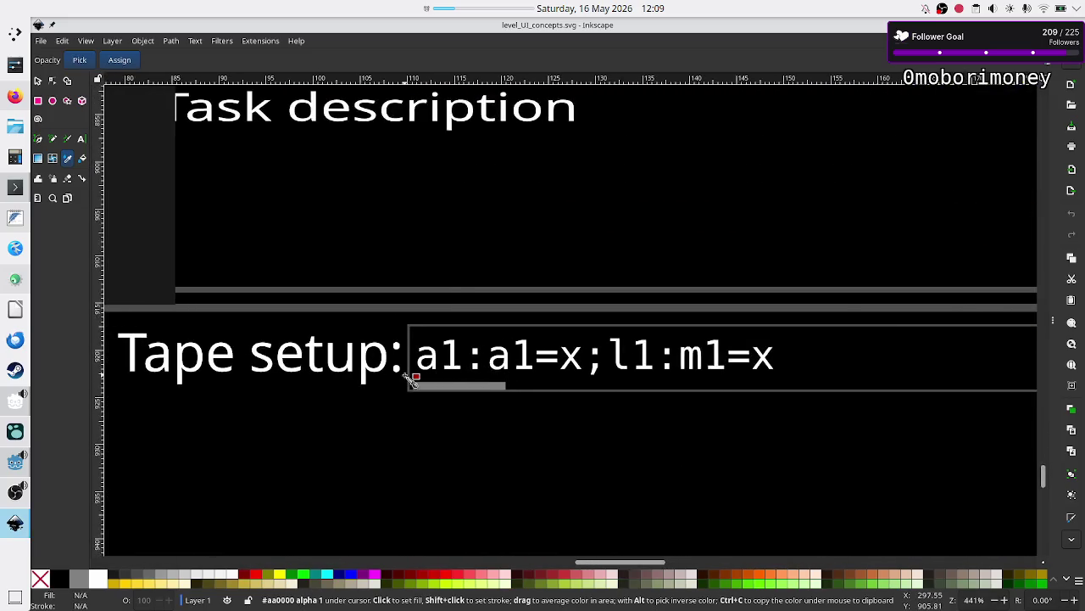
scroll(543, 359, down, 18)
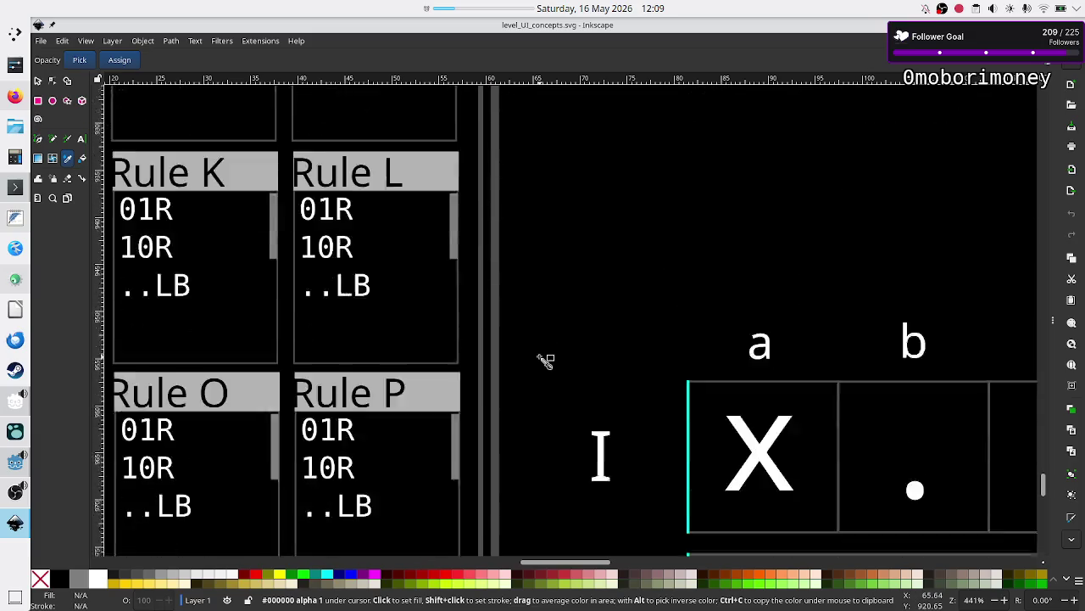
scroll(546, 360, right, 20)
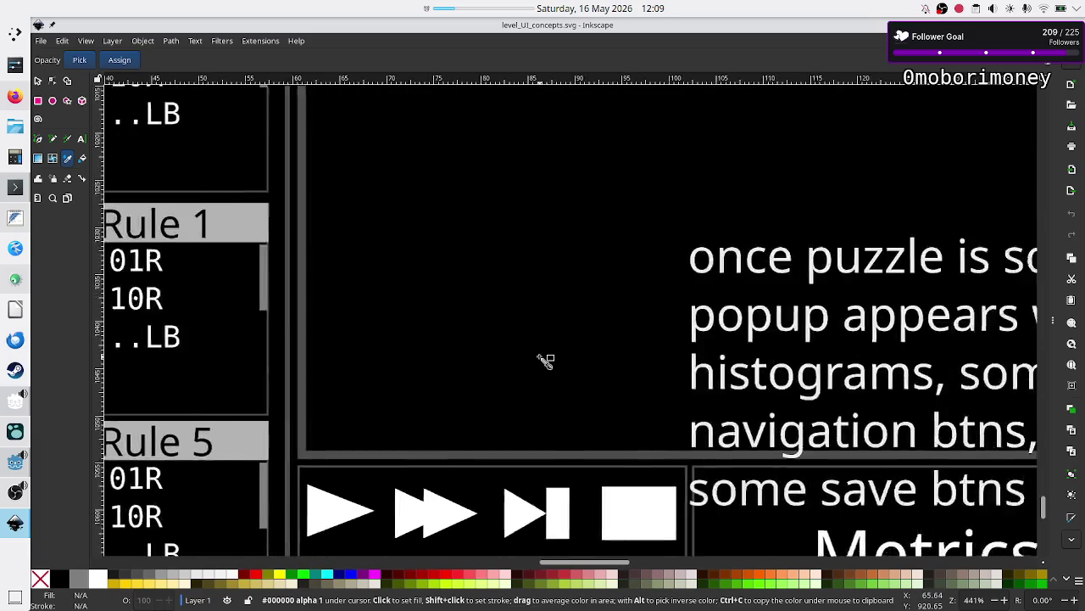
scroll(546, 360, right, 5)
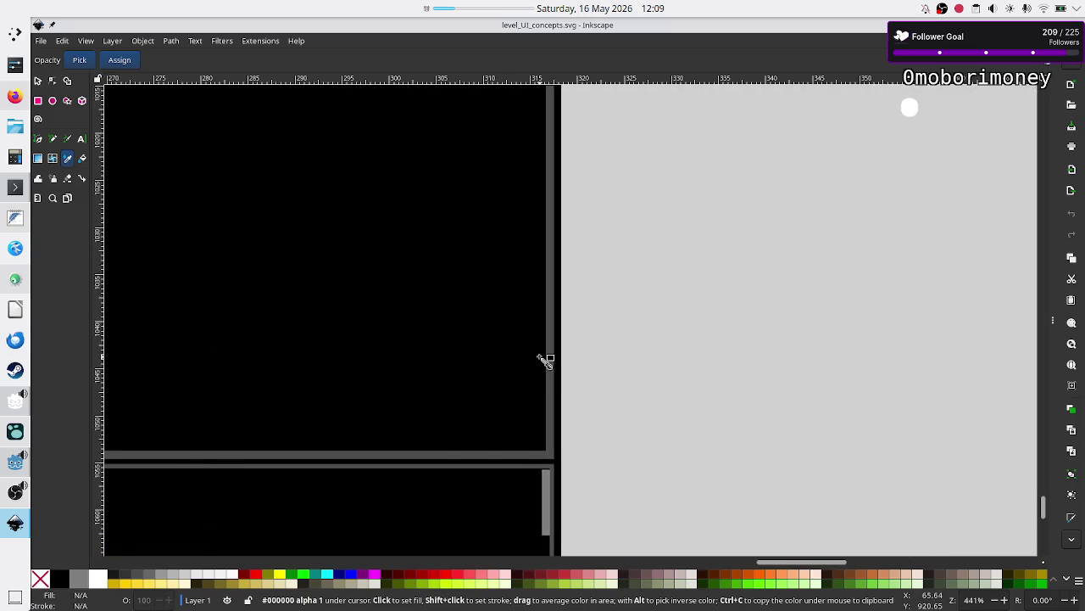
key(alt+Tab)
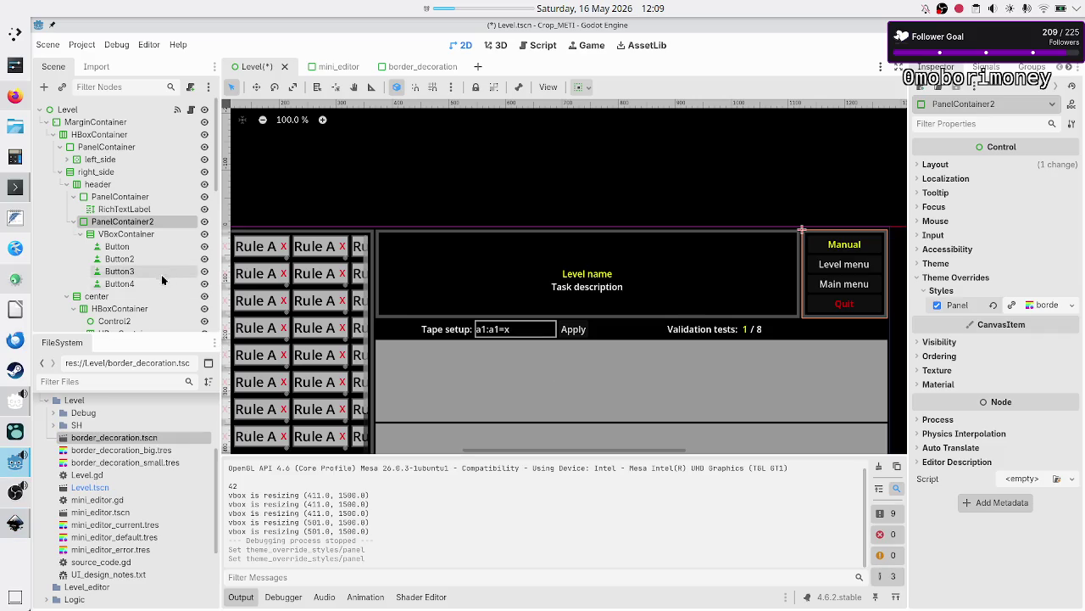
Step: Collapse center's HBoxContainer and VBoxContainer, then select the footer node to inspect it
click(96, 296)
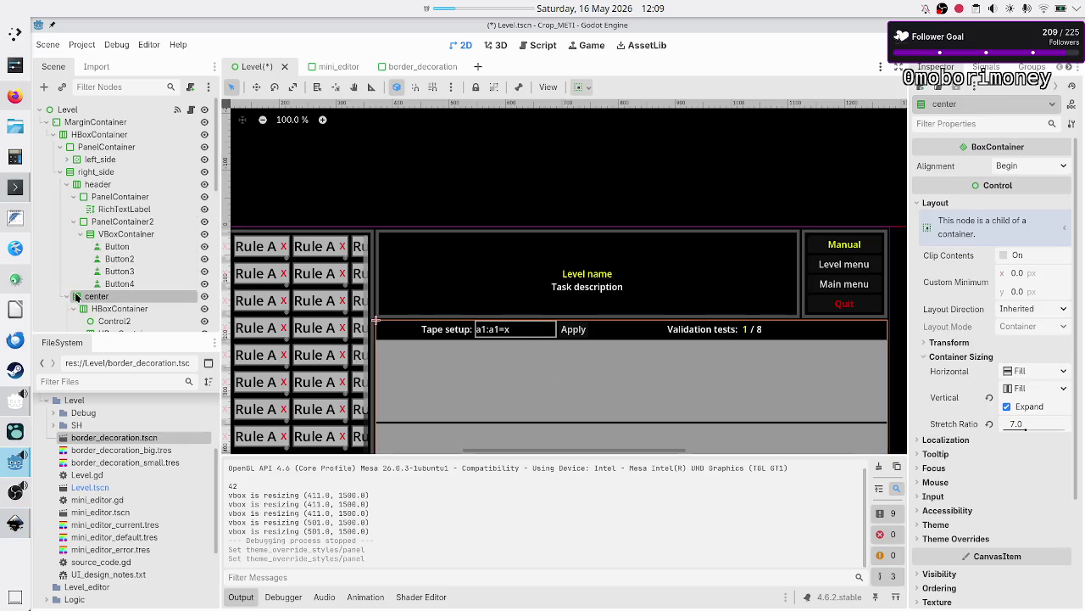
scroll(96, 245, down, 3)
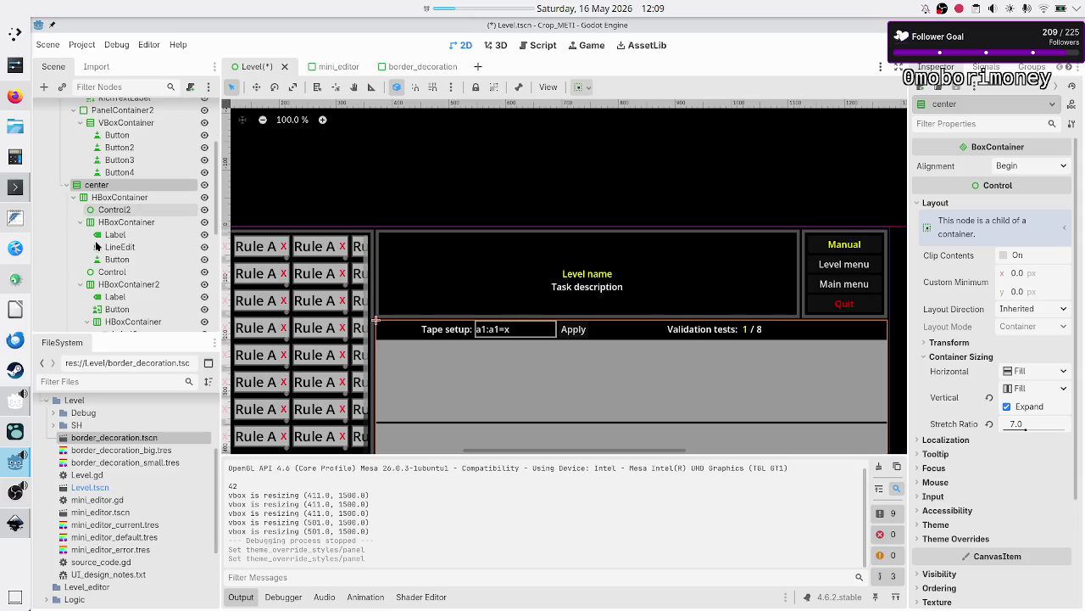
click(73, 196)
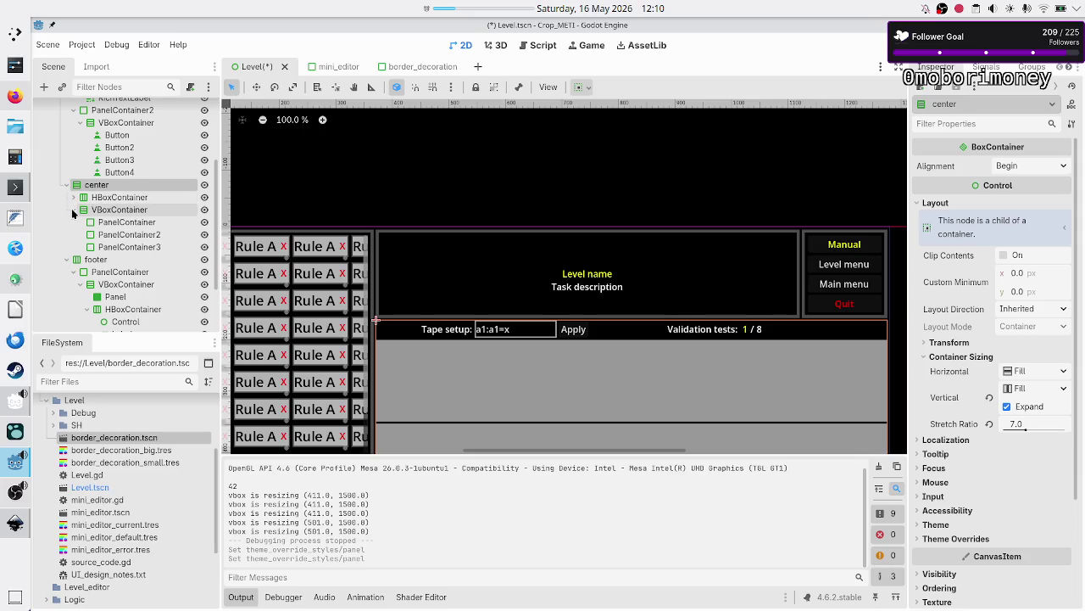
click(72, 209)
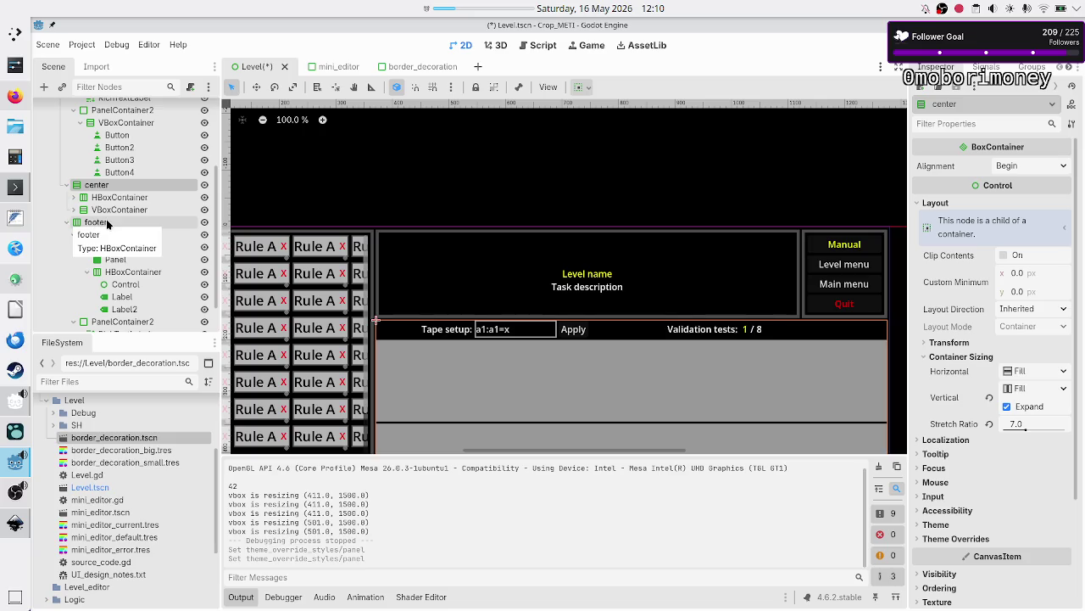
click(61, 221)
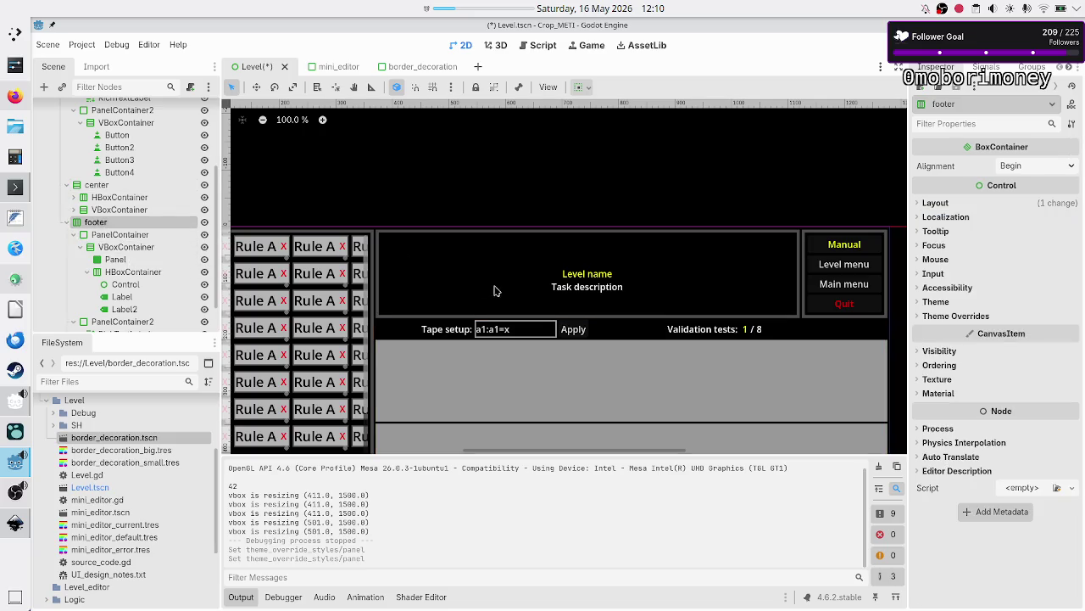
scroll(587, 290, down, 5)
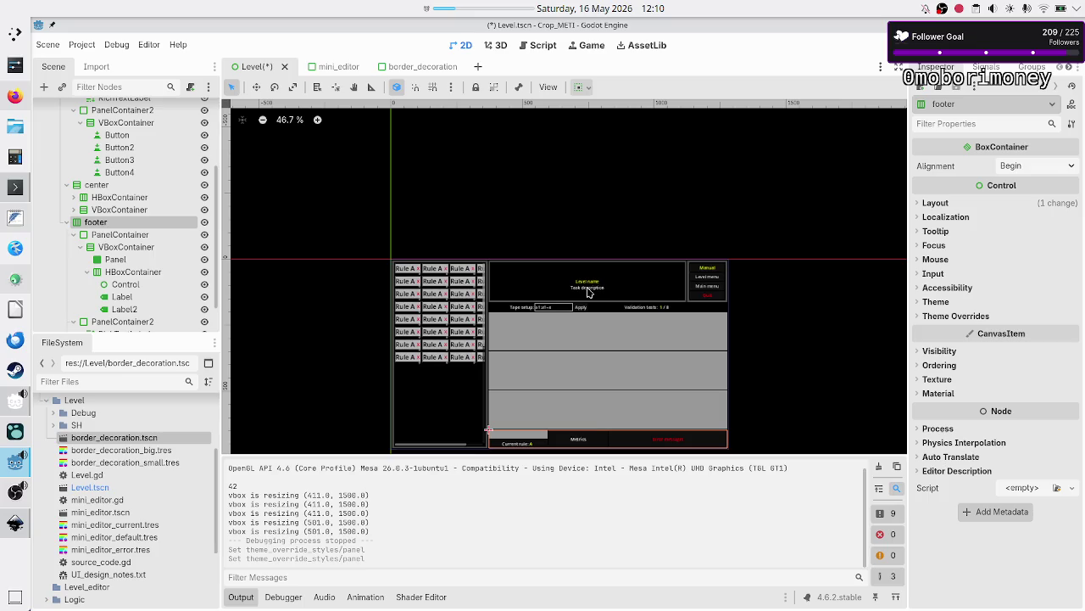
scroll(589, 292, up, 4)
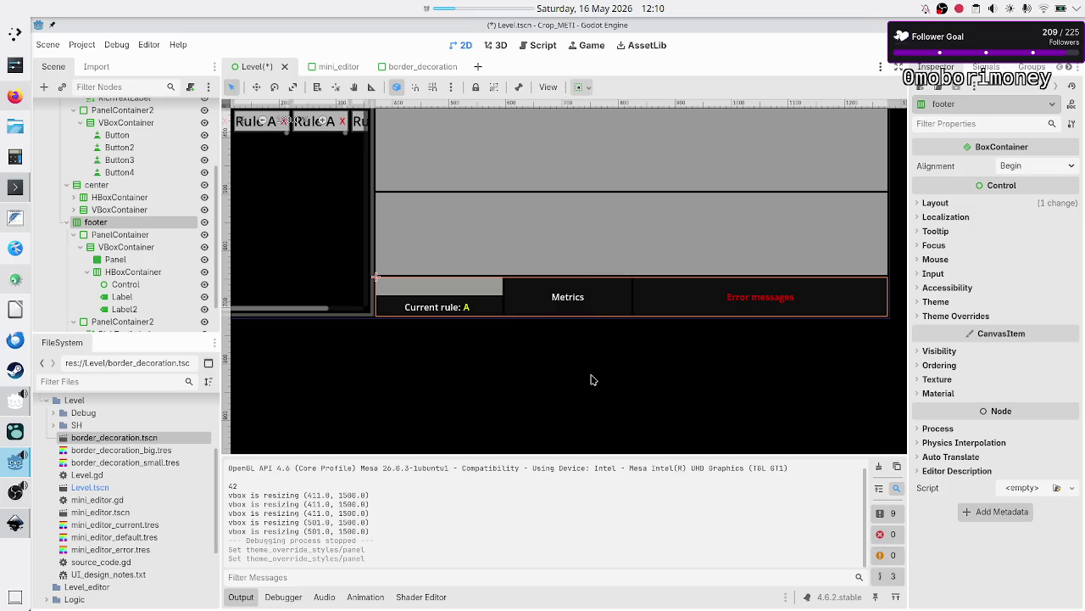
key(alt+Tab)
Step: Scroll across the mockup's current rule, metrics and error message panels, then return to Godot
scroll(497, 416, left, 10)
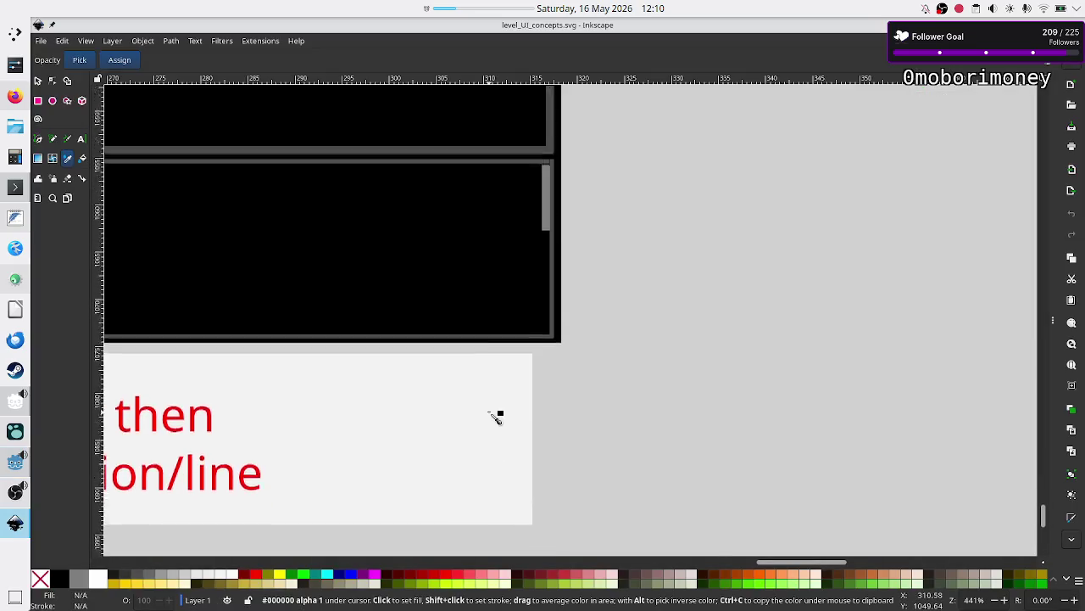
scroll(497, 417, left, 15)
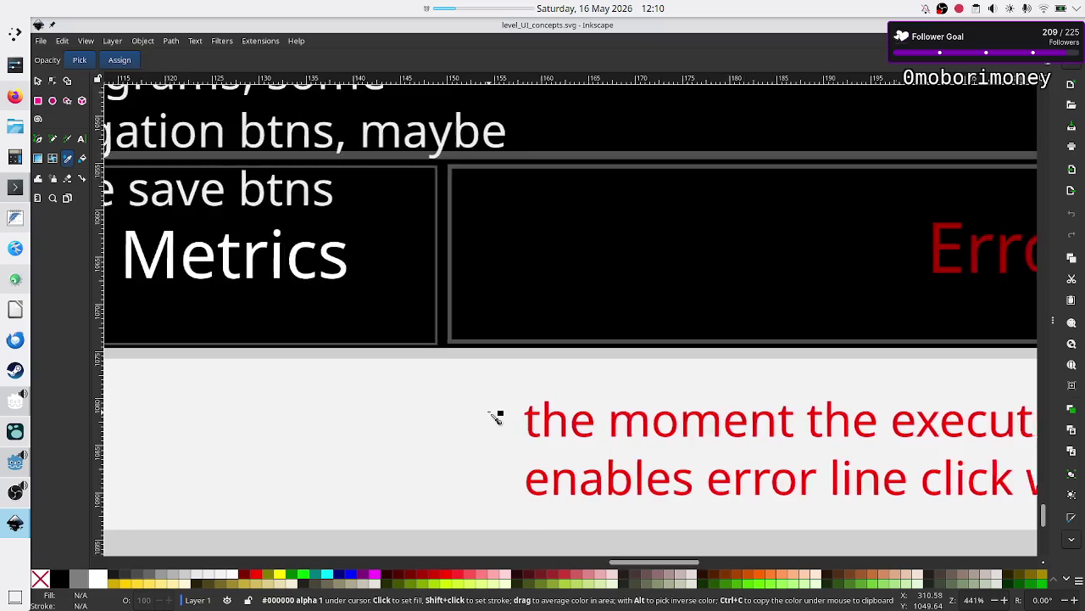
scroll(496, 416, left, 15)
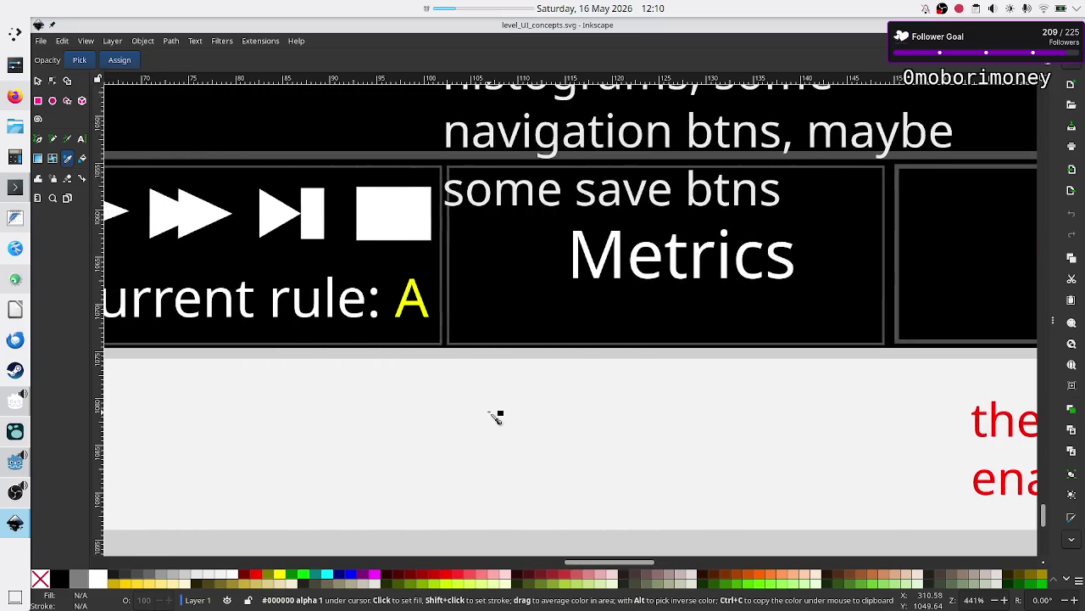
scroll(497, 416, right, 5)
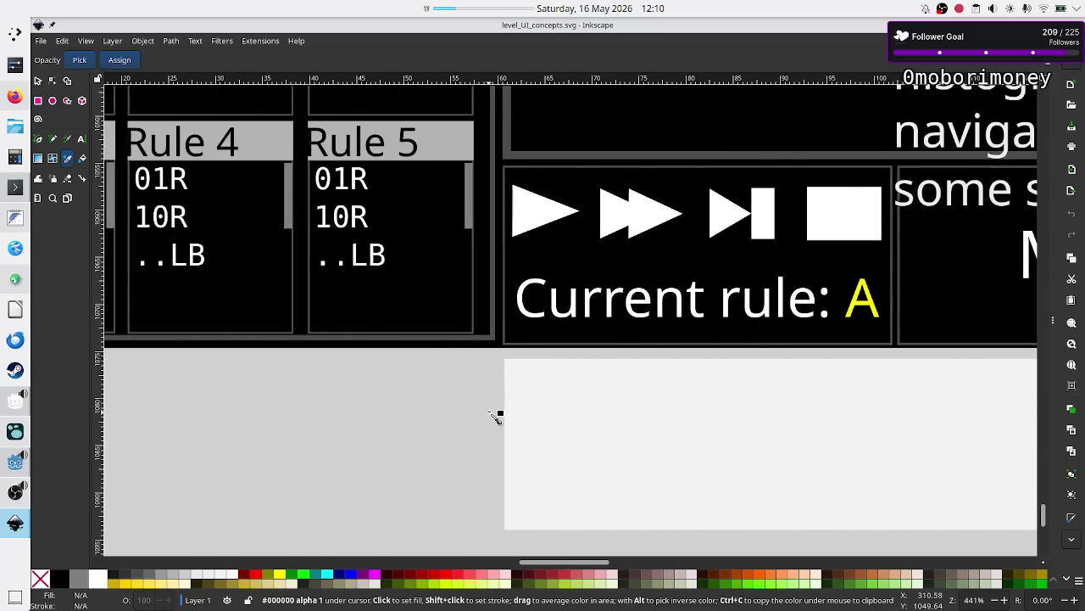
key(alt+Tab)
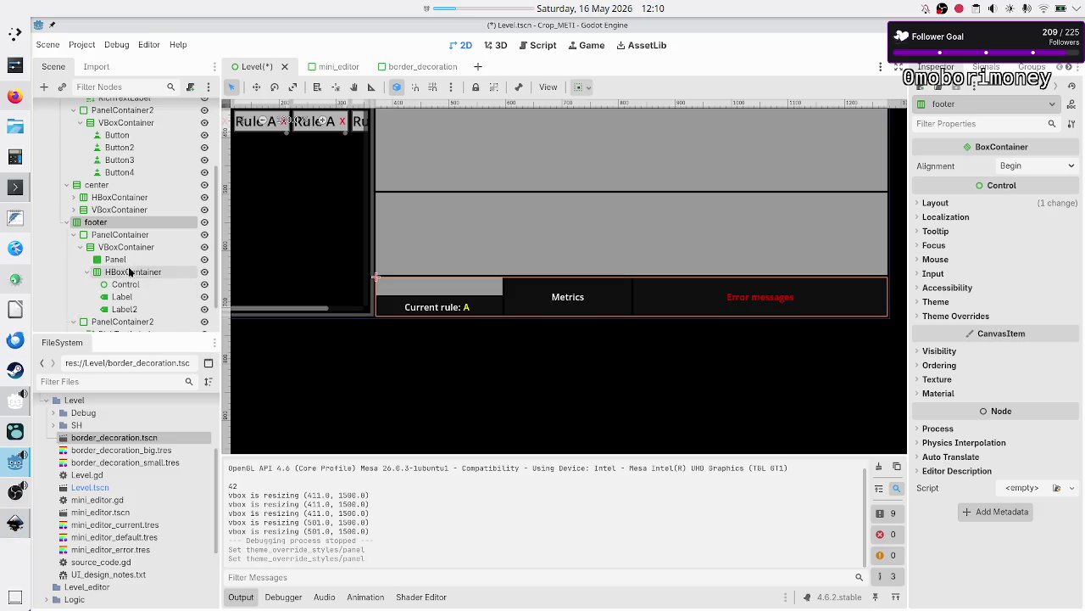
Step: Apply border_decoration_big.tres as the Panel style of the Current rule container
click(109, 235)
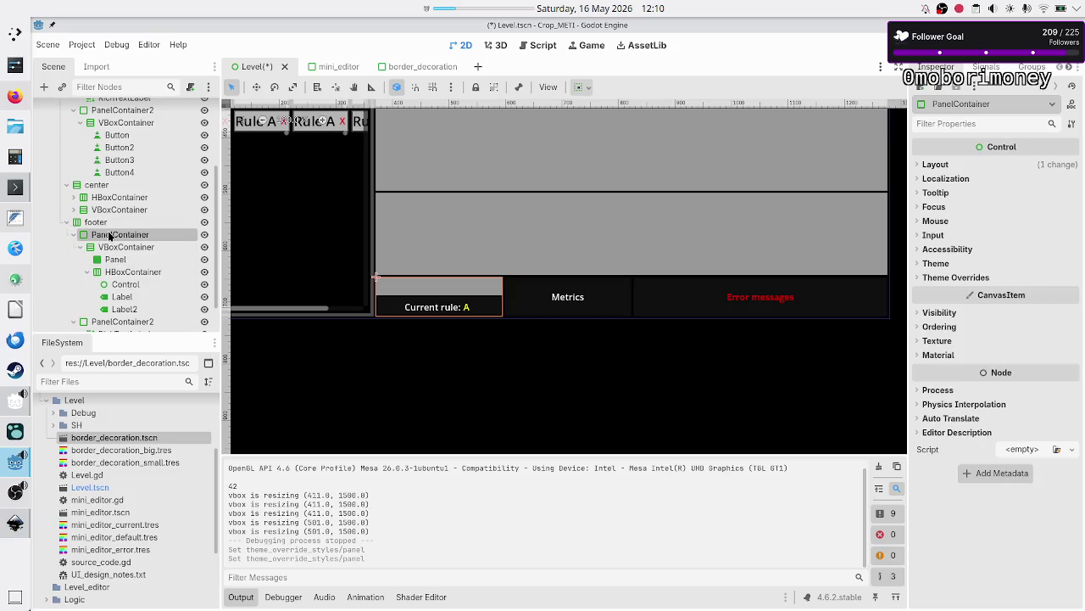
click(950, 278)
click(970, 291)
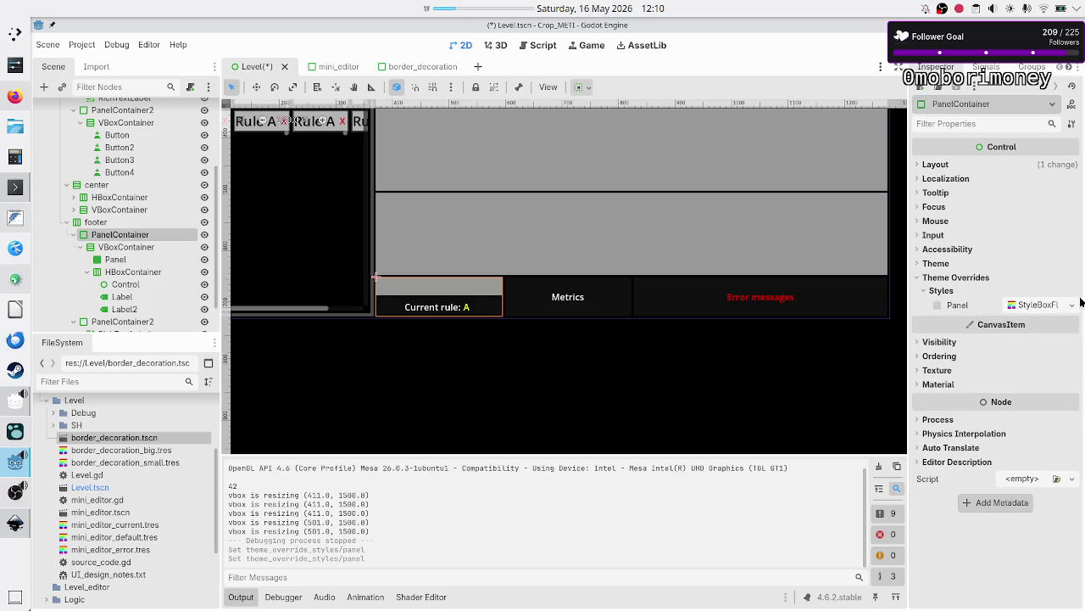
click(1073, 305)
click(1033, 394)
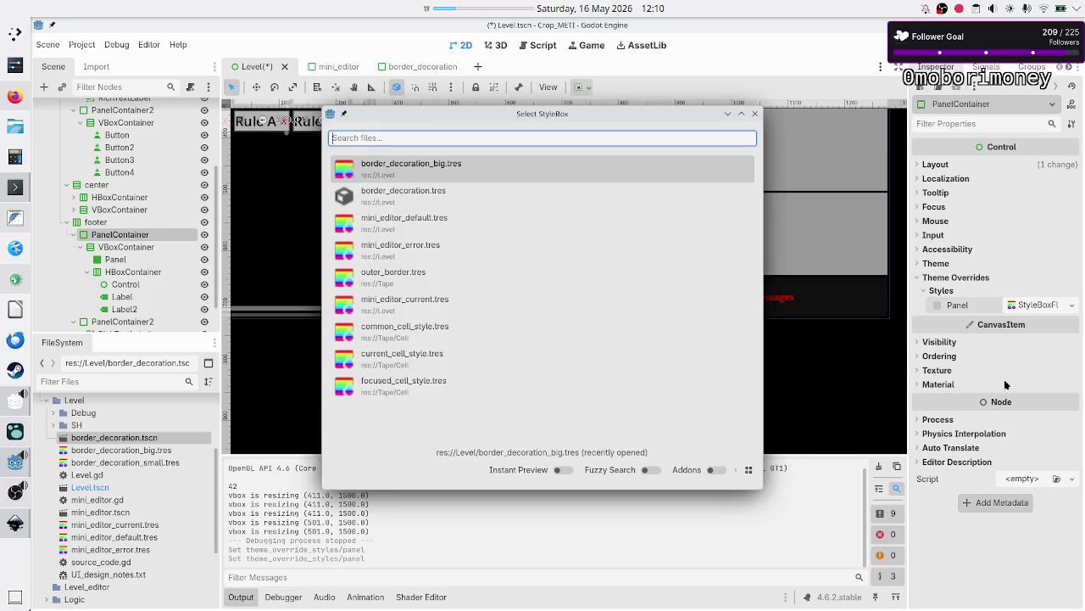
click(535, 170)
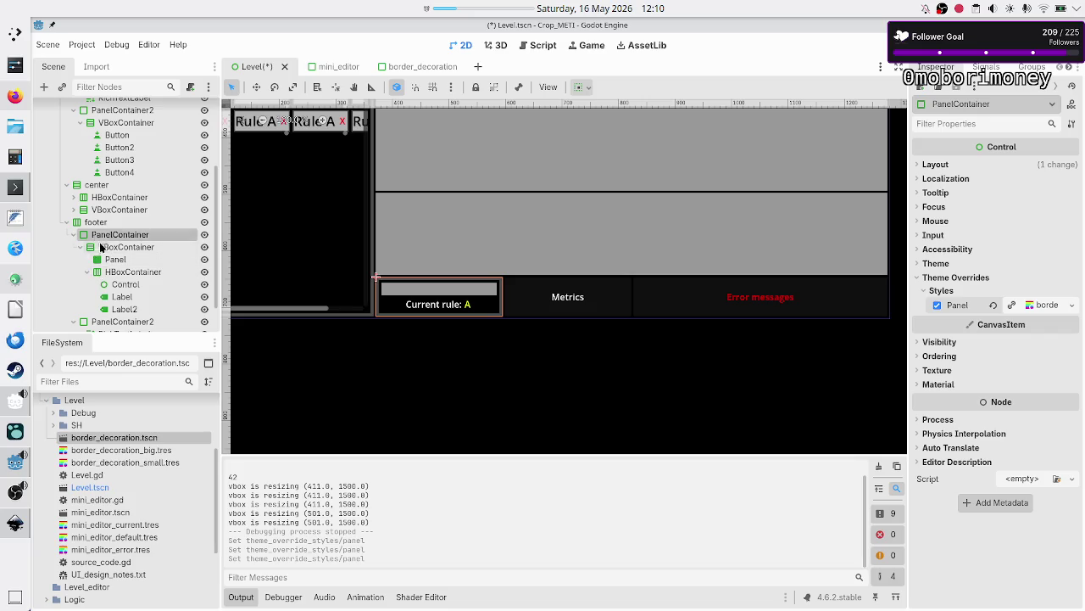
click(73, 234)
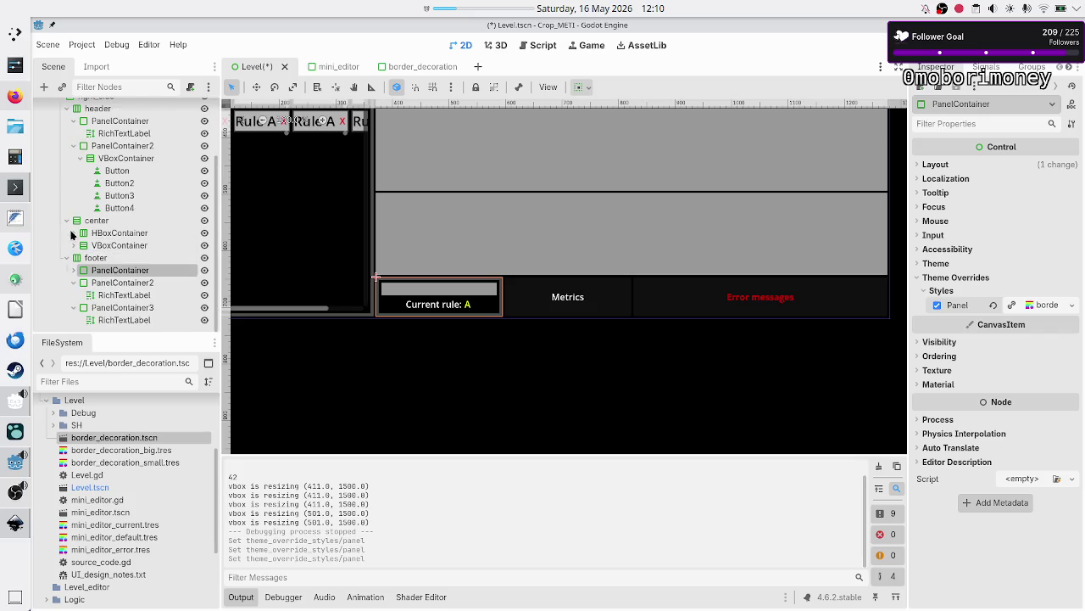
Step: Apply border_decoration_big.tres as the Panel style of the Metrics container
click(122, 283)
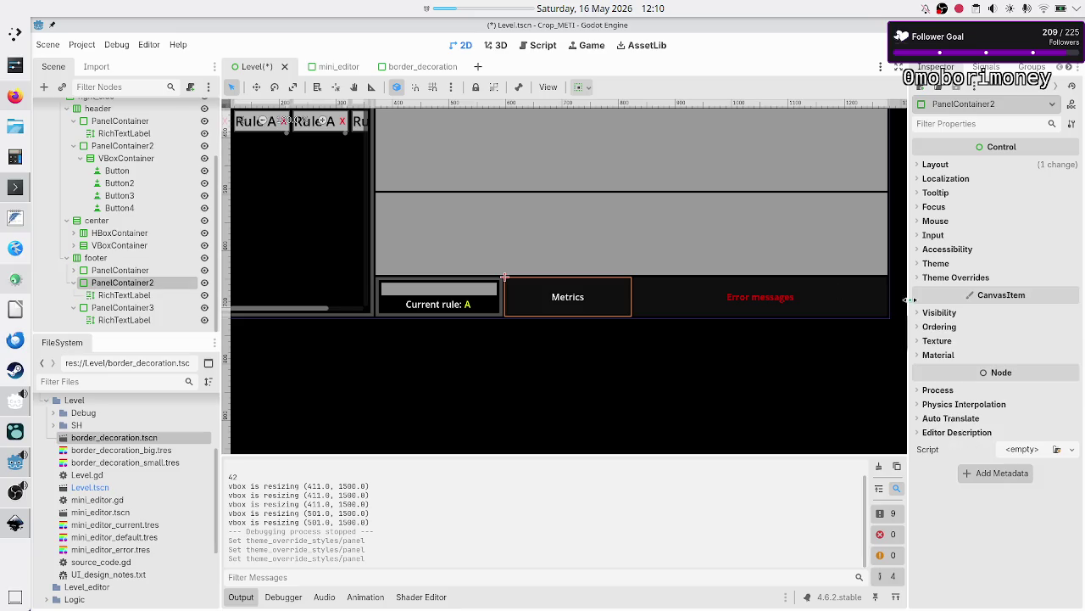
click(956, 278)
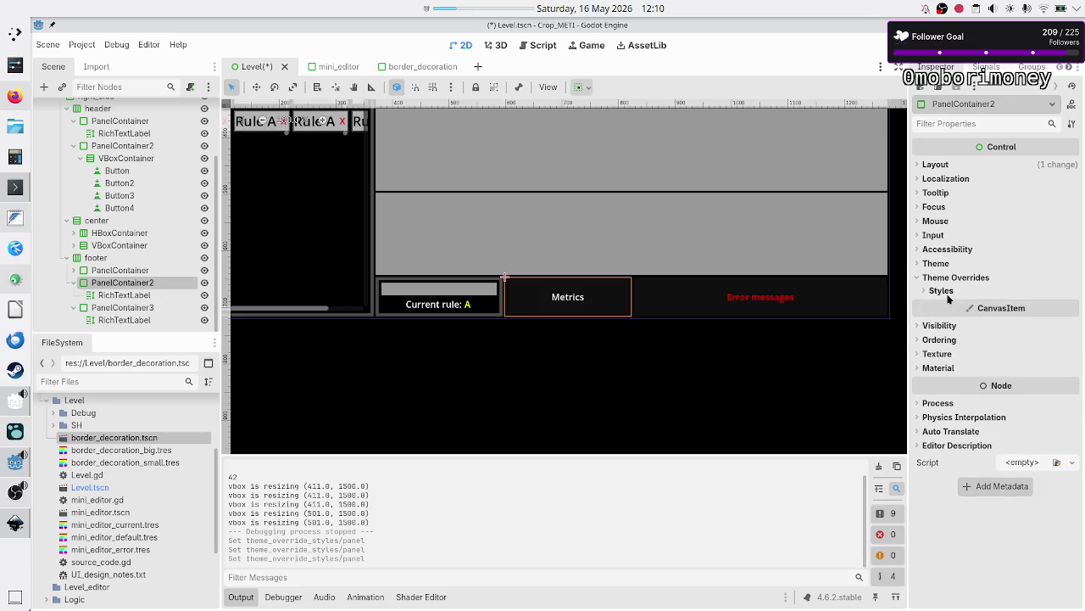
click(942, 290)
click(1069, 307)
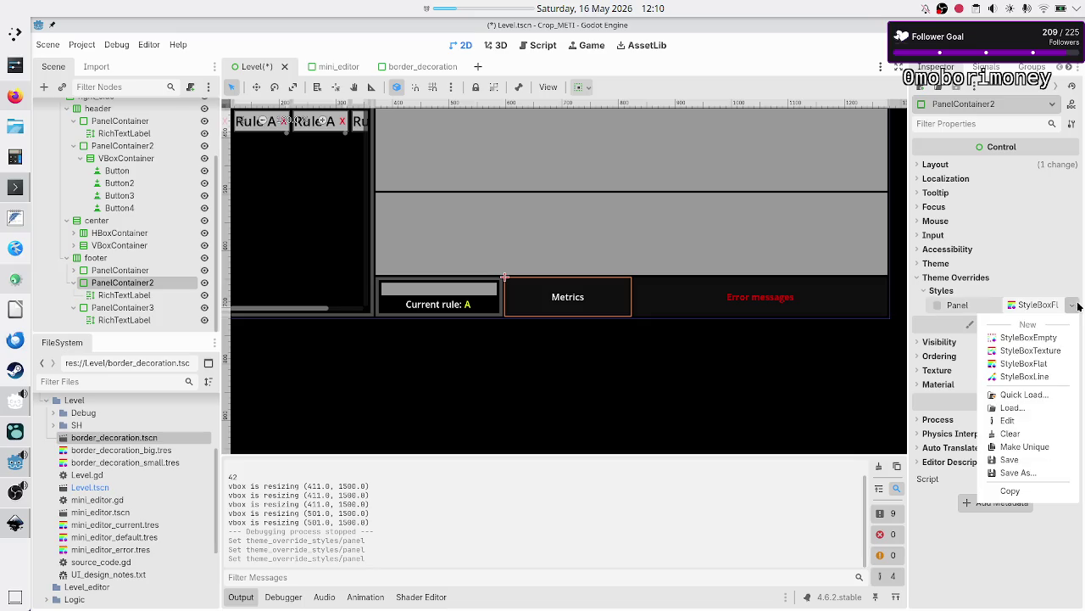
click(1036, 393)
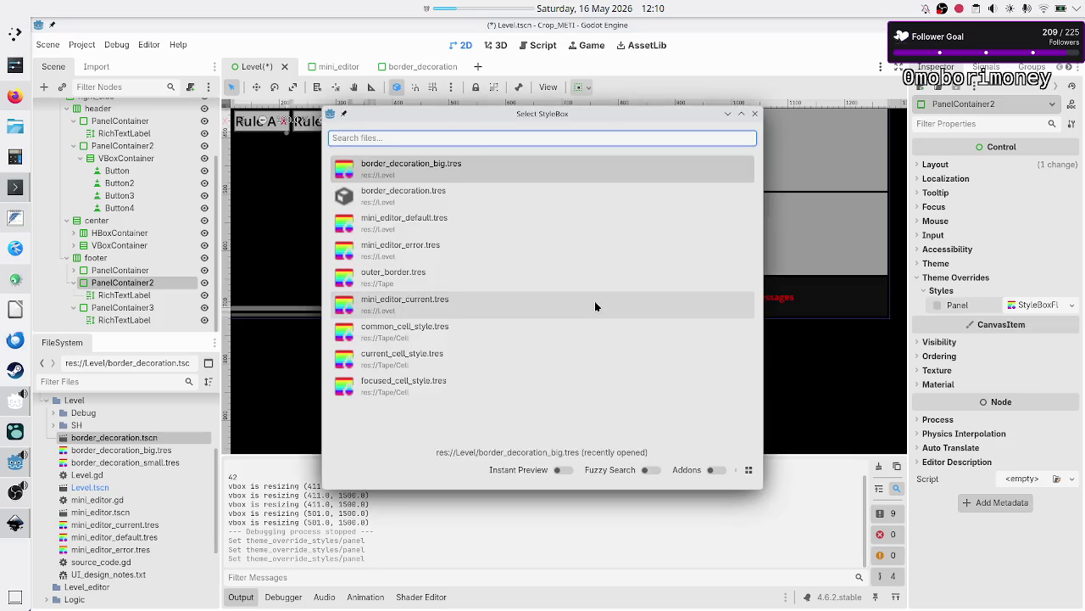
click(459, 163)
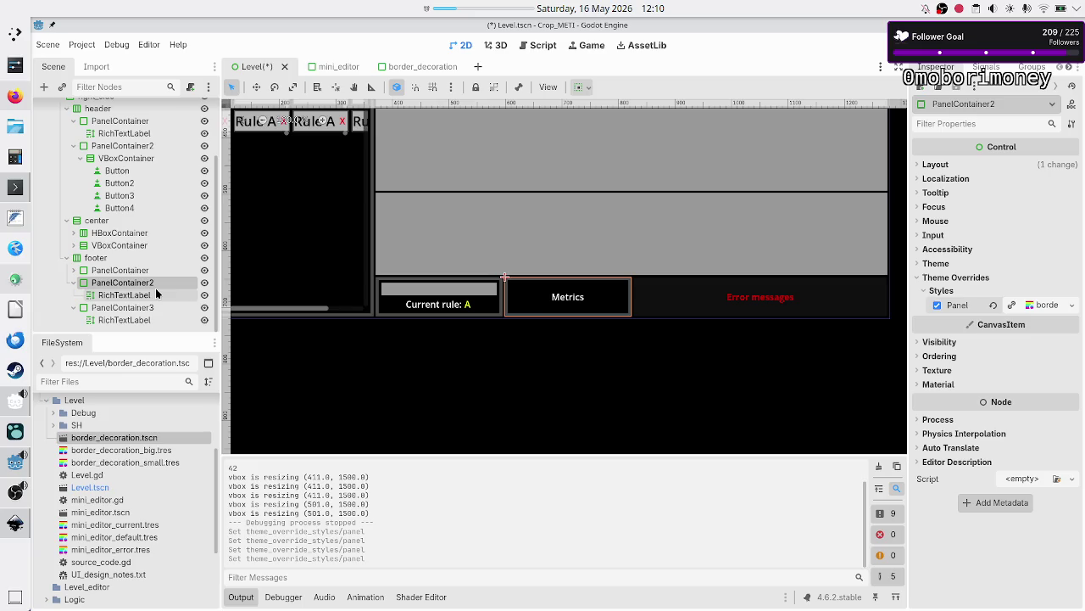
Step: Apply border_decoration_big.tres as the Panel style of the Error messages container, then select center
click(110, 307)
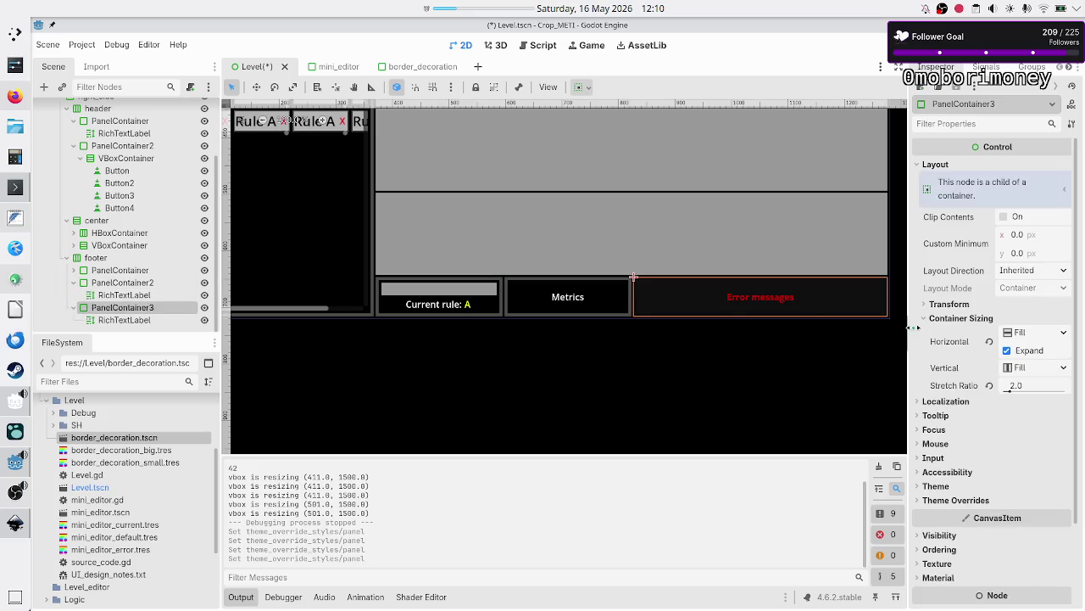
click(965, 502)
click(941, 514)
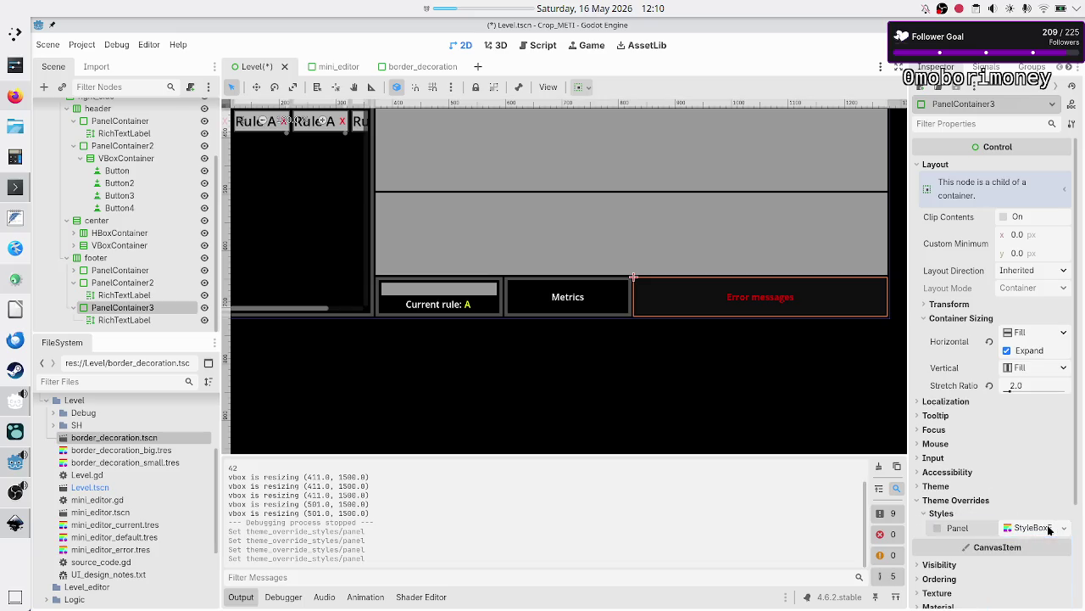
click(1050, 529)
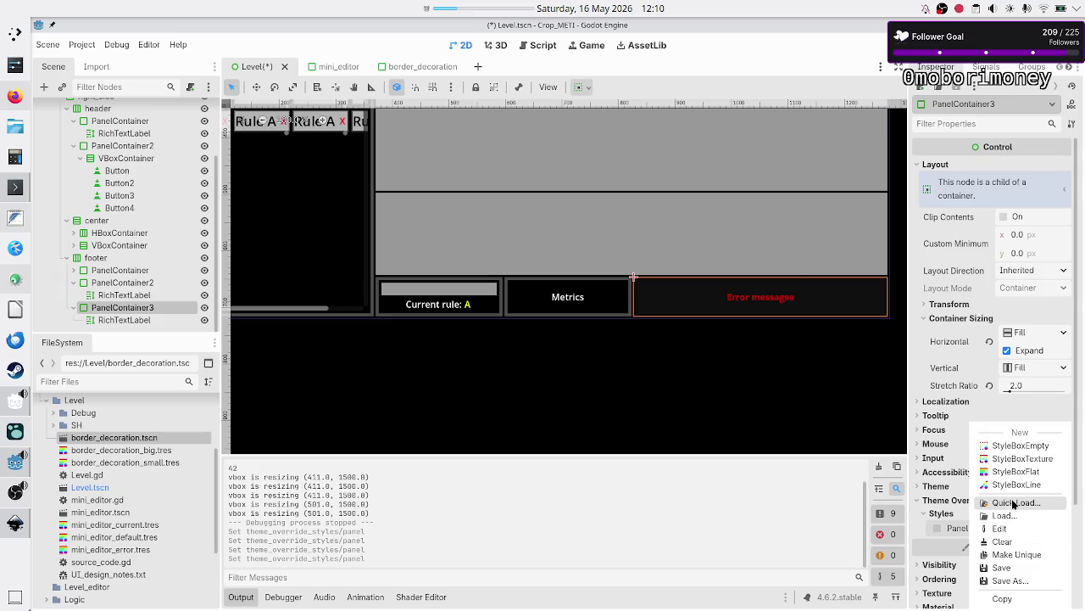
click(1013, 503)
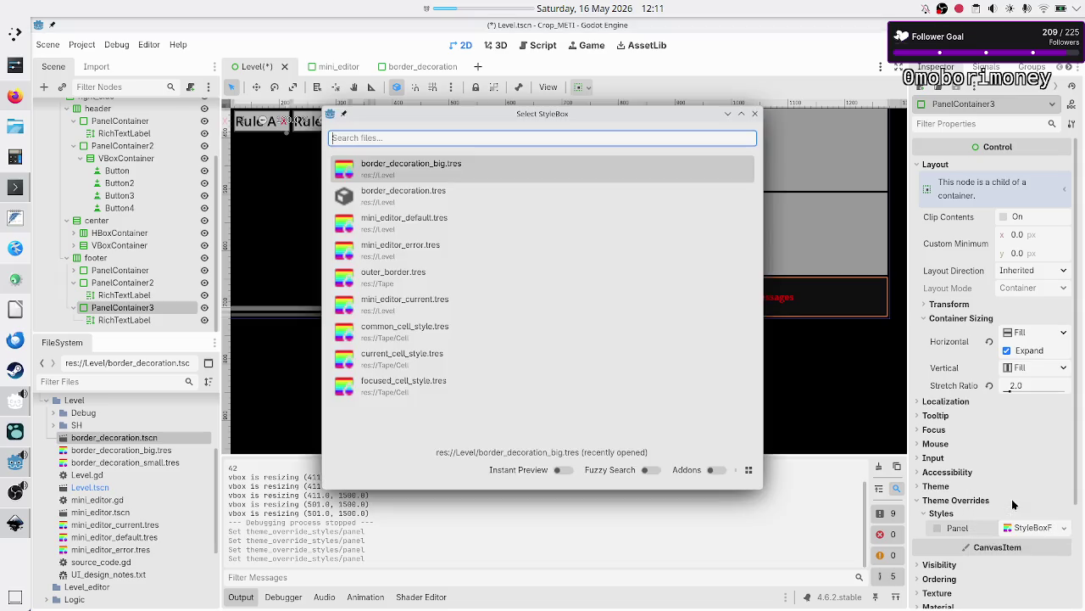
click(441, 165)
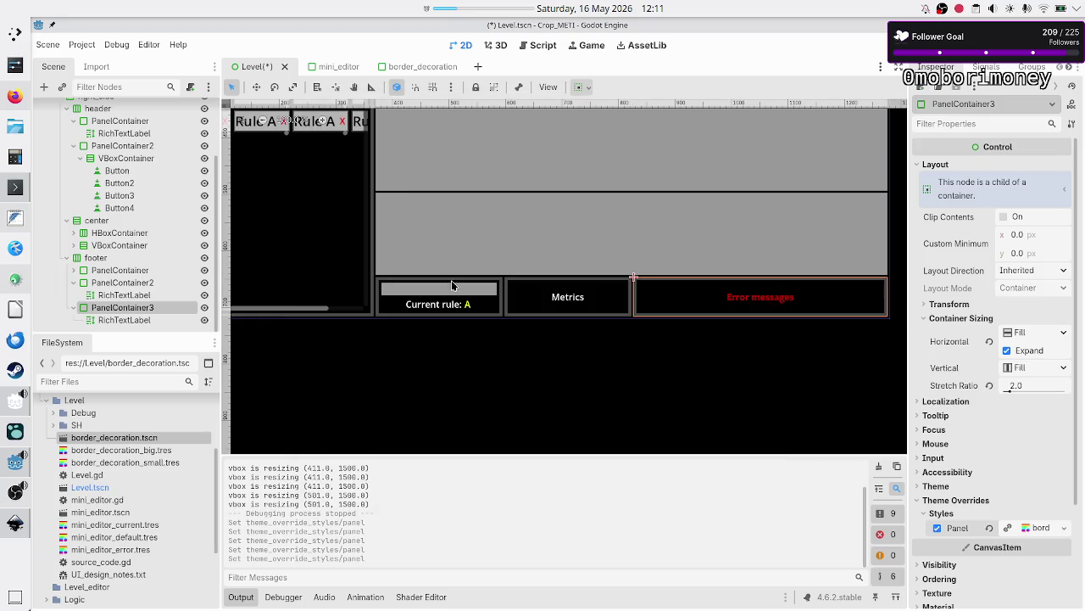
click(112, 221)
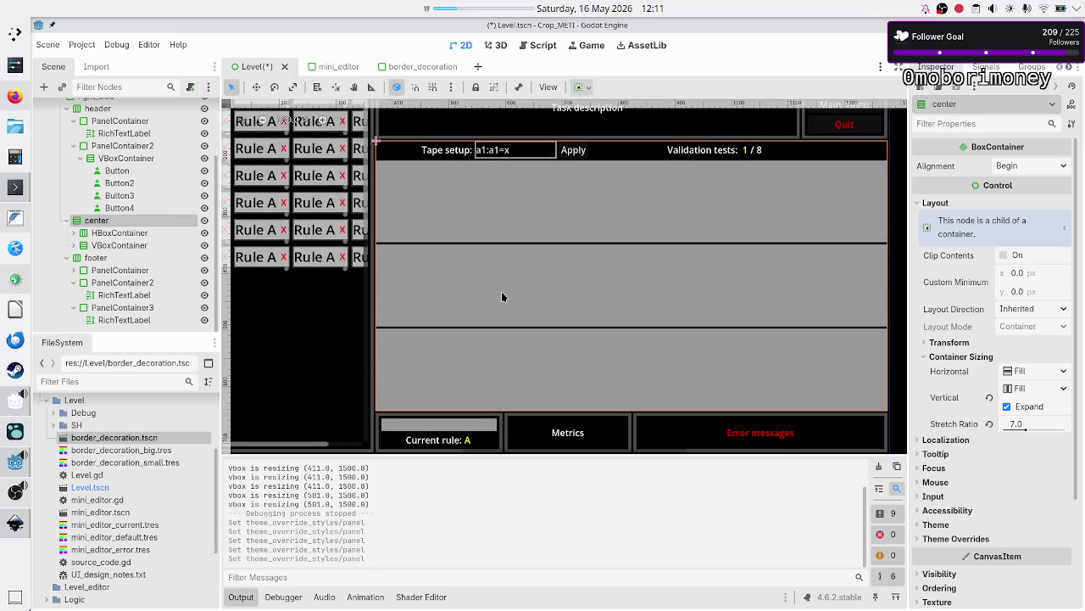
Step: Add a new PanelContainer child node under center
click(140, 238)
click(133, 245)
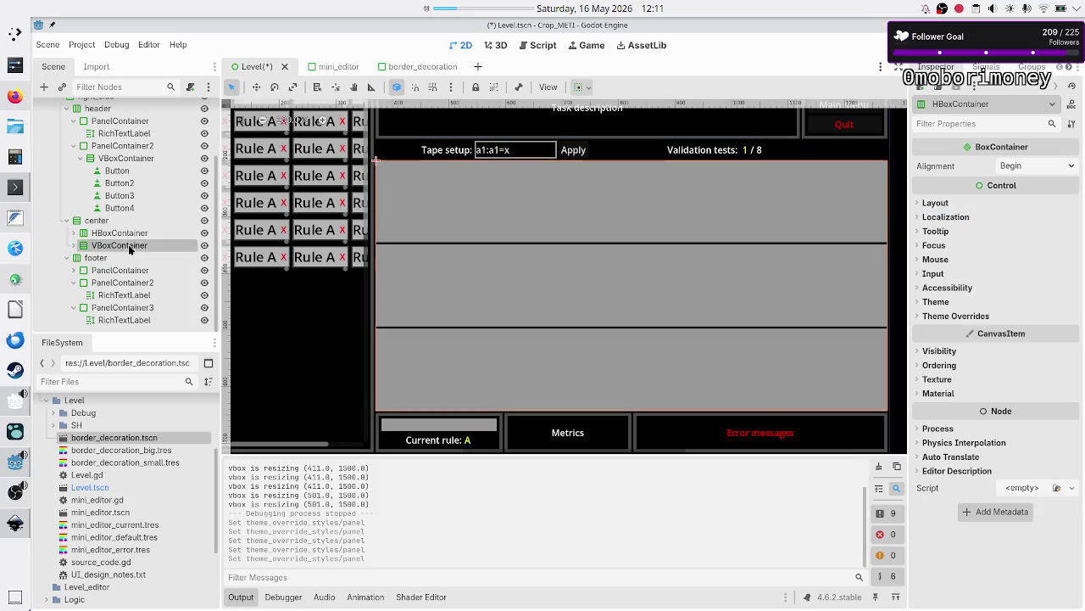
click(113, 222)
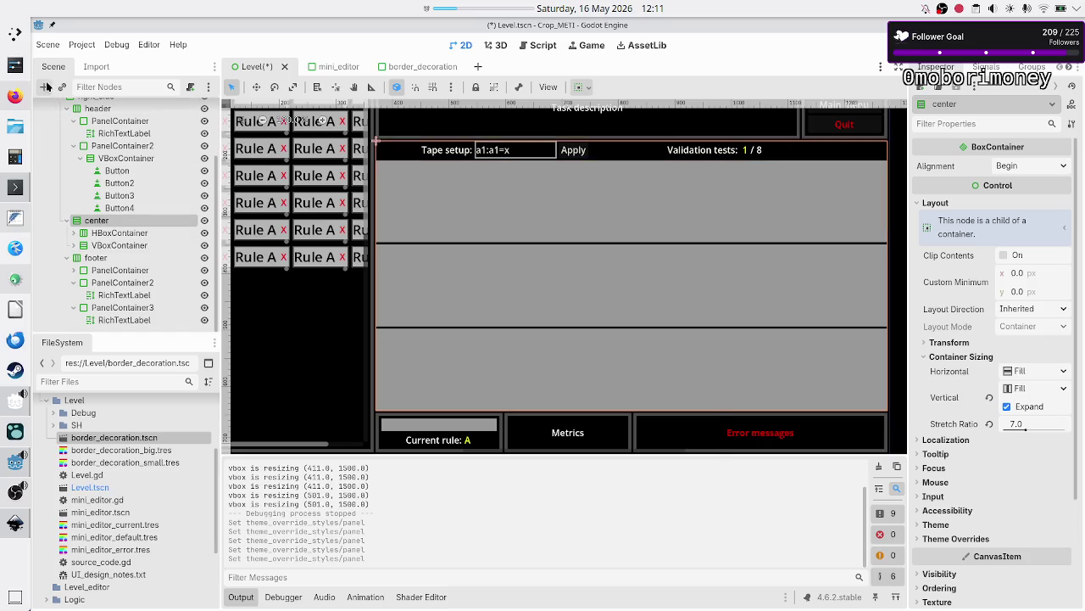
click(45, 87)
text(pa)
text(c)
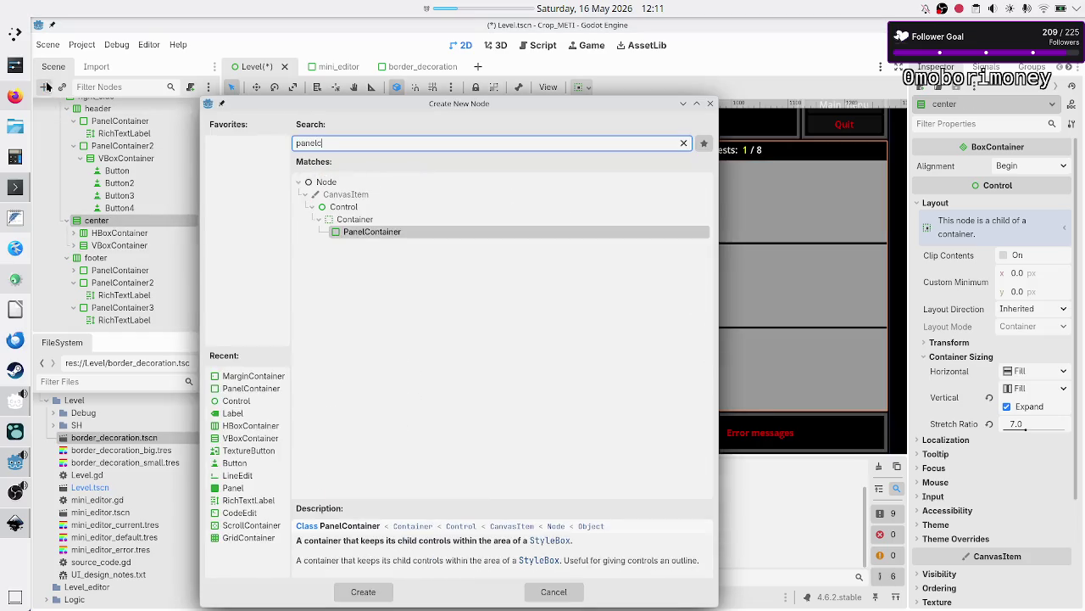
key(Return)
Step: Move HBoxContainer and VBoxContainer into the PanelContainer and enable its Vertical Expand sizing
click(106, 232)
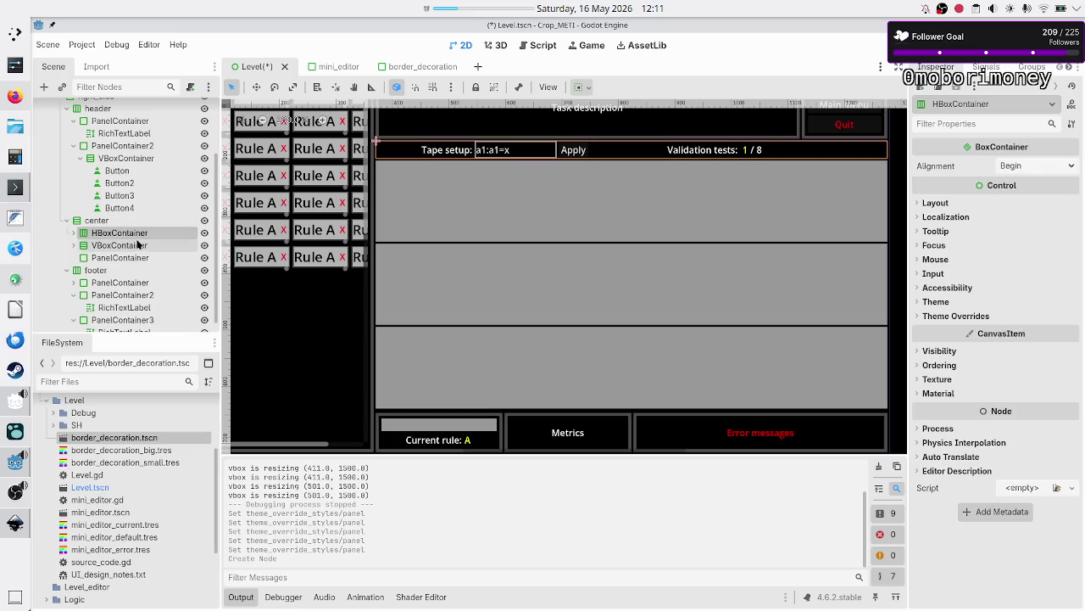
shift+click(136, 246)
drag(127, 234, 124, 258)
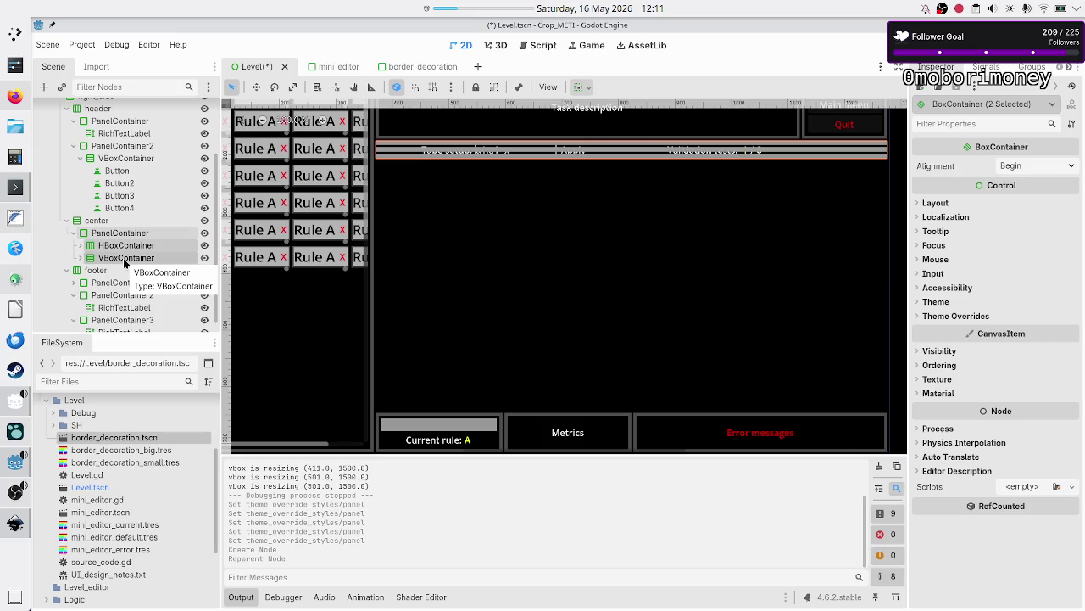
click(124, 232)
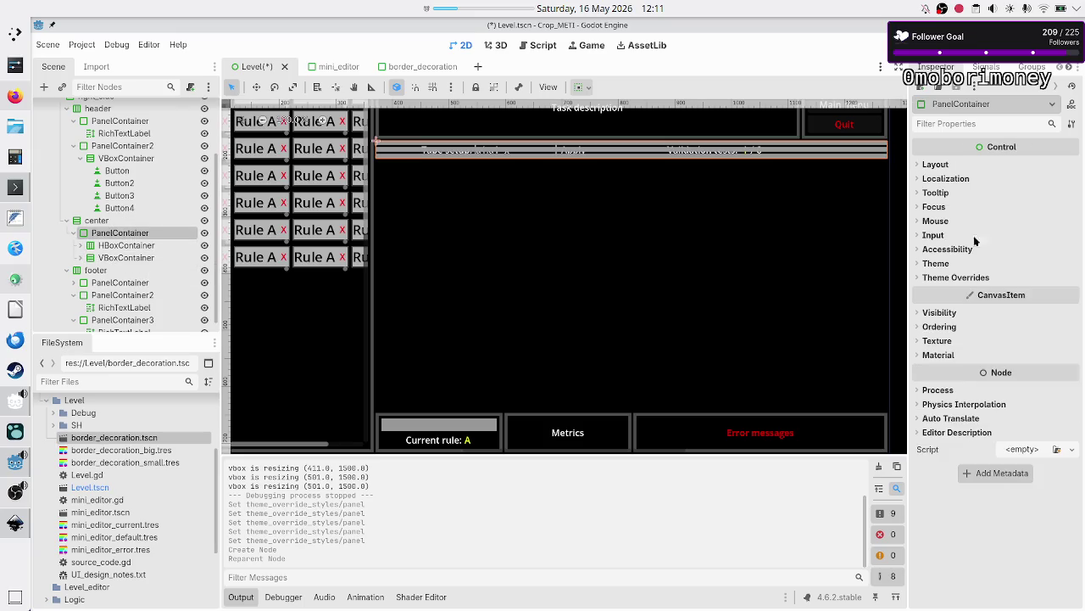
click(936, 165)
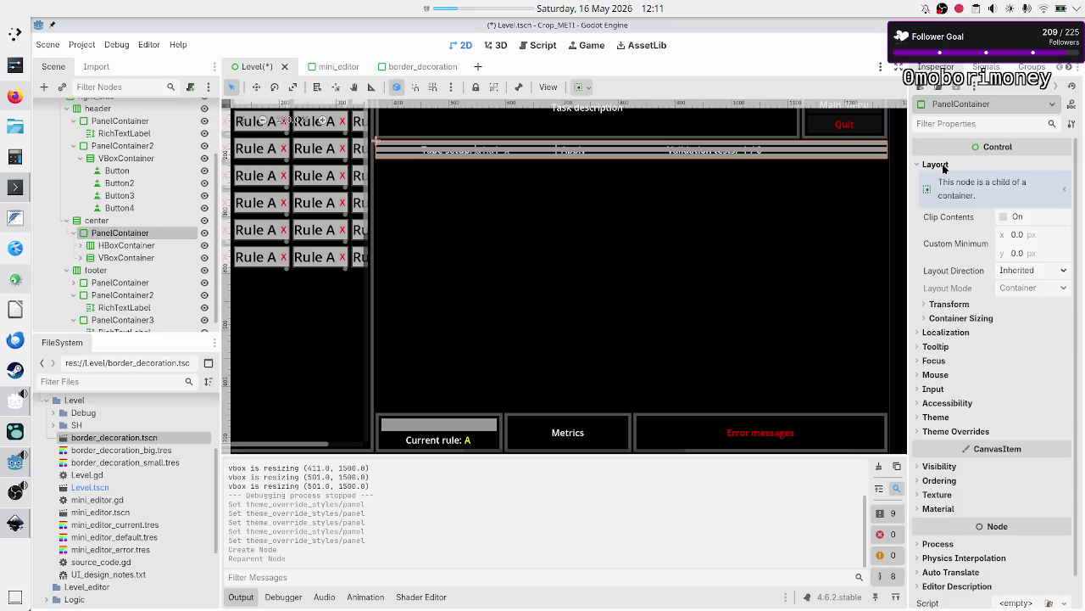
click(965, 318)
click(1025, 367)
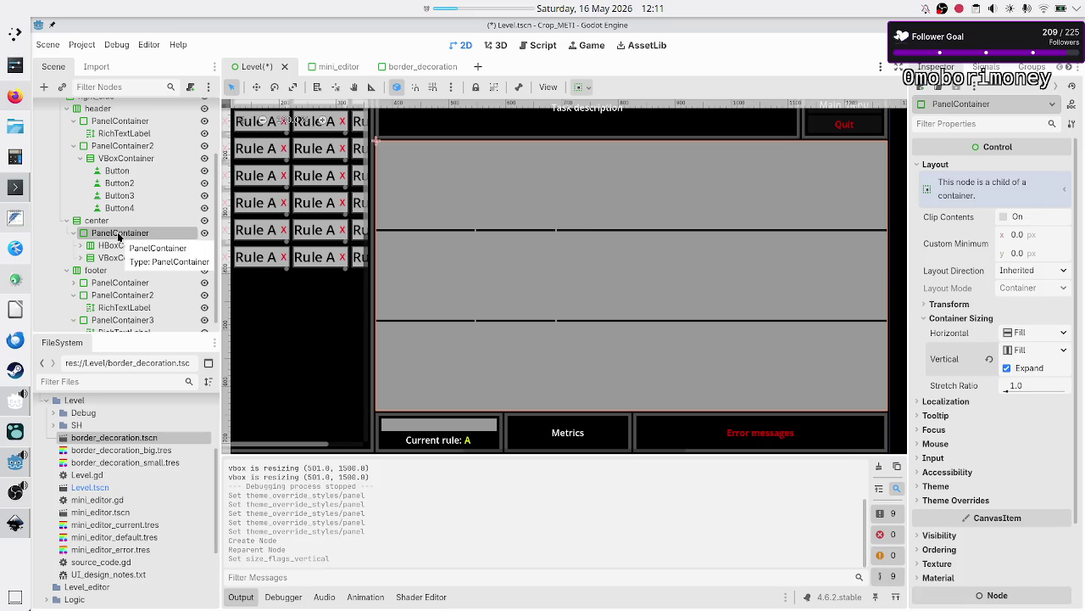
Step: Quick Load border_decoration_big.tres as the PanelContainer's Panel style, then run the scene
click(972, 501)
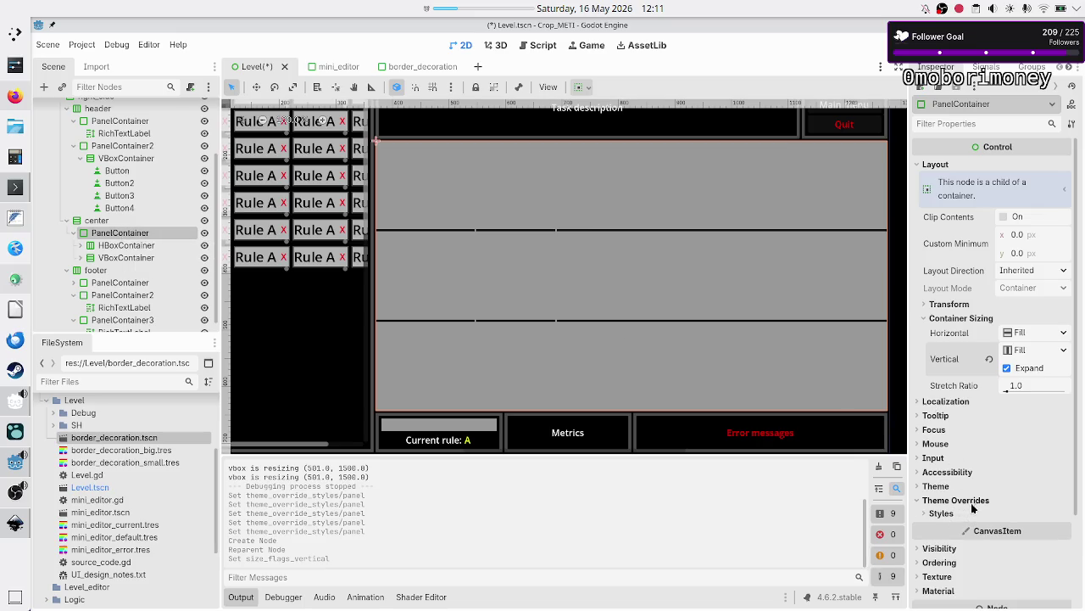
click(973, 512)
click(1066, 520)
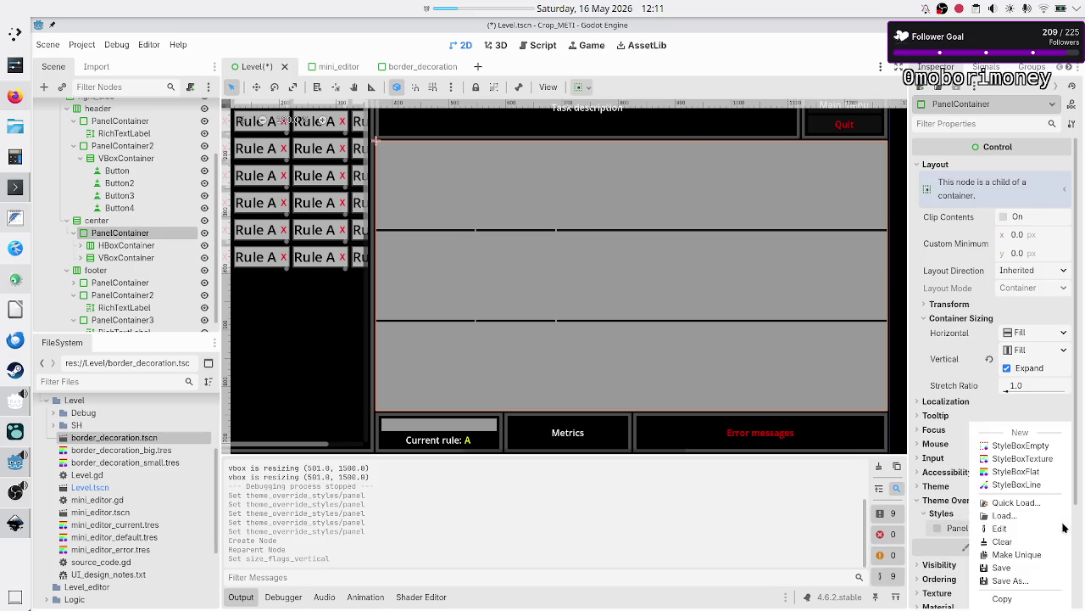
click(1020, 504)
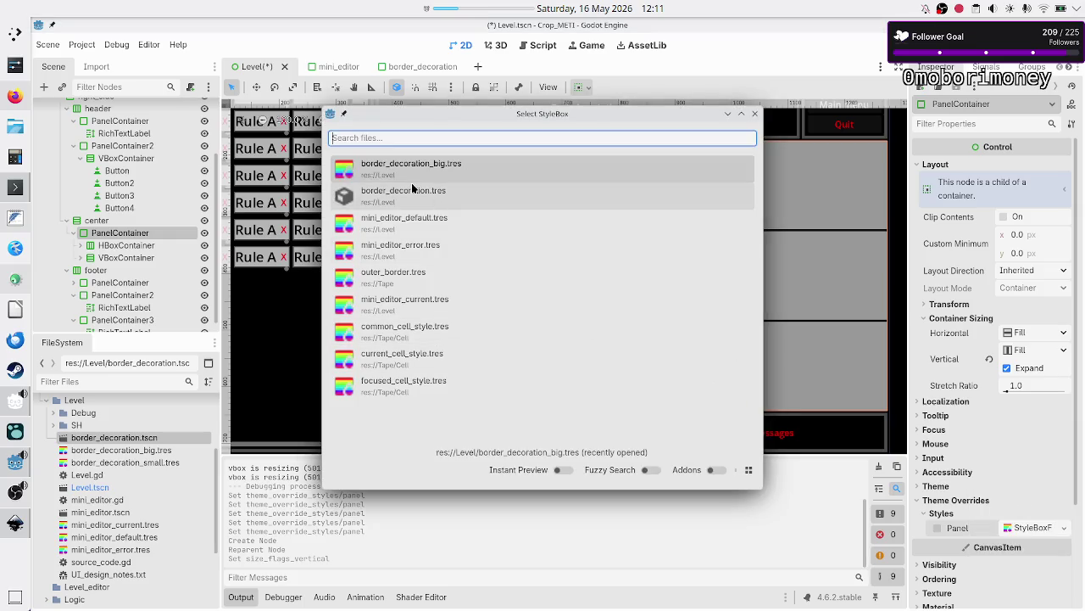
double_click(435, 170)
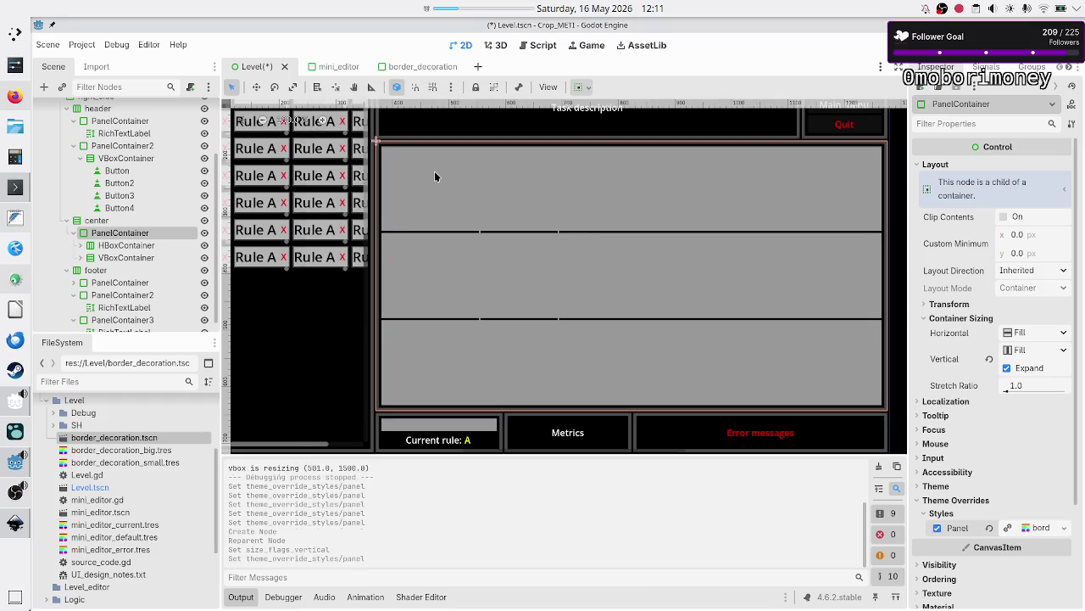
key(F6)
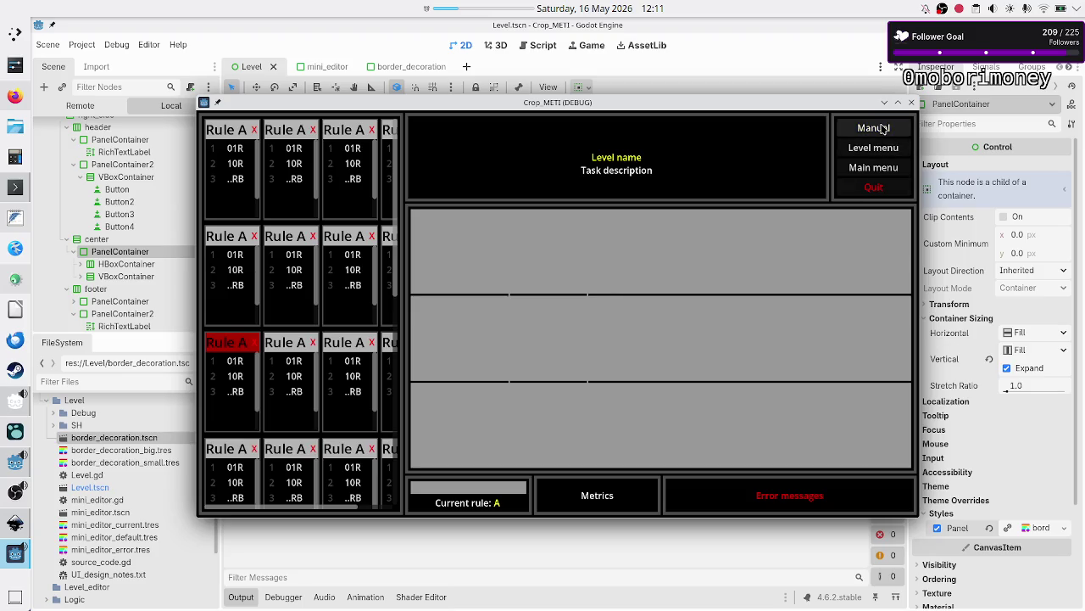
Step: Close the running game with its Quit button after checking the bordered center panel
click(868, 188)
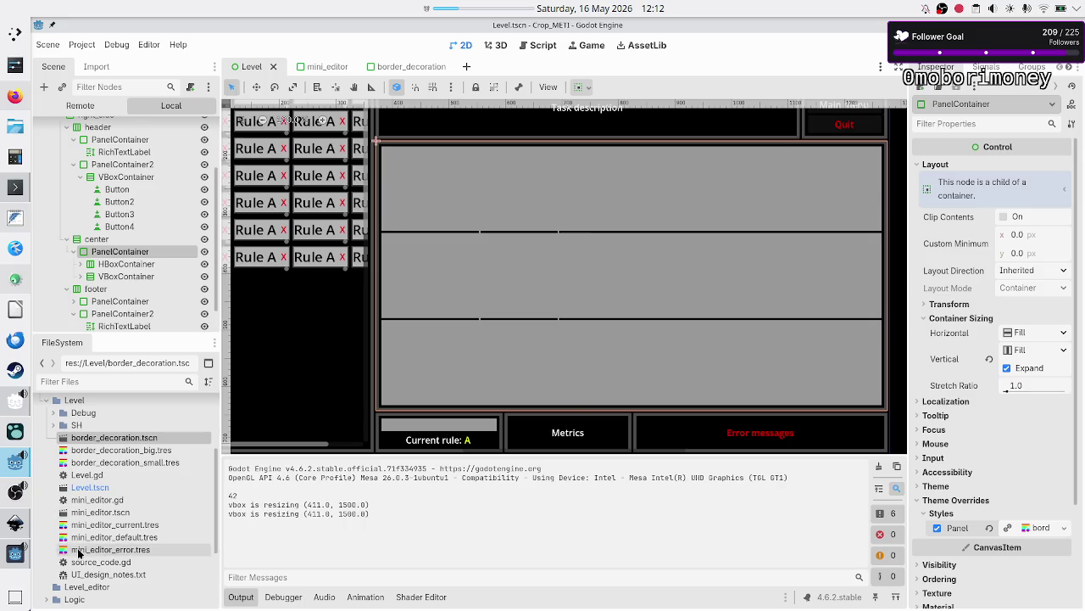
Step: Bring up level_UI_concepts.svg in Inkscape and scroll over its rule, tape and menu panels
click(15, 520)
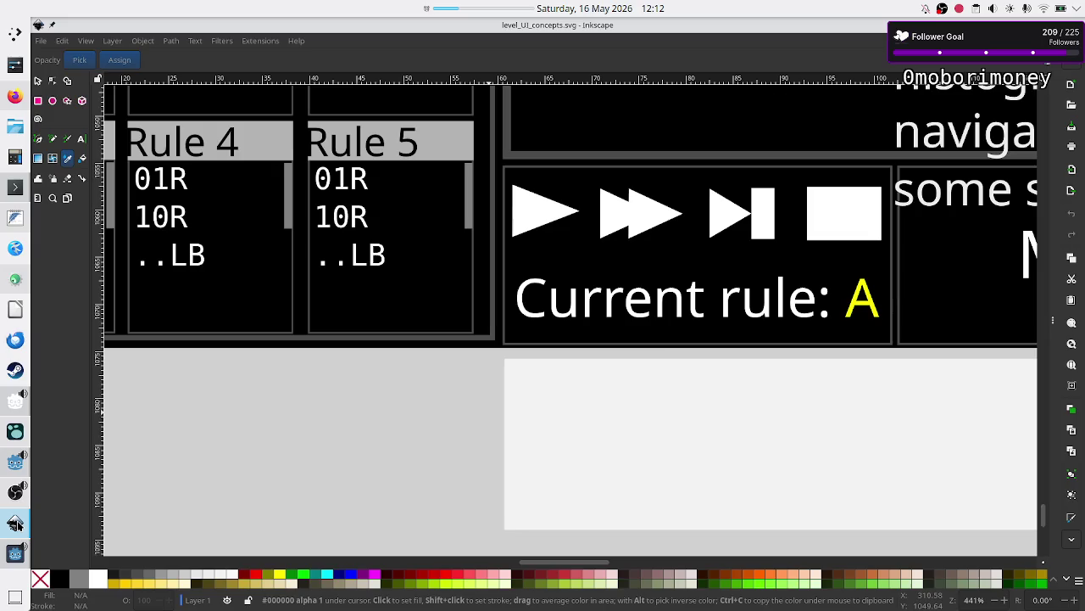
scroll(824, 272, up, 5)
scroll(825, 269, right, 10)
scroll(824, 270, up, 5)
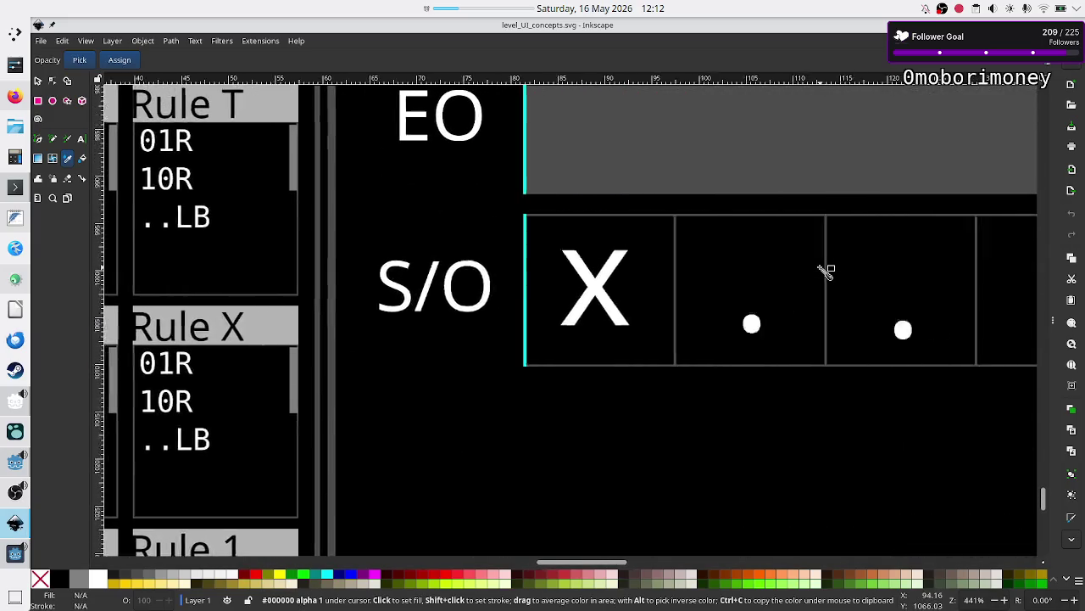
scroll(825, 269, down, 5)
scroll(825, 270, right, 15)
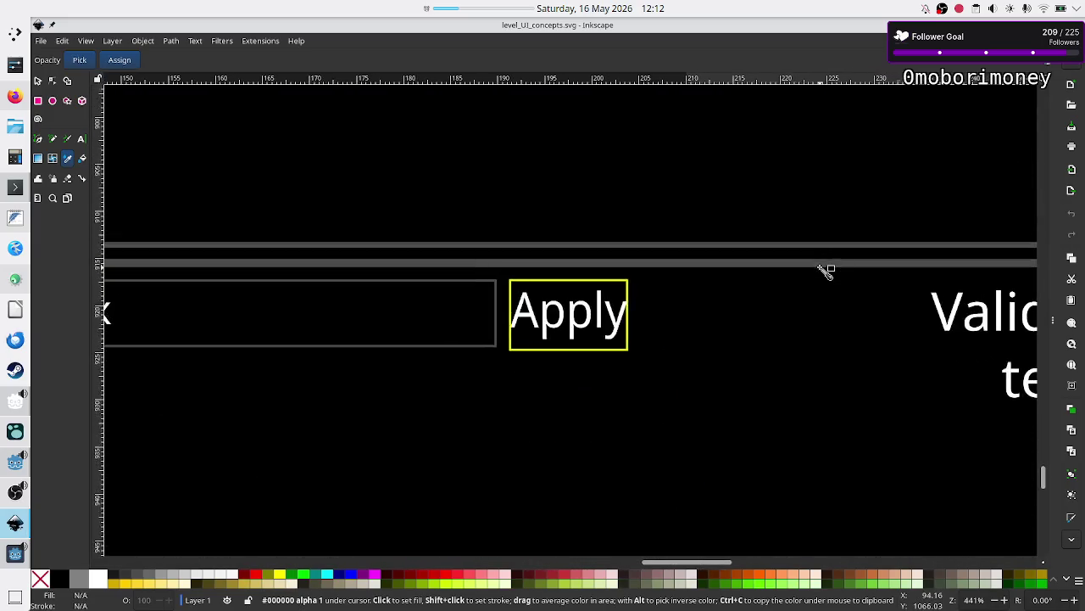
scroll(825, 270, up, 4)
scroll(825, 269, down, 1)
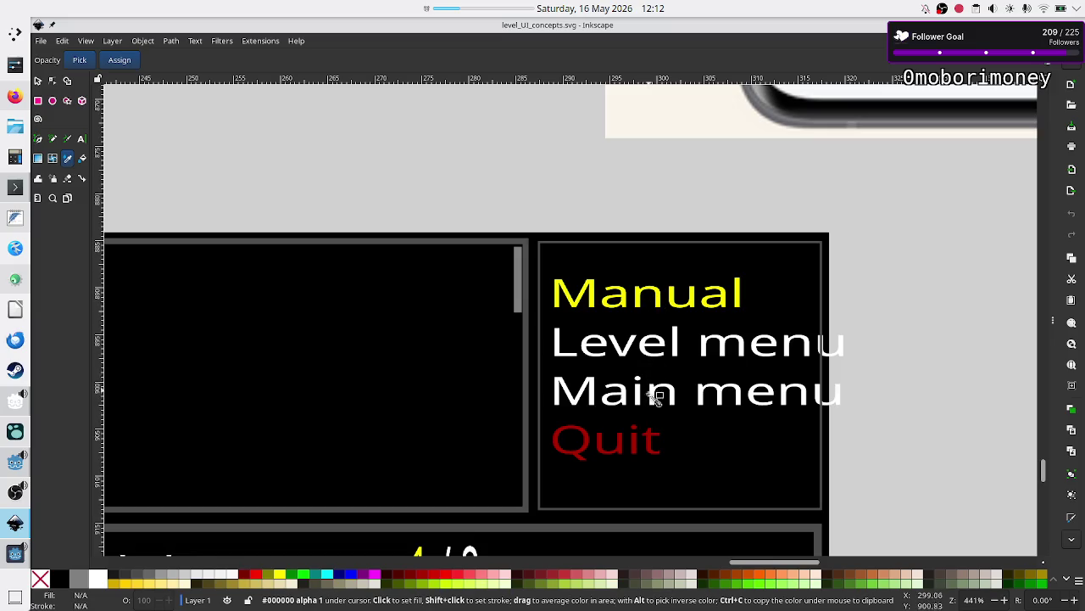
scroll(588, 477, left, 10)
ctrl+scroll(588, 477, down, 4)
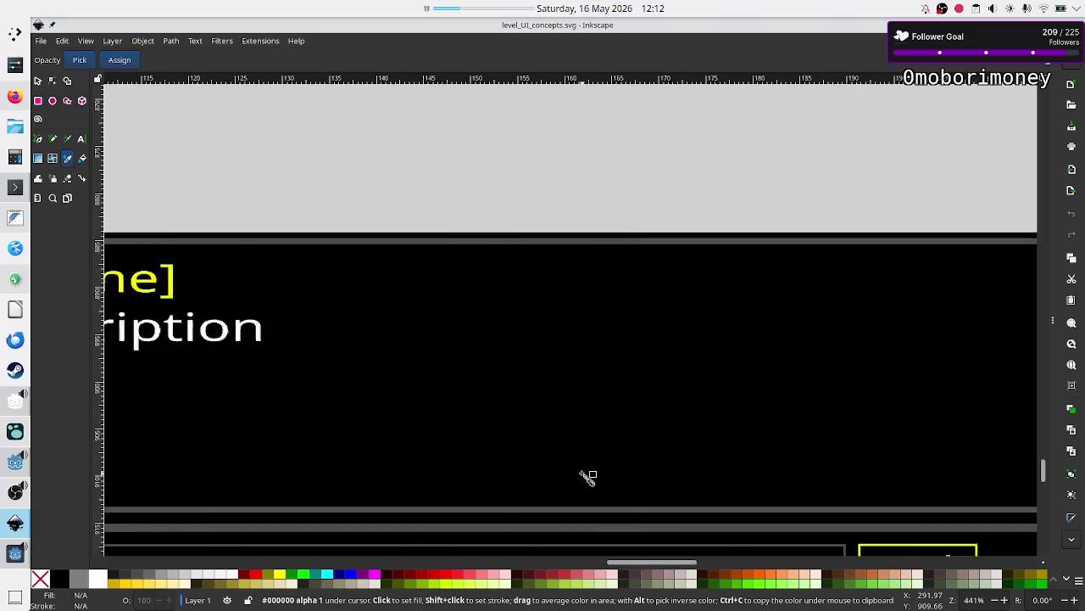
ctrl+scroll(616, 381, down, 5)
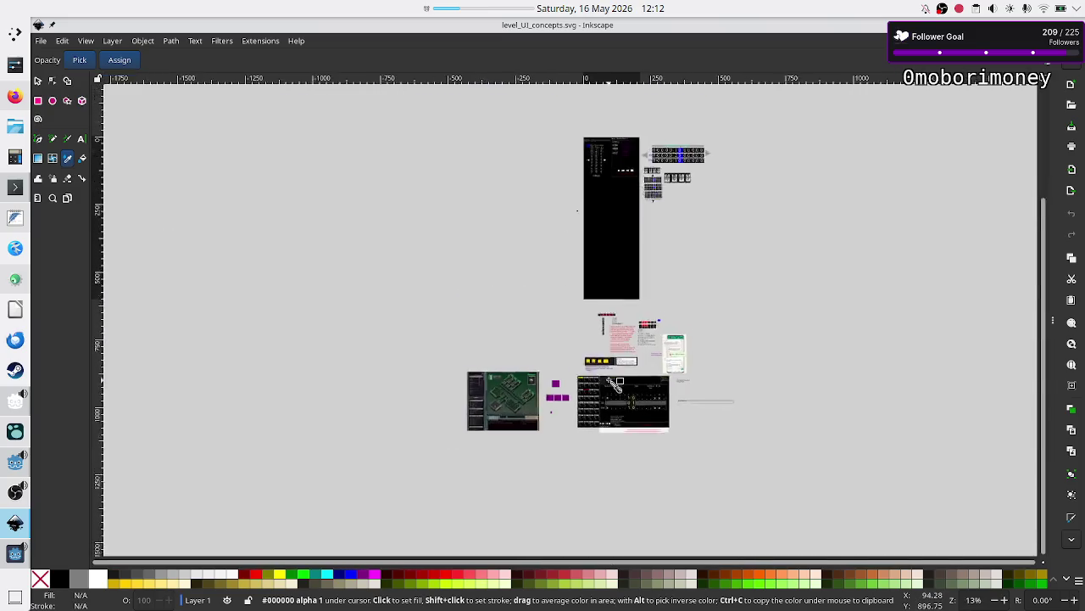
Step: Zoom in on the Inkscape mockup's tape setup bar and tape rows, then return to Godot
ctrl+scroll(616, 382, up, 3)
ctrl+scroll(617, 379, up, 5)
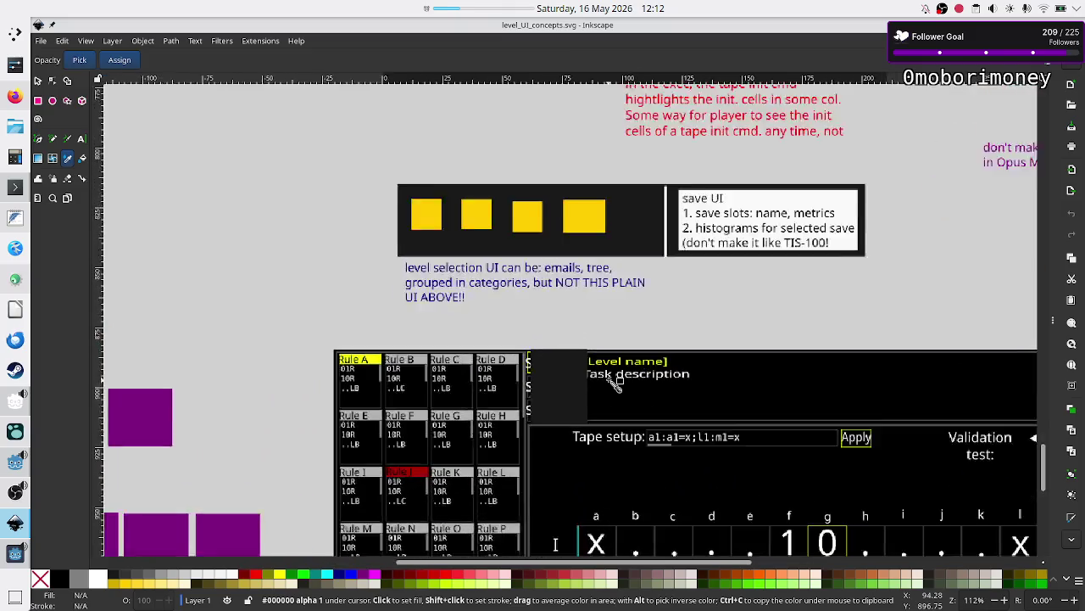
ctrl+scroll(644, 394, up, 2)
scroll(645, 394, up, 3)
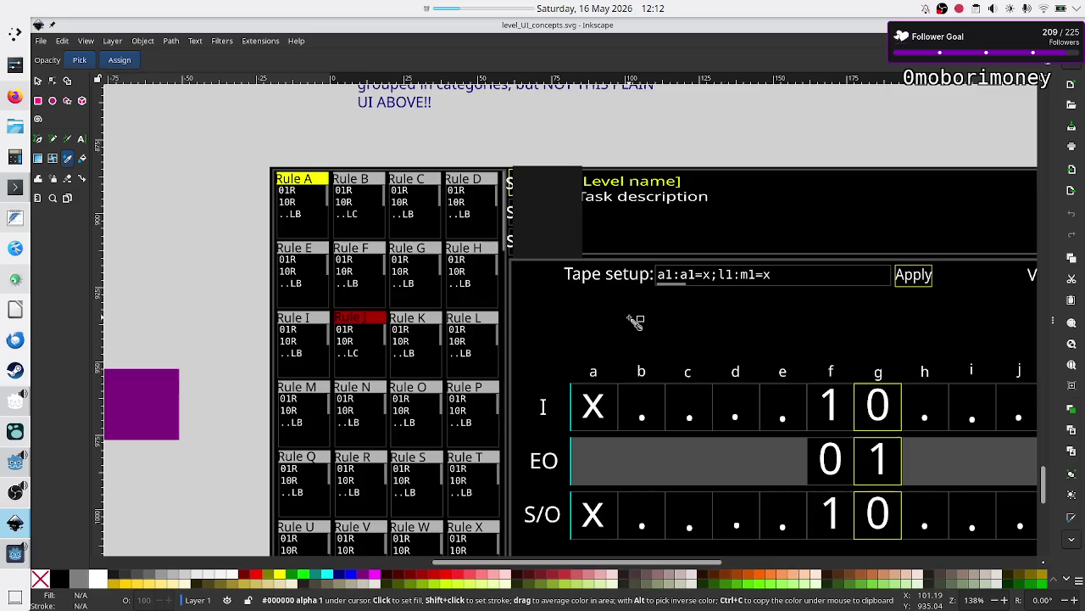
scroll(836, 407, right, 10)
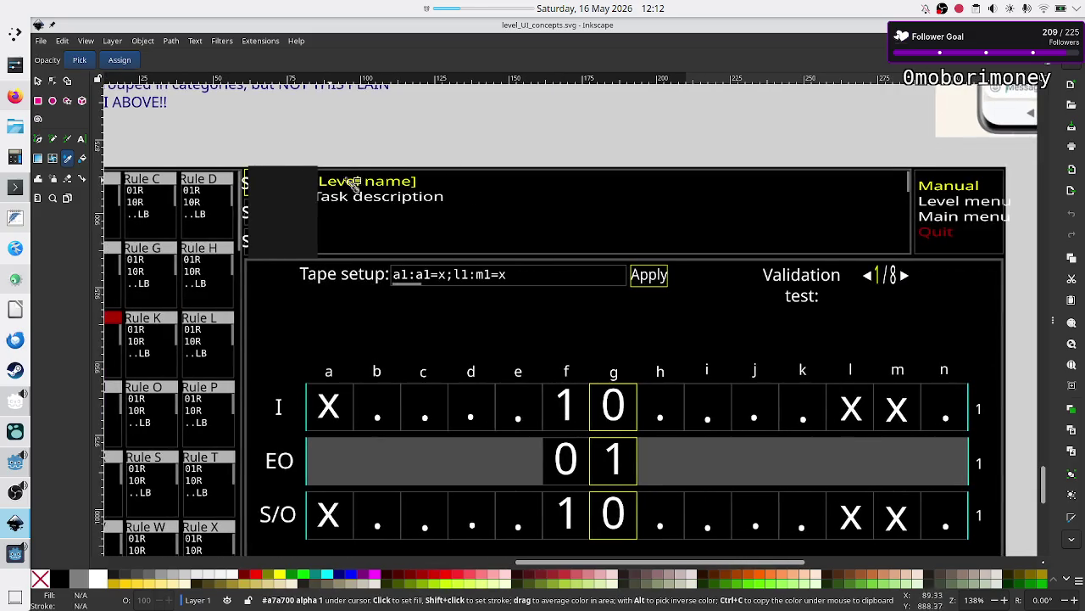
scroll(568, 391, down, 6)
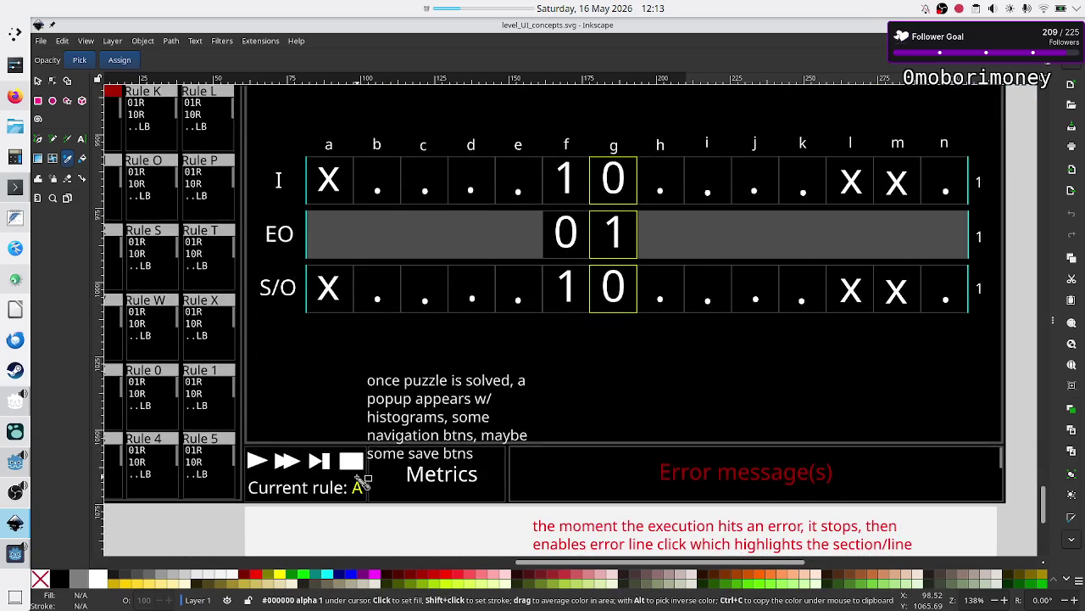
scroll(691, 287, up, 2)
scroll(694, 282, up, 1)
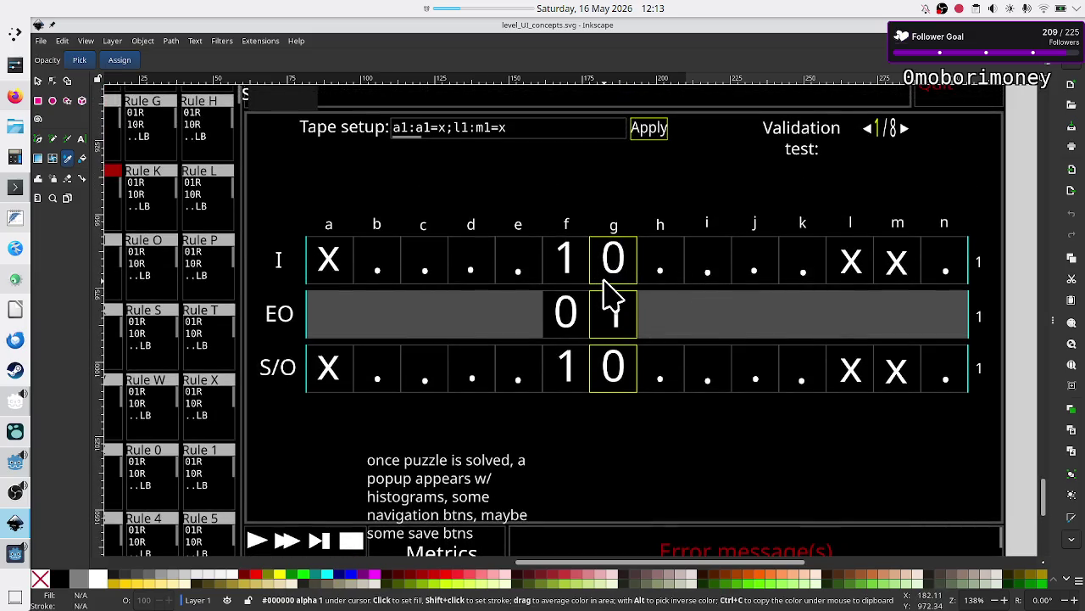
scroll(667, 266, up, 5)
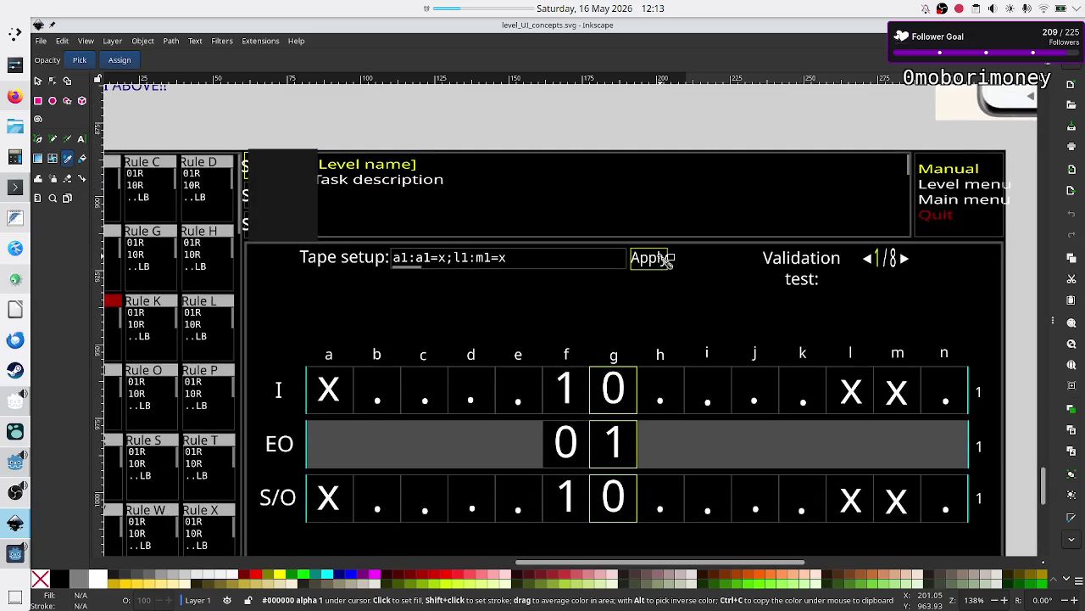
scroll(666, 261, up, 1)
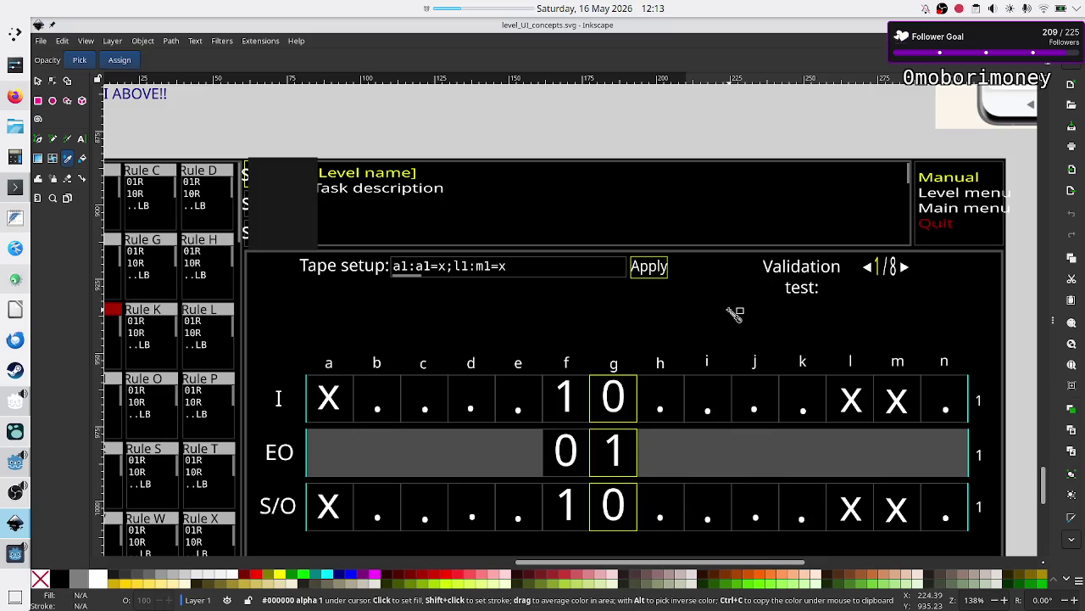
key(alt+Tab)
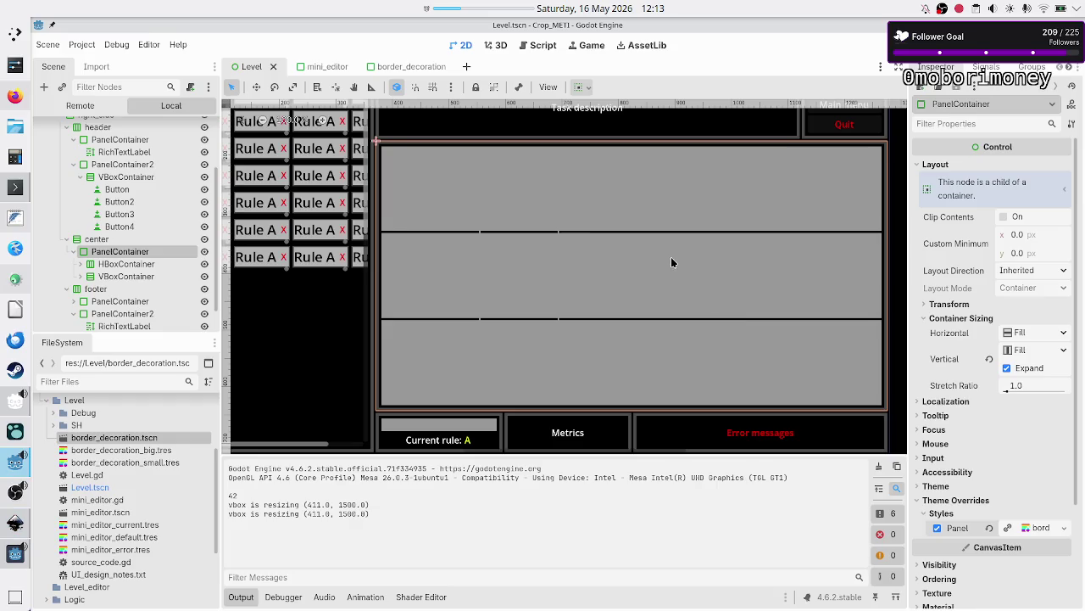
Step: Select the Manual button under PanelContainer2 and revert its yellow Font Color override
scroll(701, 261, up, 5)
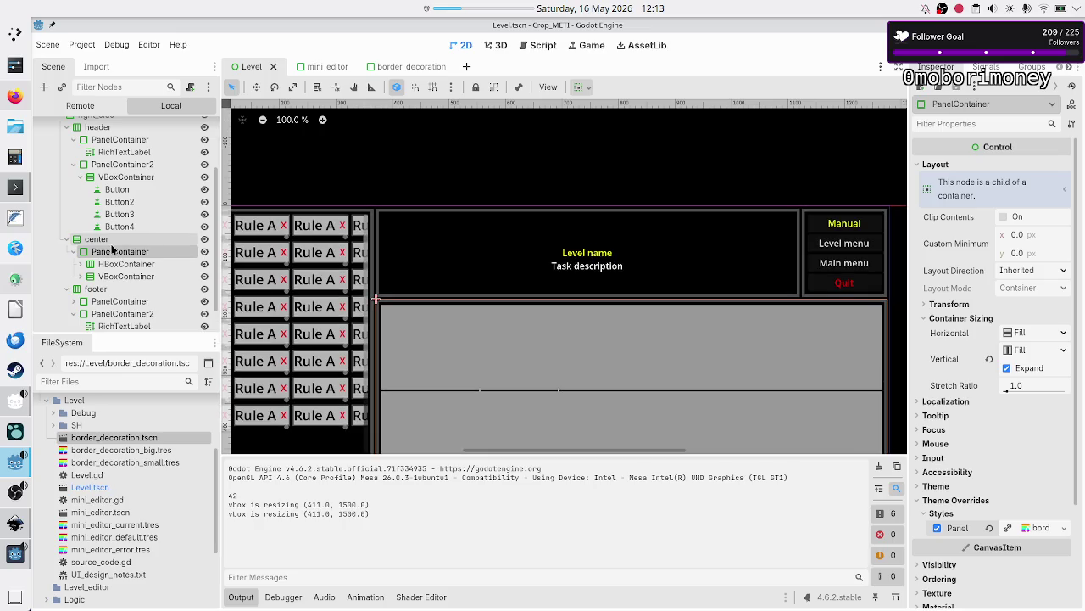
scroll(114, 252, down, 1)
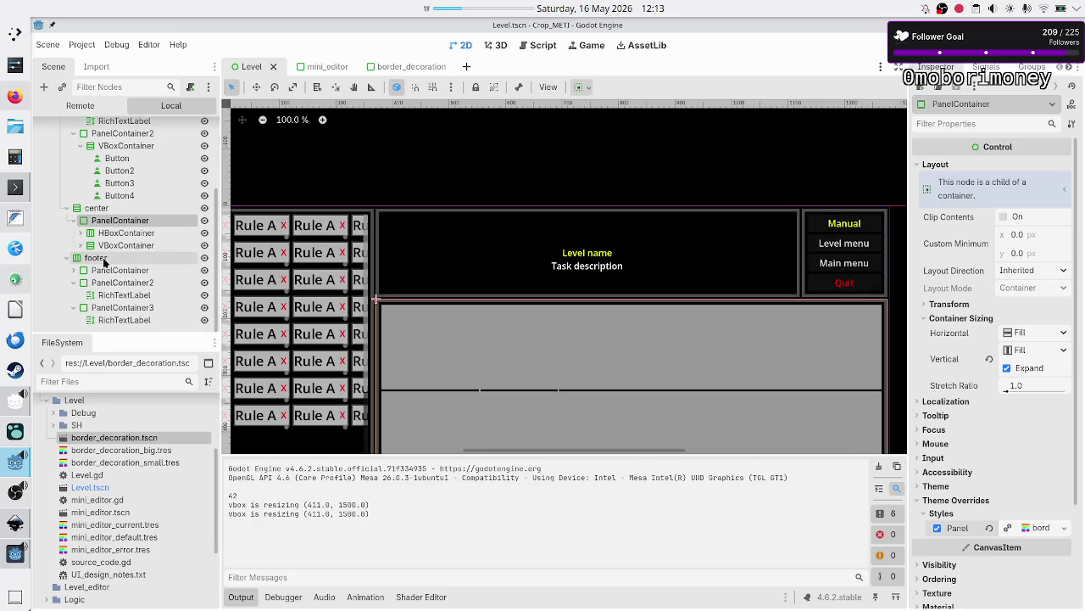
scroll(126, 200, up, 3)
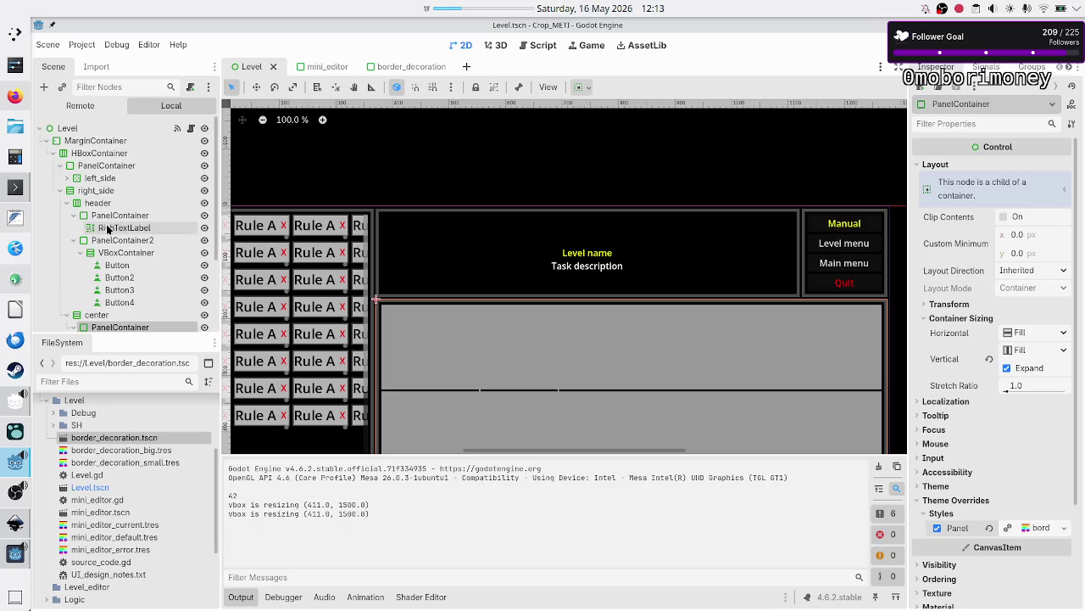
click(116, 204)
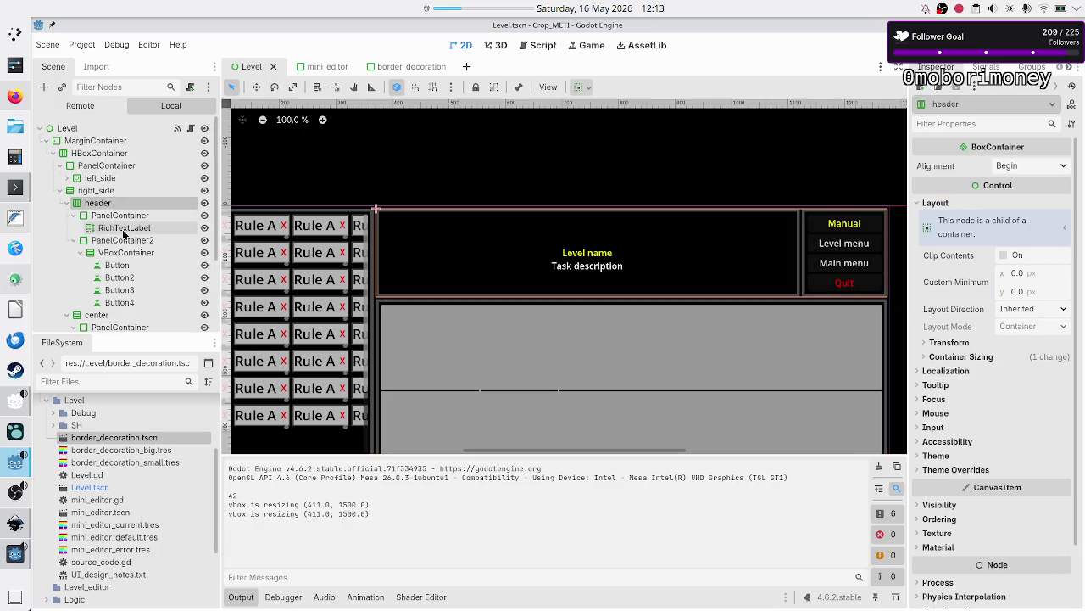
click(123, 242)
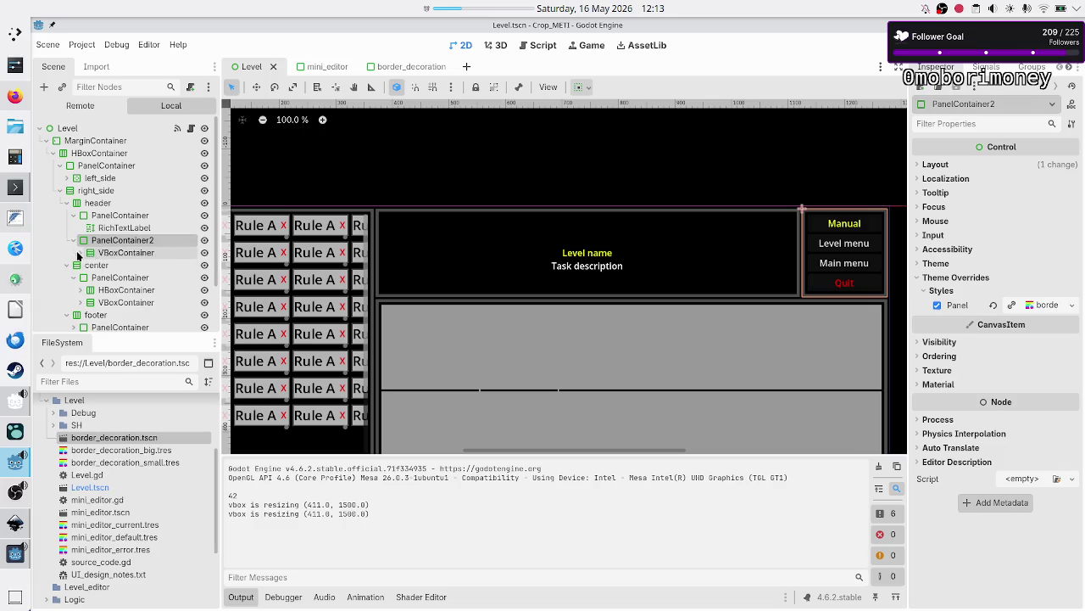
click(115, 267)
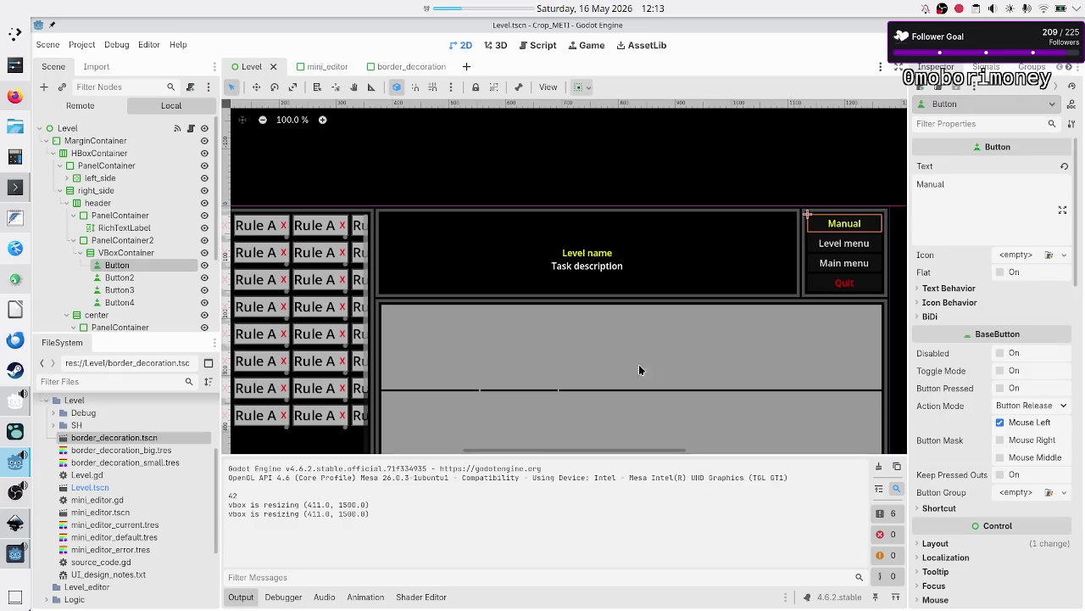
scroll(985, 471, down, 10)
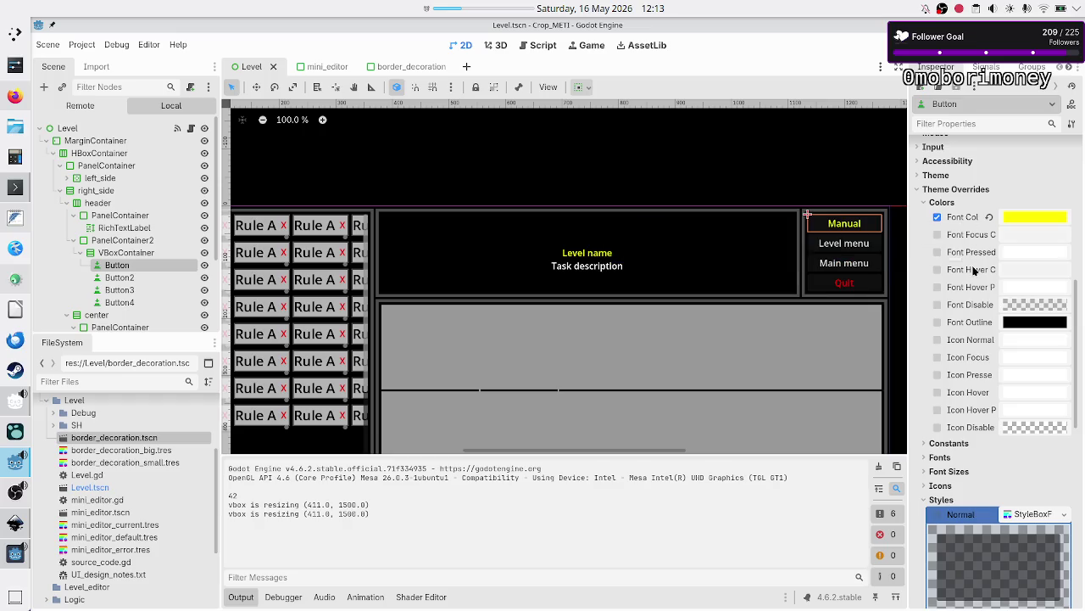
click(990, 217)
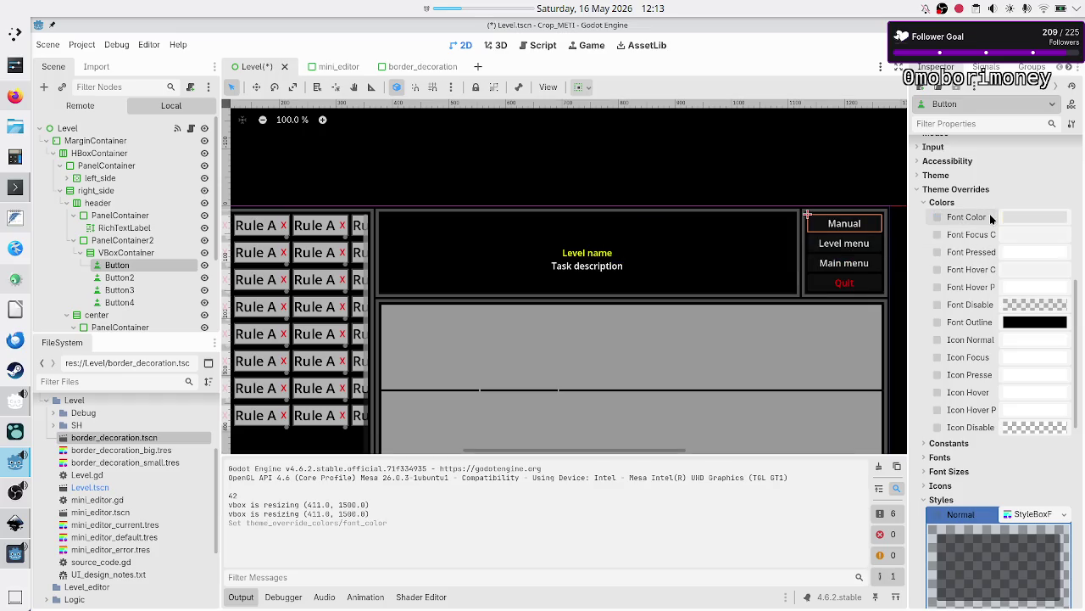
Step: Locate the border_decoration_big style and border_decoration scene files in FileSystem
scroll(969, 424, down, 5)
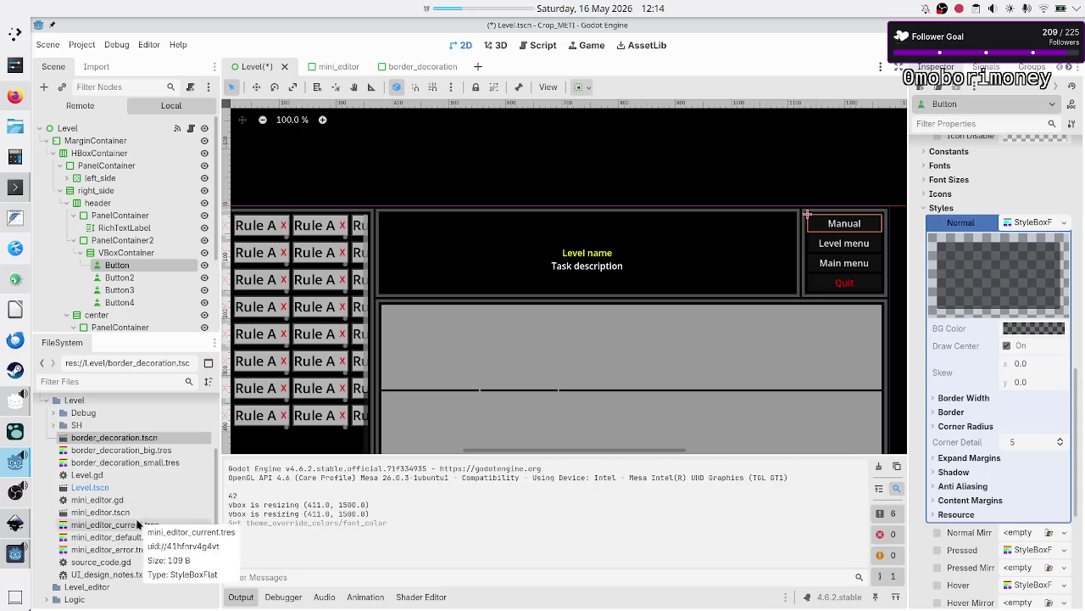
scroll(132, 486, up, 3)
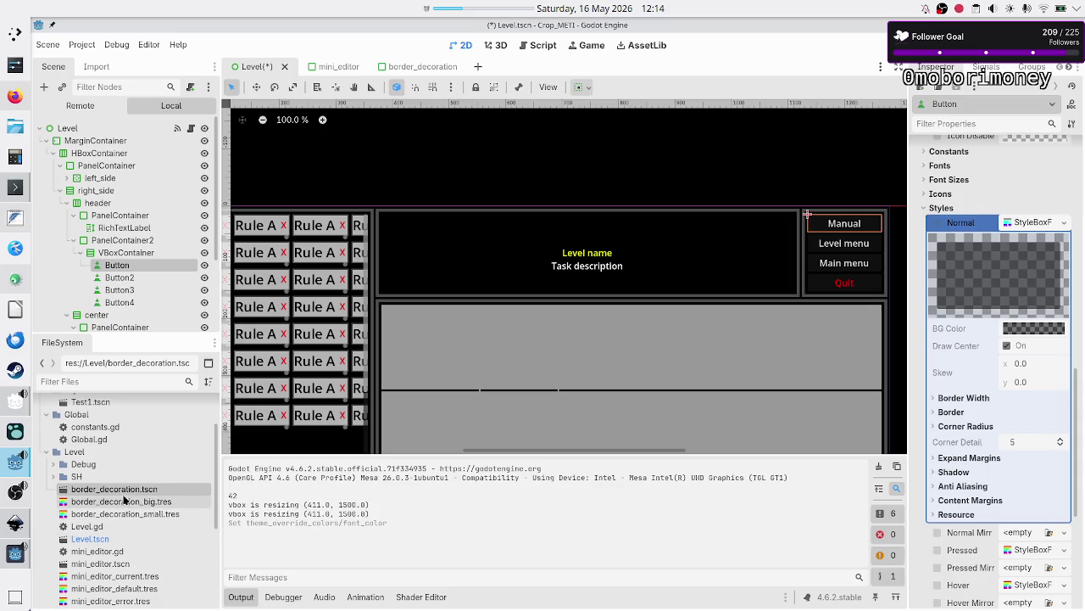
click(118, 502)
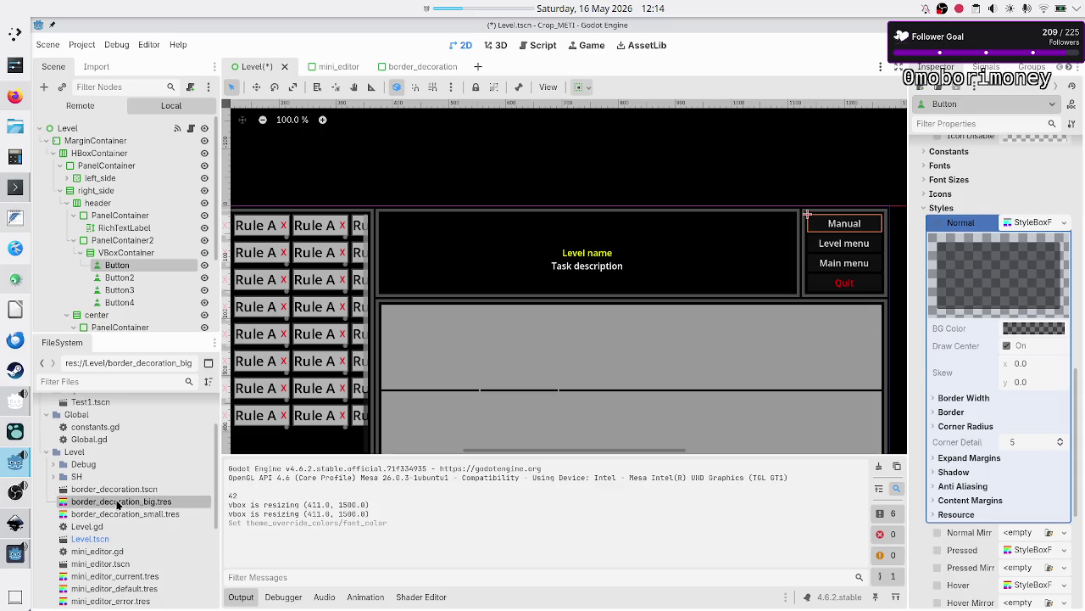
click(131, 491)
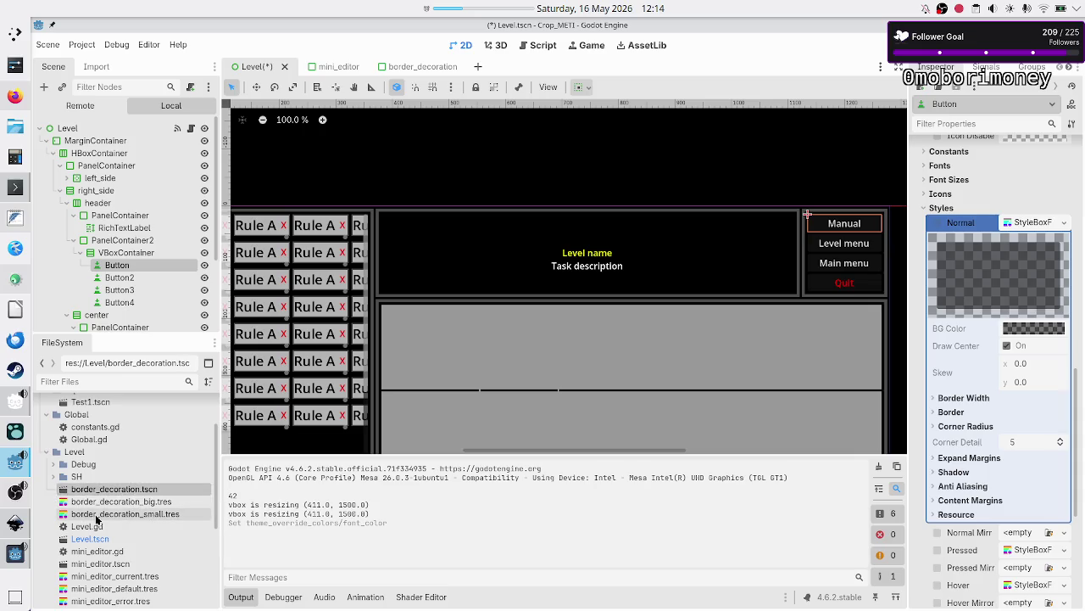
Step: Open border_decoration.tscn and compare the Outer_panel and Inner_panel Inspector settings
double_click(133, 490)
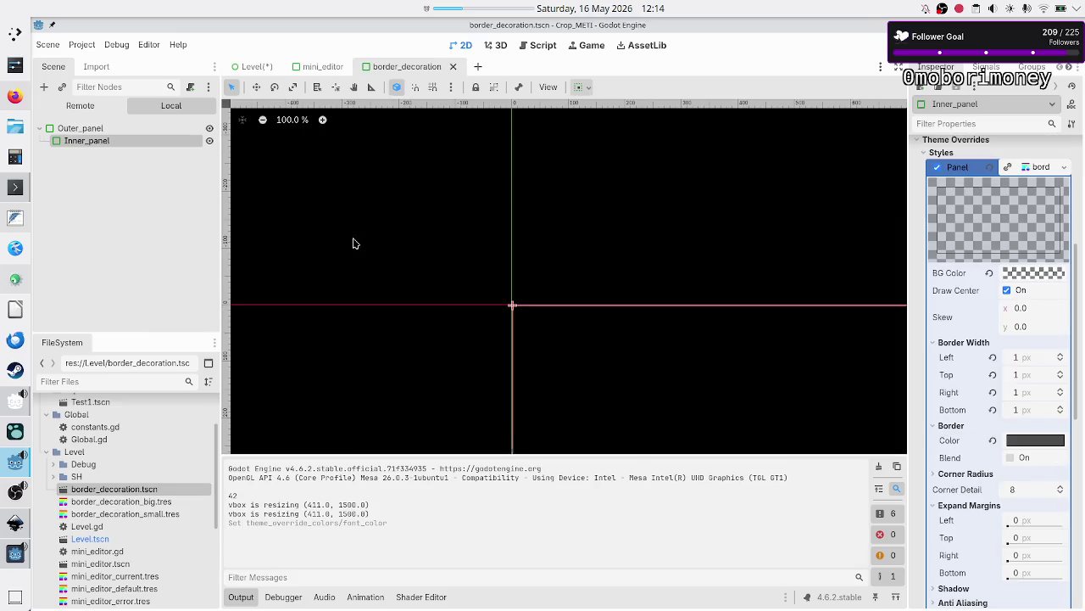
click(125, 129)
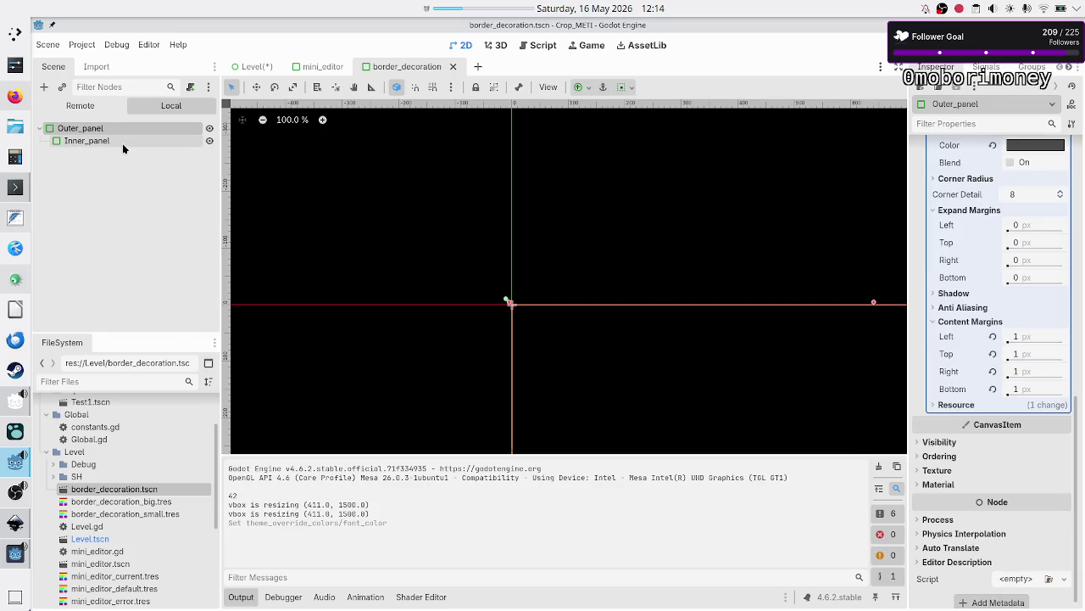
click(121, 141)
click(109, 128)
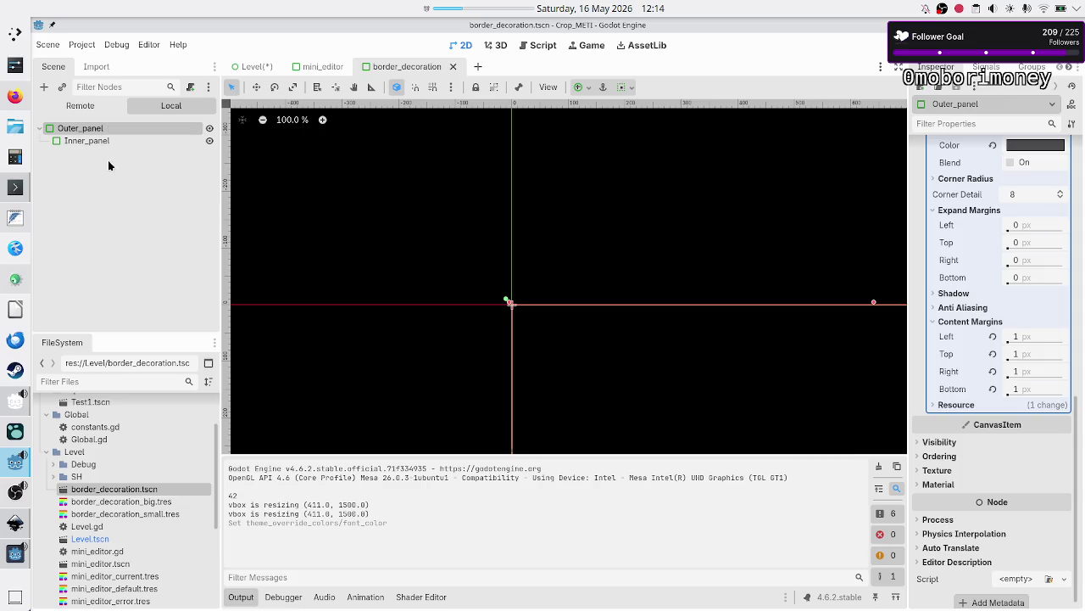
click(115, 143)
click(112, 129)
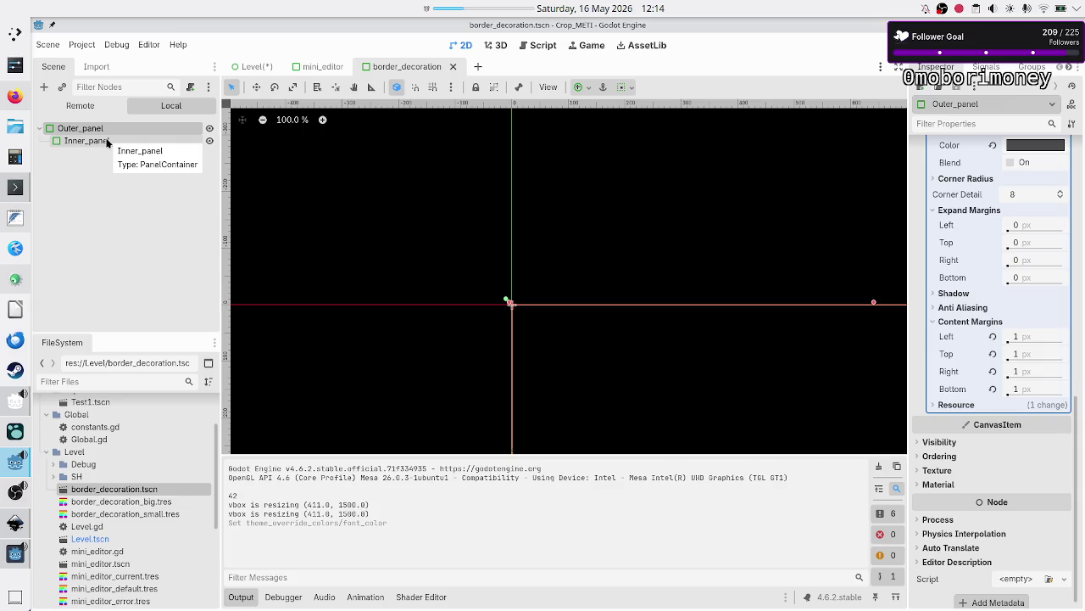
Step: Close the border_decoration tab and delete border_decoration.tscn from the project
click(456, 67)
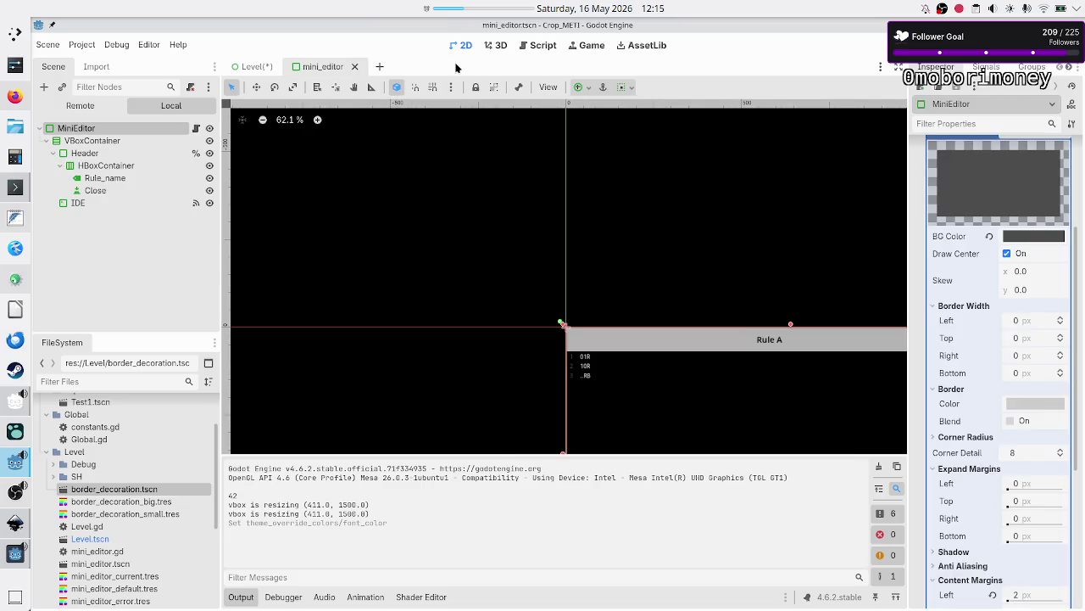
right_click(113, 487)
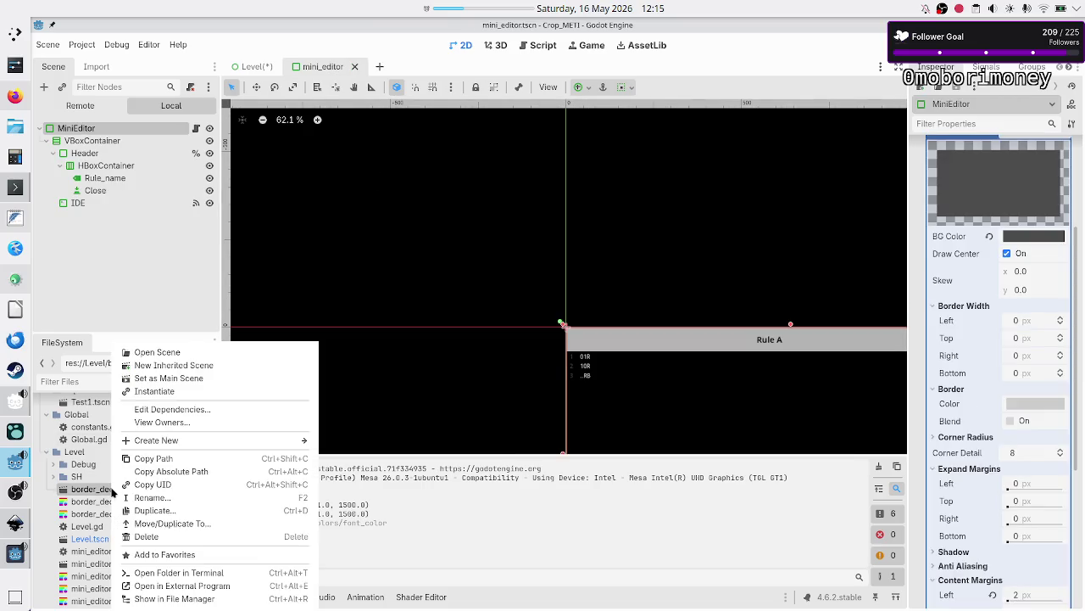
click(172, 536)
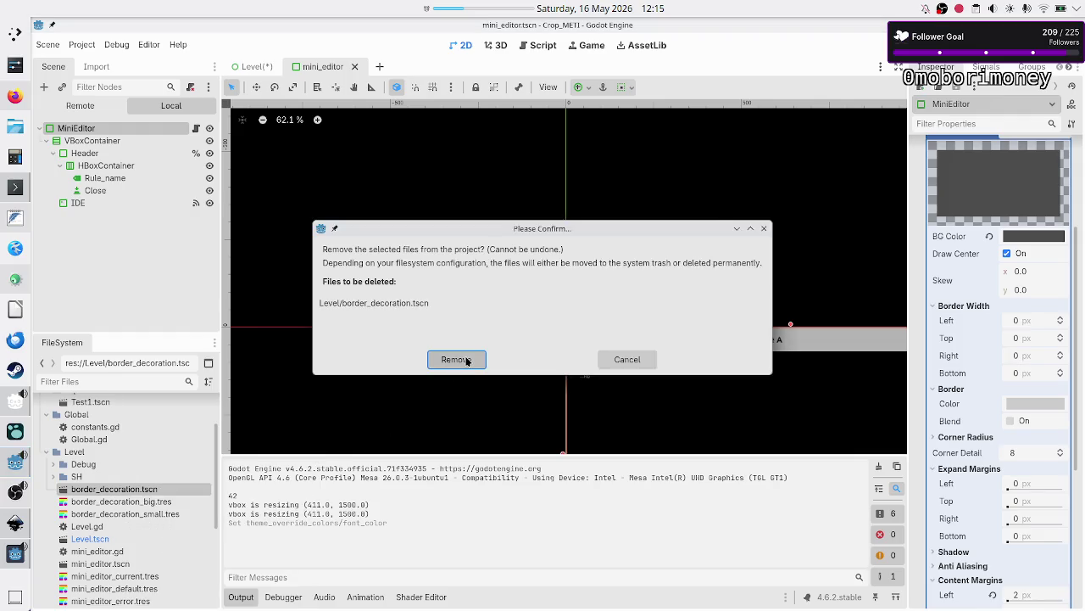
click(464, 359)
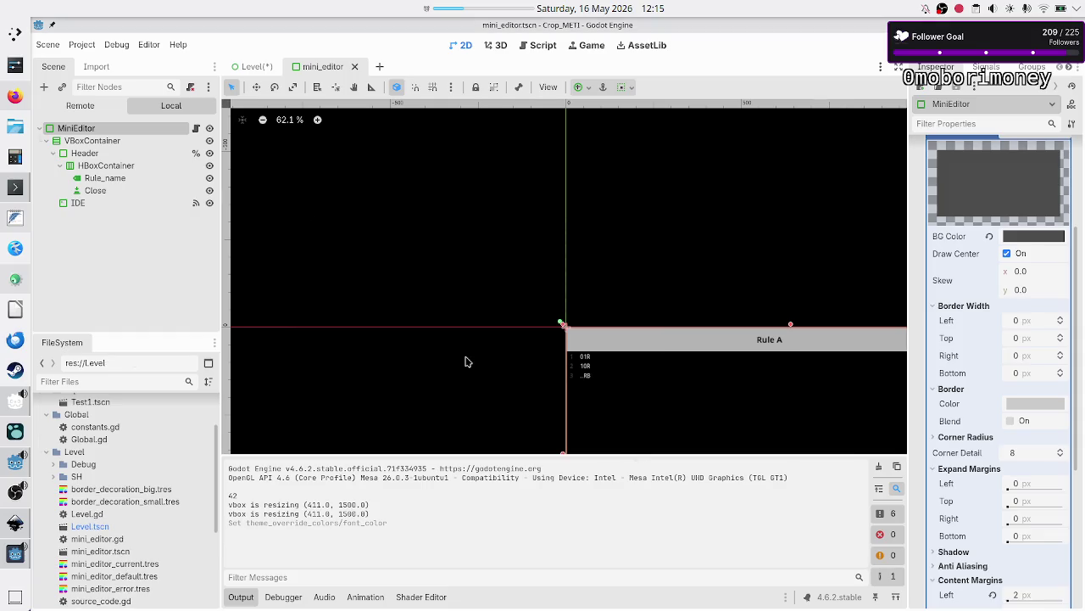
Step: Review the border_decoration_small and border_decoration_big style files, then return to Level.tscn
click(151, 492)
click(141, 504)
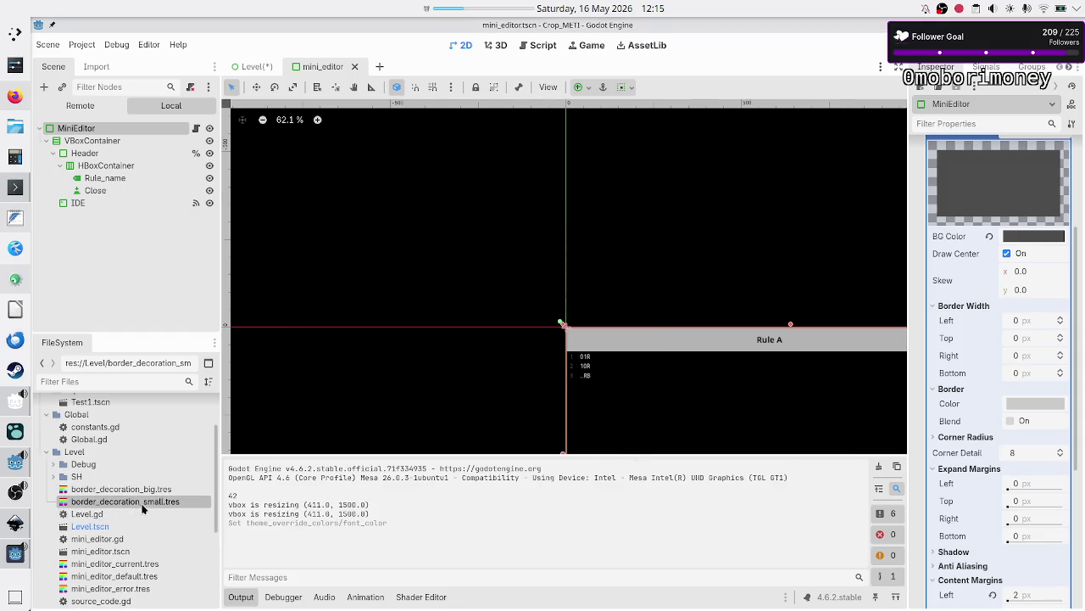
click(149, 492)
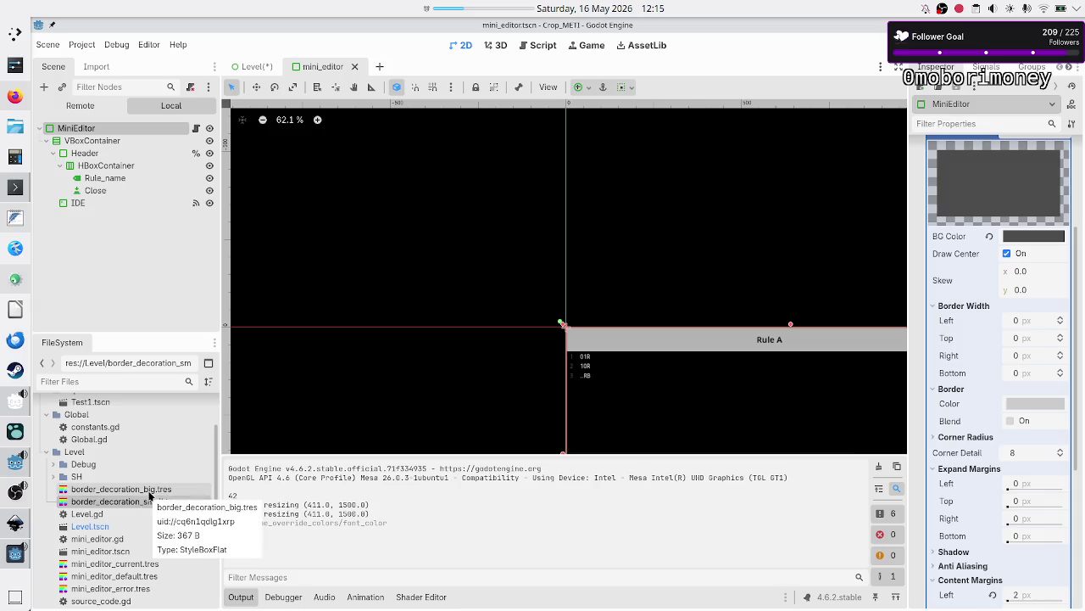
scroll(148, 507, down, 3)
scroll(147, 507, up, 3)
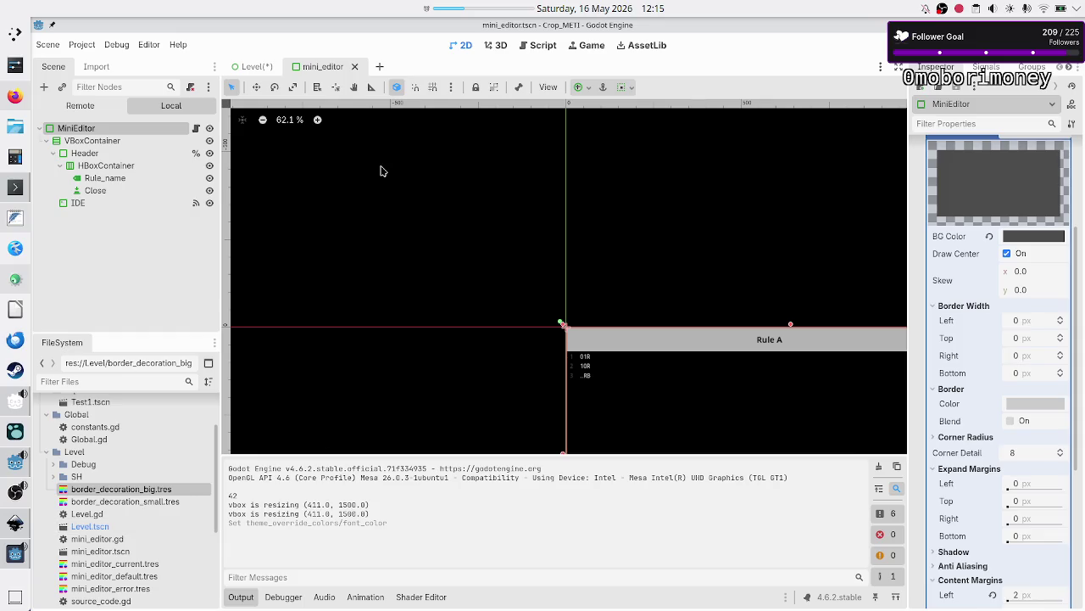
click(253, 67)
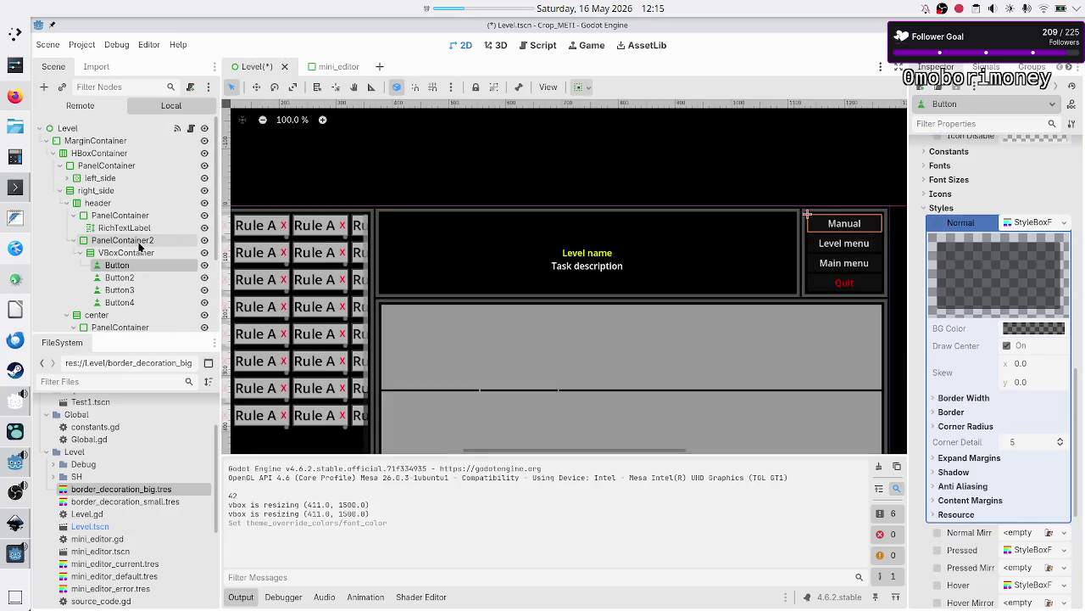
Step: Give the Manual button a Normal style, trying a new flat style then loading an existing one
click(1064, 223)
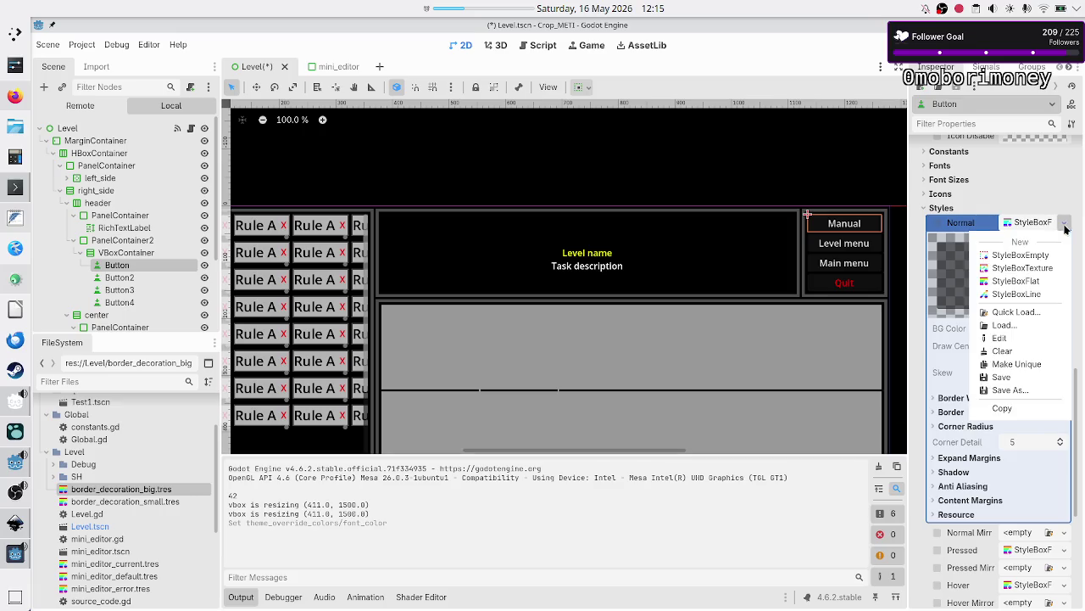
click(1038, 280)
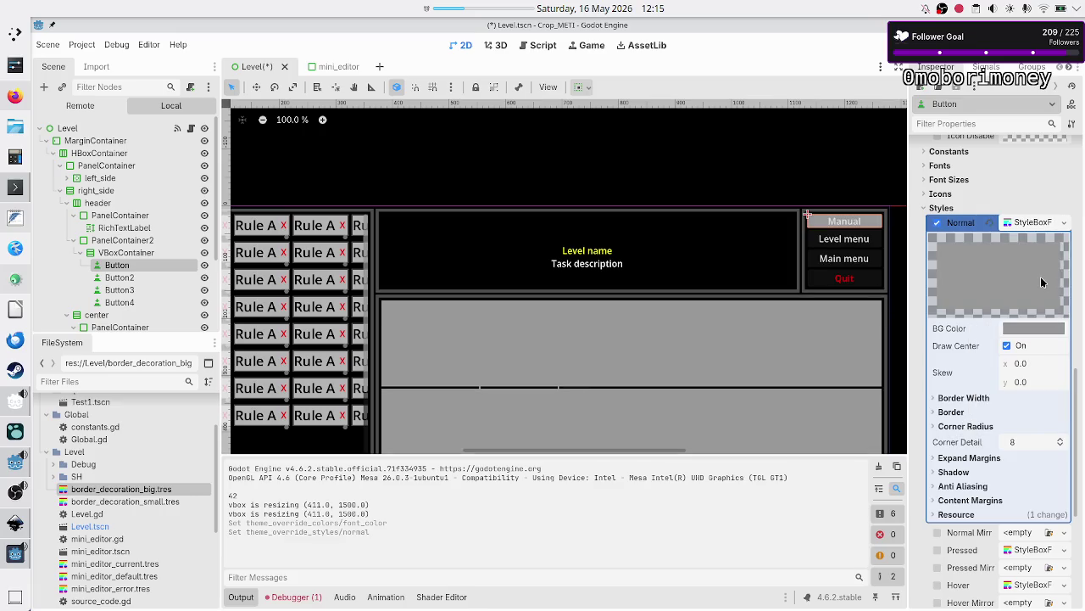
click(1043, 329)
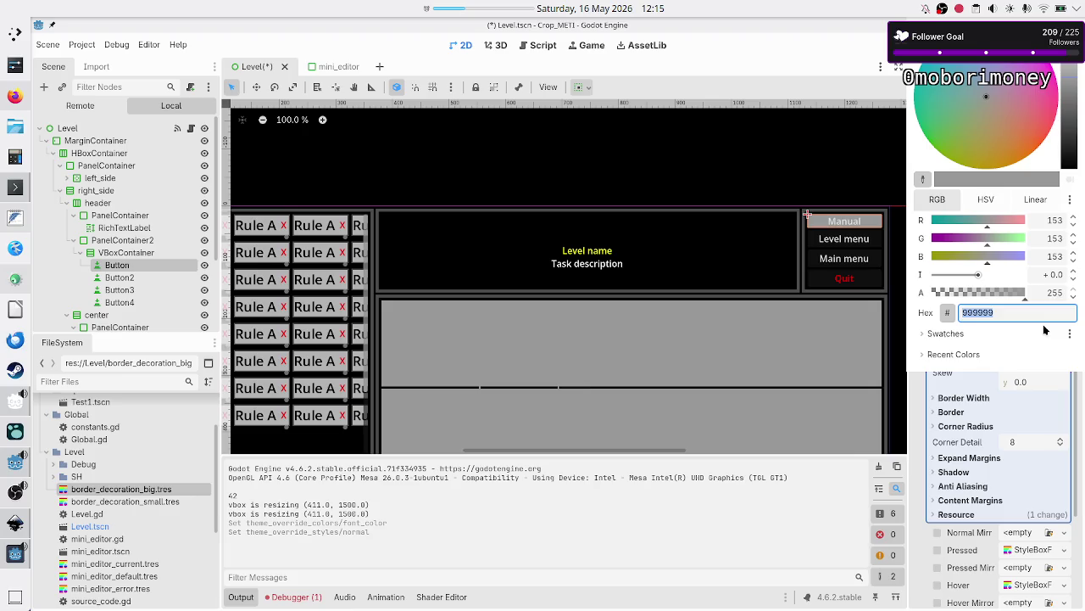
key(Escape)
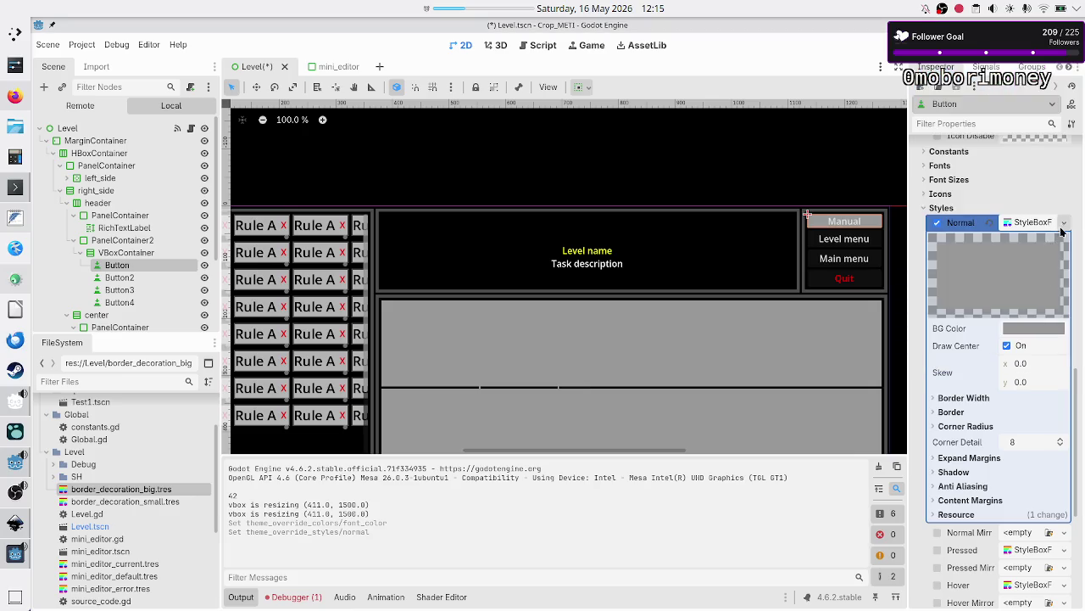
click(1063, 226)
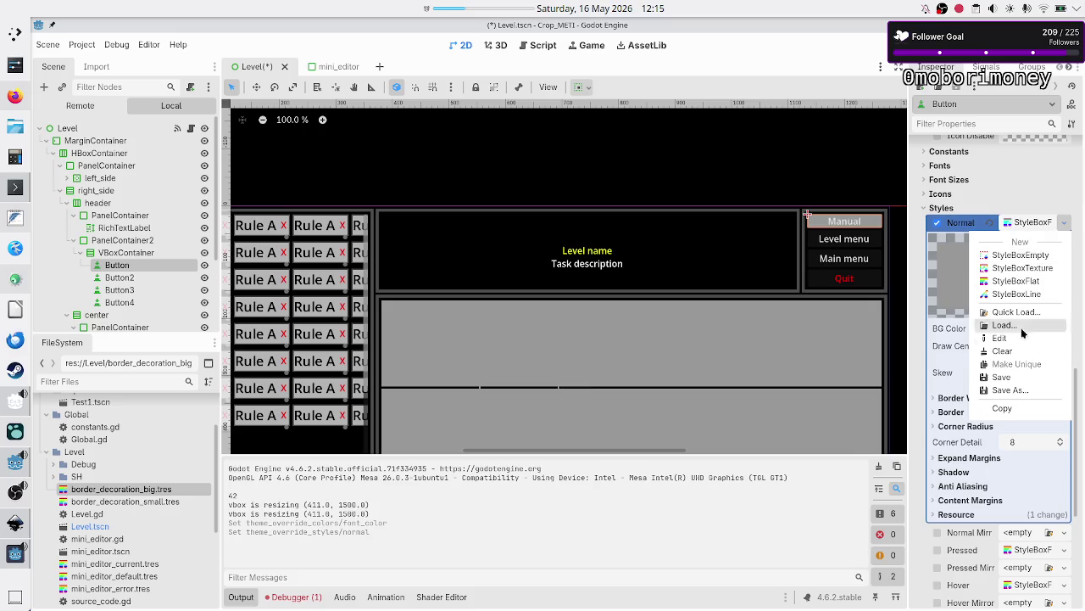
click(1024, 357)
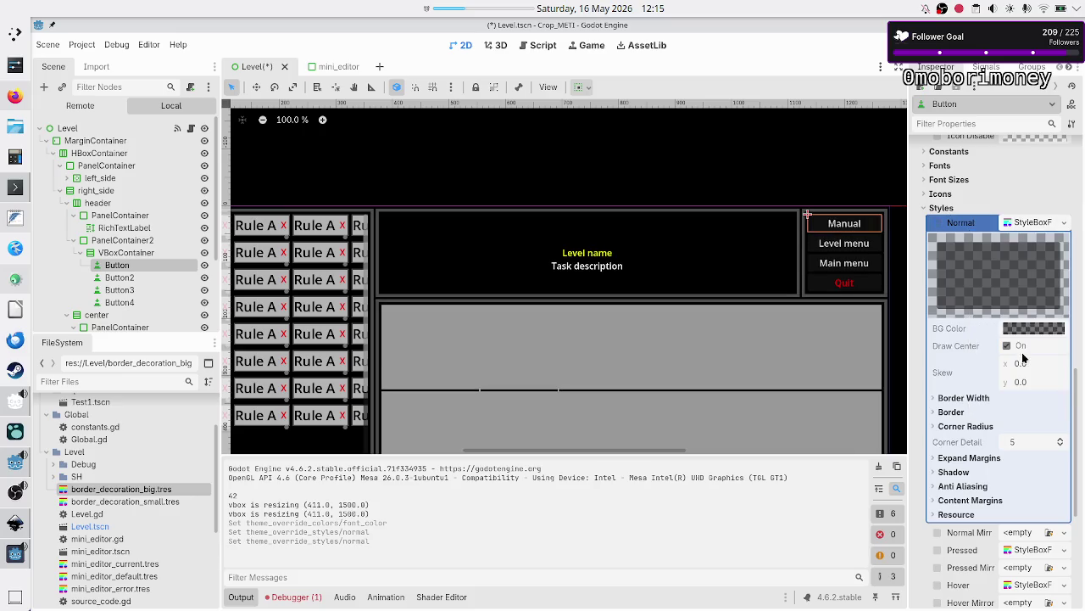
Step: Compare with the Inkscape mockup and scroll the Inspector up to Theme Overrides Colors
key(alt+Tab)
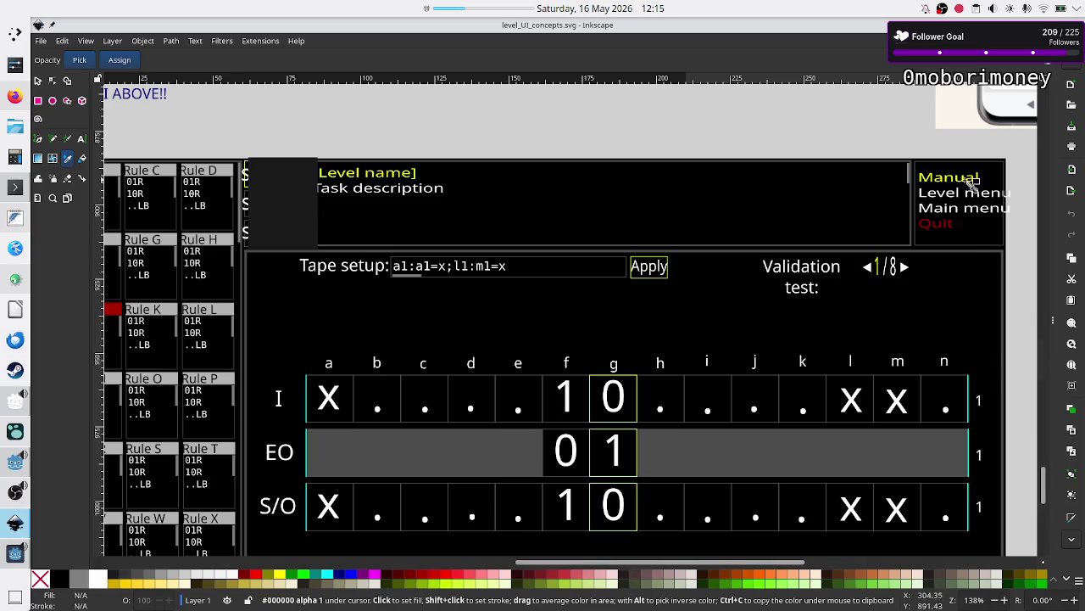
key(alt+Tab)
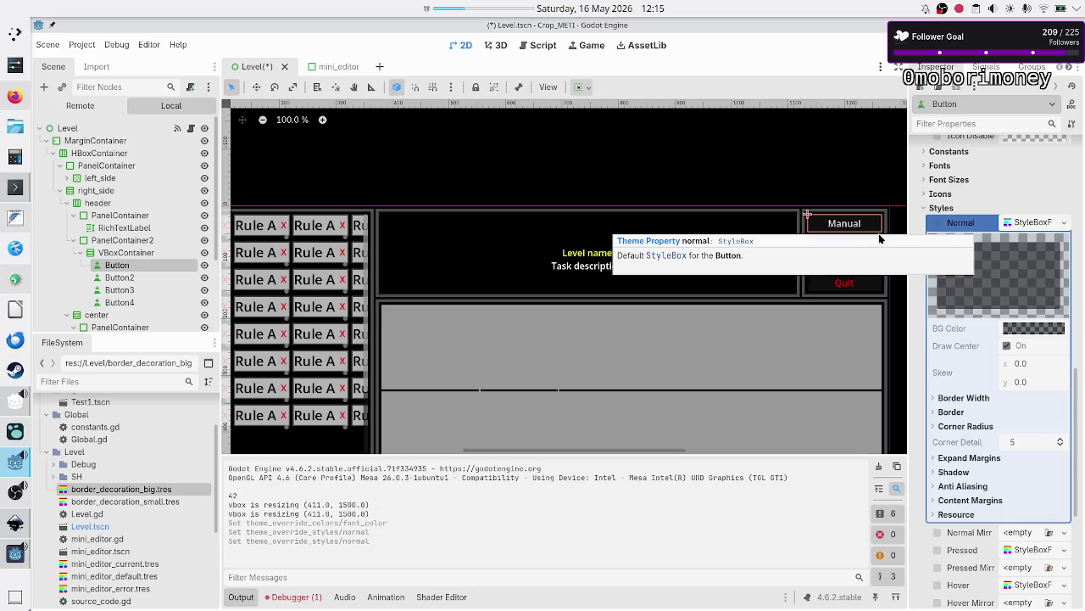
key(alt+Tab)
key(alt+Tab)
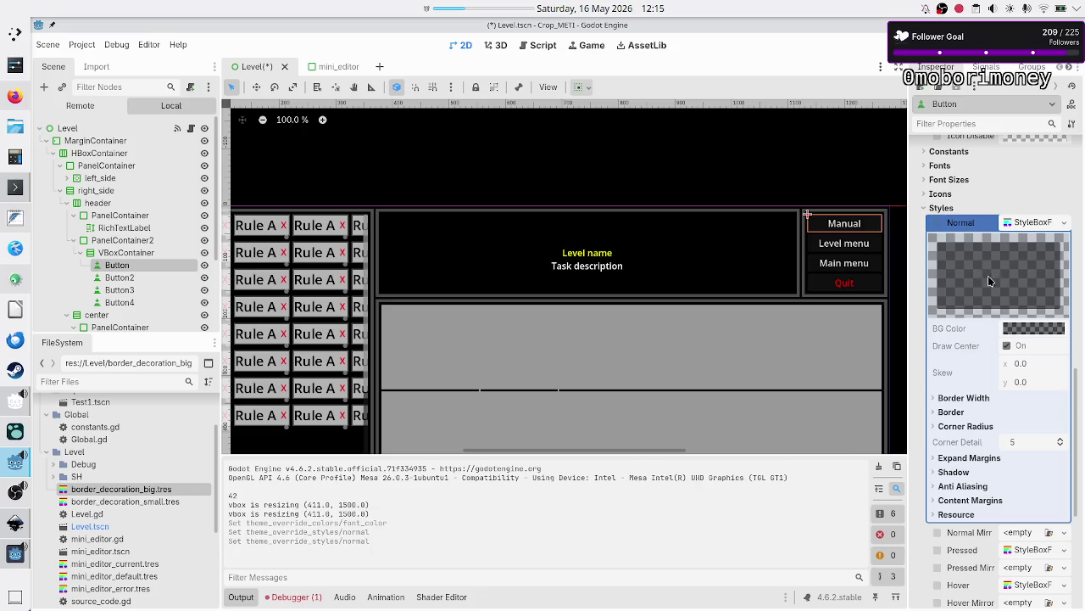
scroll(965, 278, up, 5)
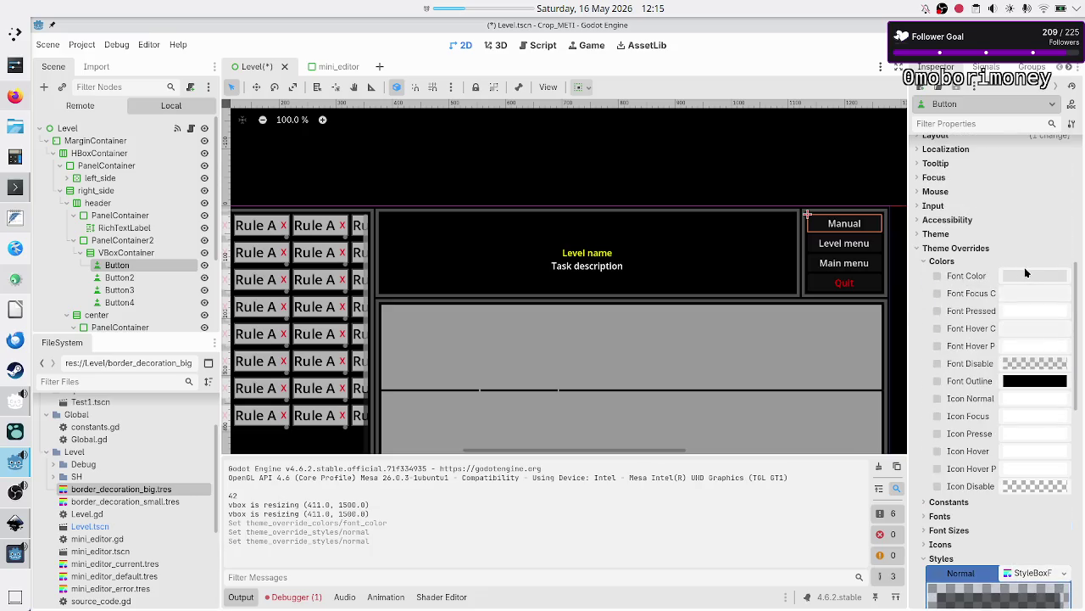
Step: Set the Manual button's Font Color override to white with R, G and B at 255
click(1022, 273)
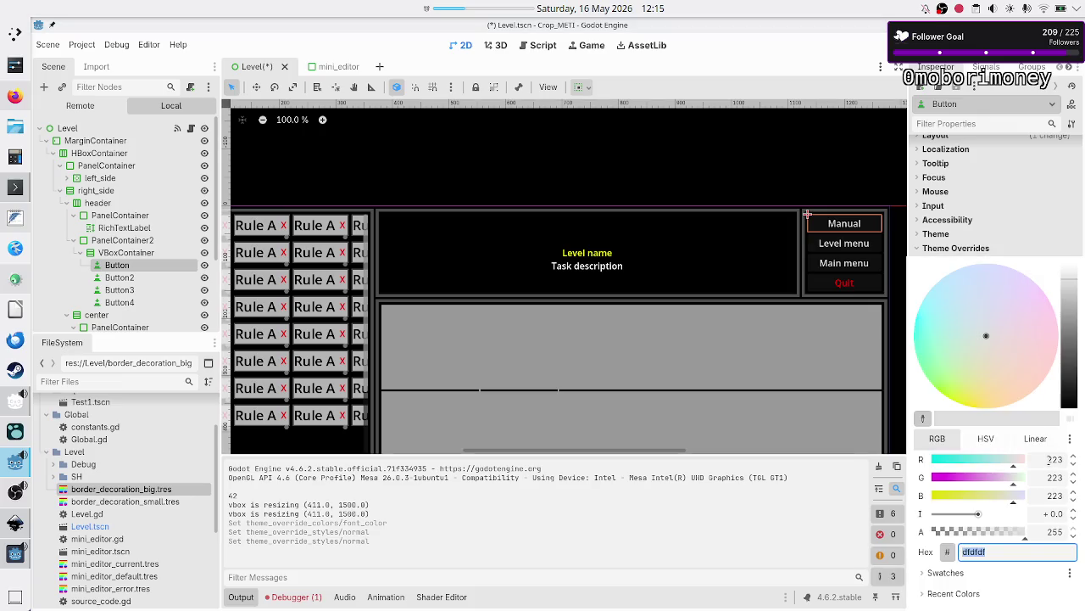
click(1054, 459)
text(255)
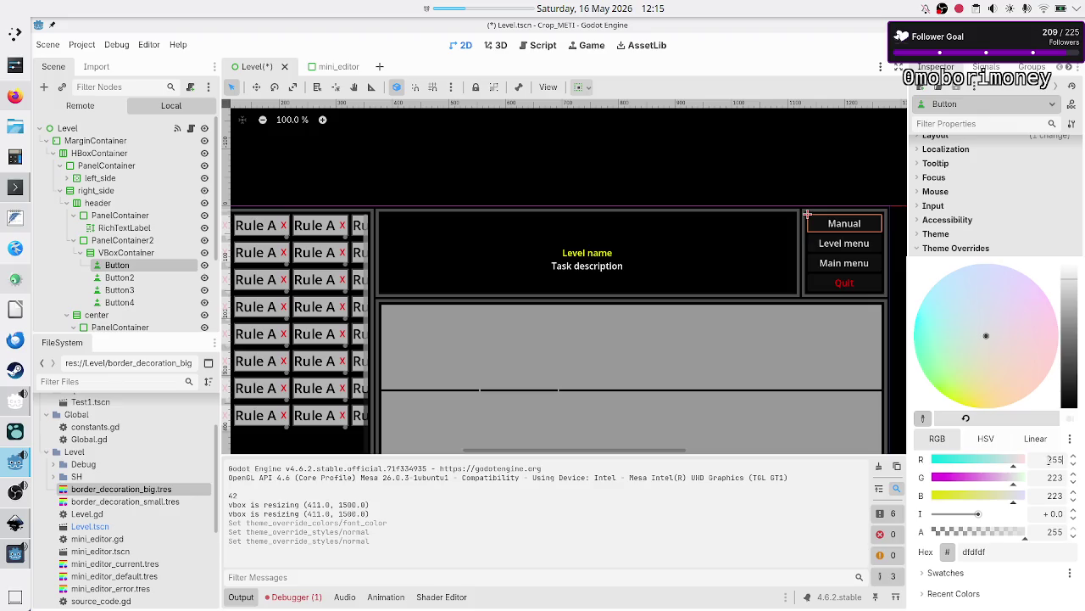
click(1049, 473)
text(255)
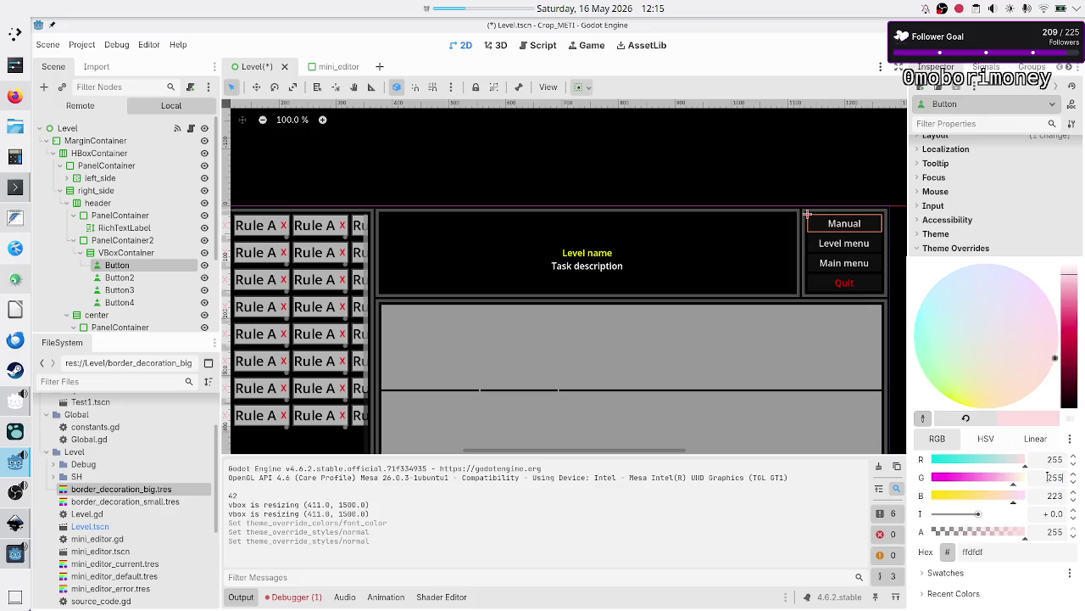
click(1054, 495)
text(255)
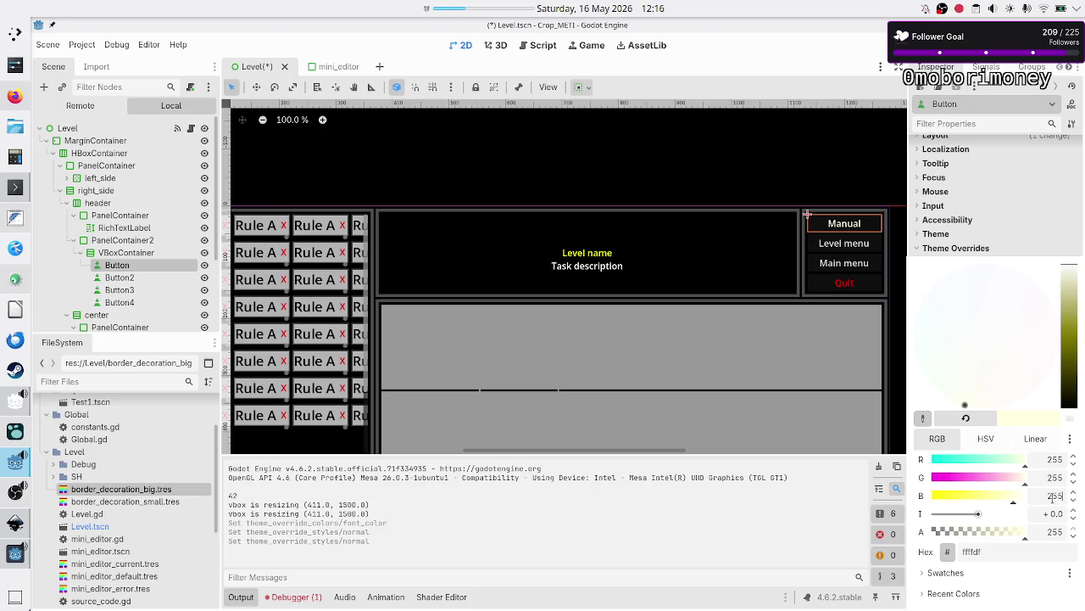
click(1053, 511)
key(Escape)
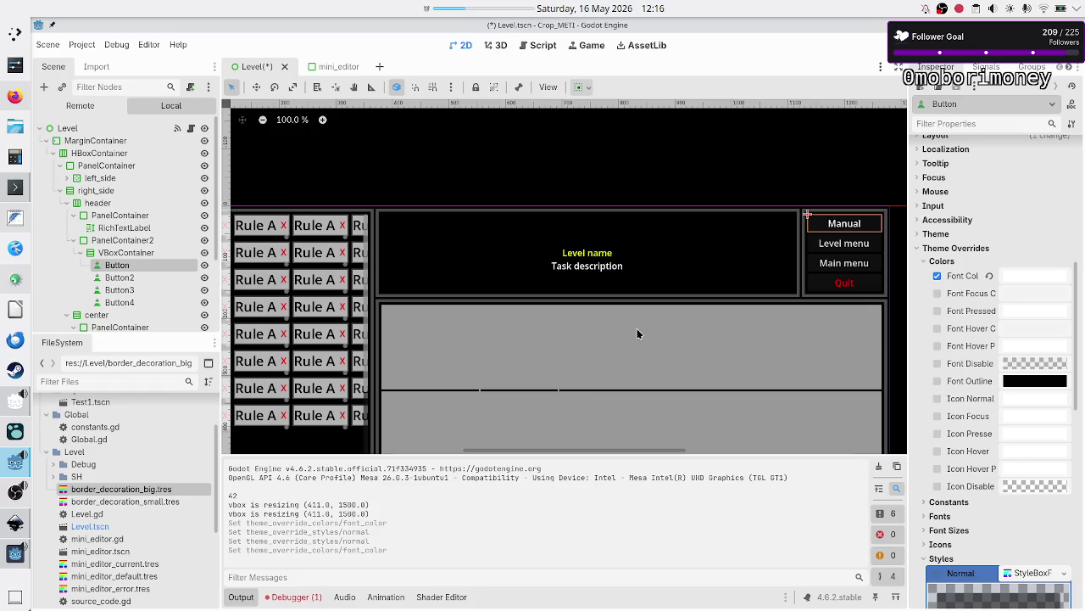
click(131, 302)
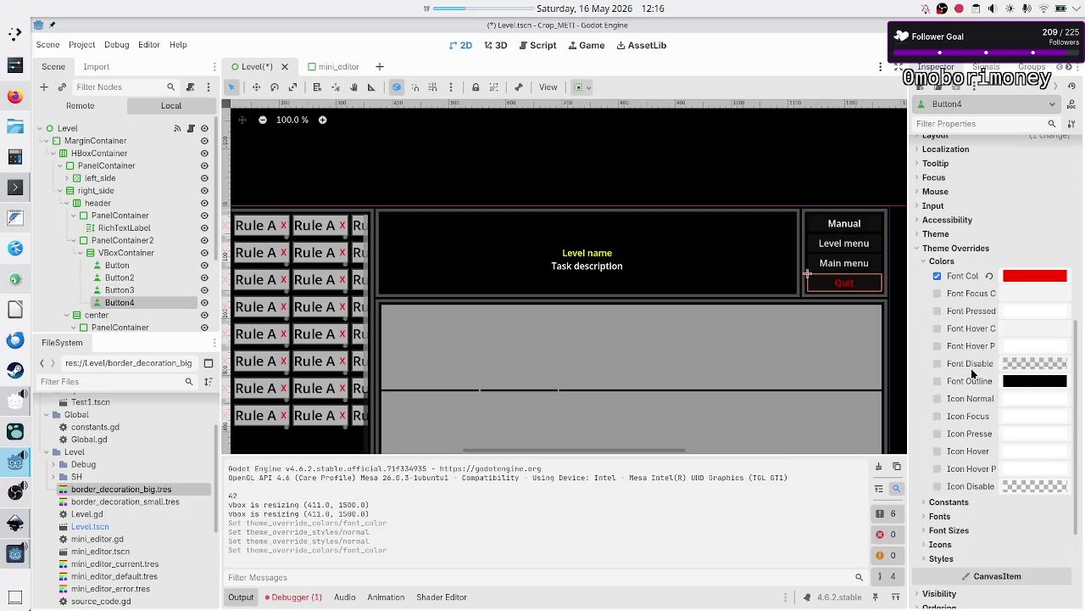
Step: Remove the Quit button's red font colour override and view Button2–4's colour overrides
click(938, 276)
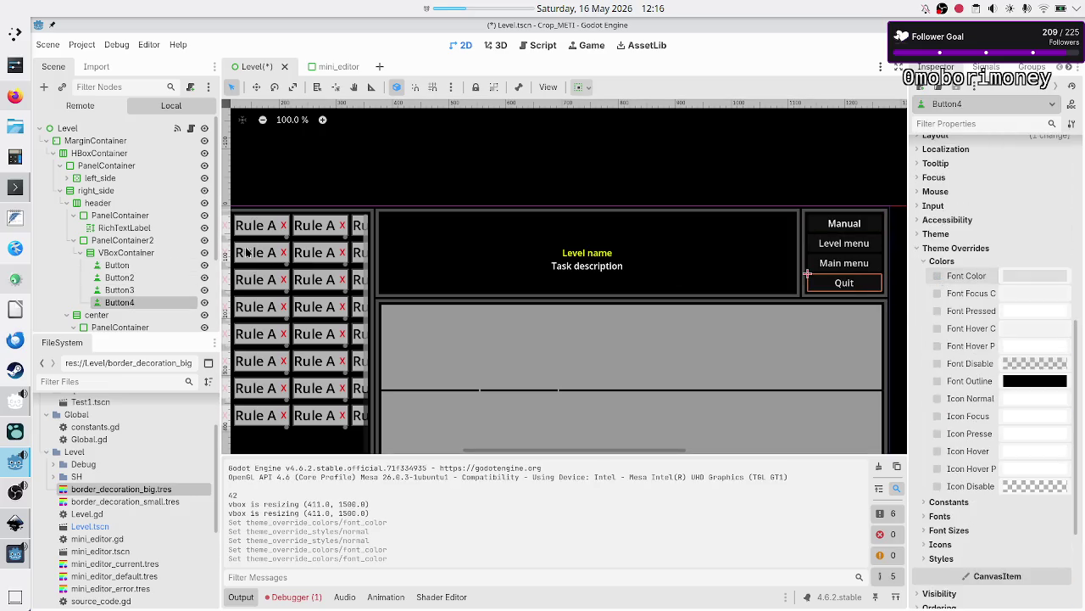
click(102, 278)
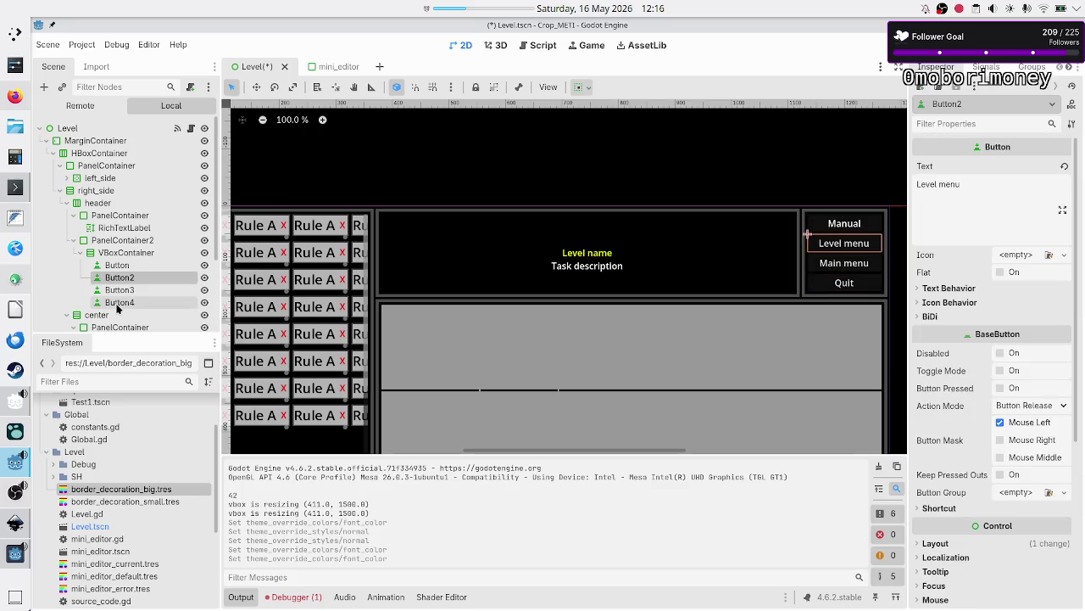
shift+click(117, 305)
scroll(990, 380, down, 5)
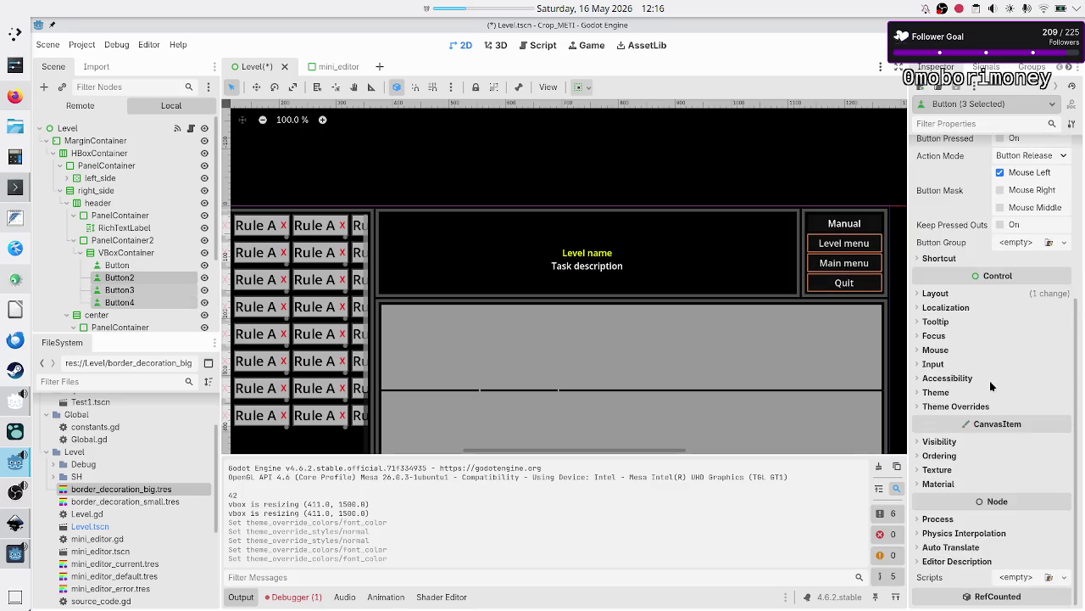
click(943, 405)
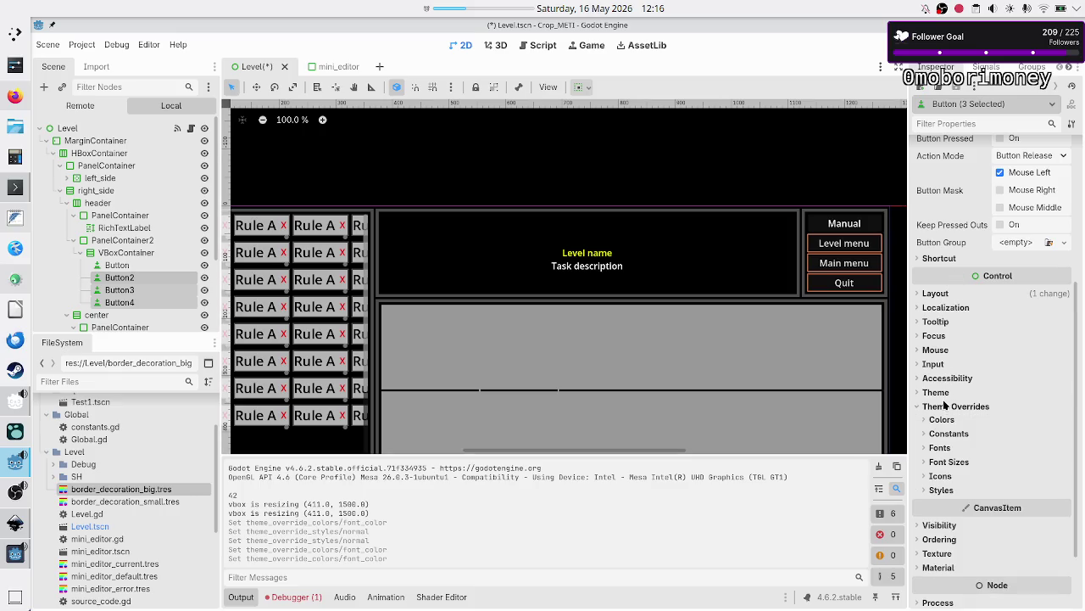
click(941, 419)
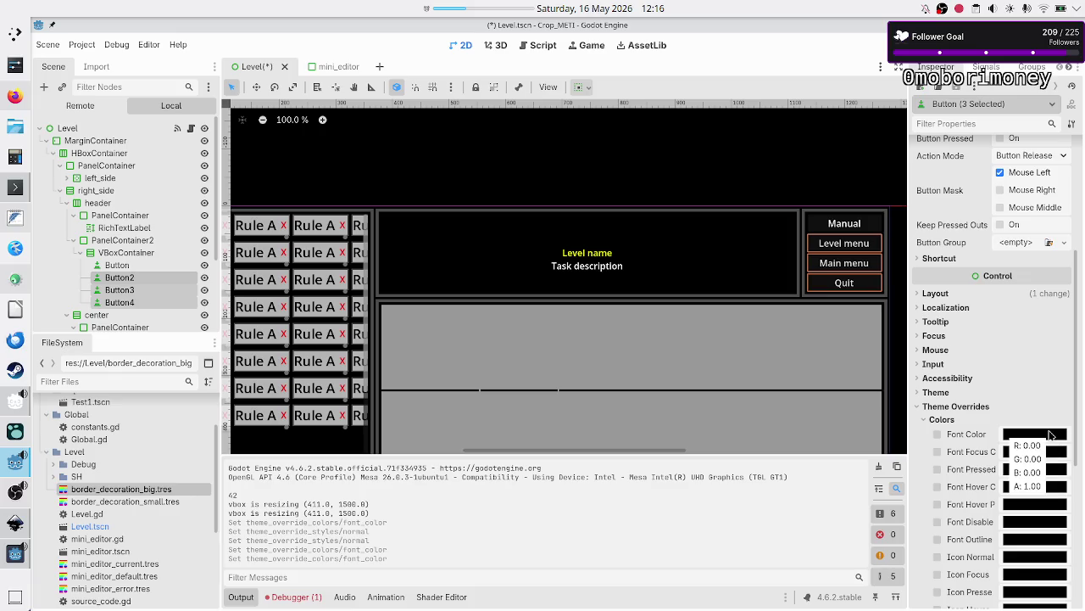
Step: Inspect Button2's colour overrides, alone and together with Button3
click(151, 279)
scroll(968, 398, down, 5)
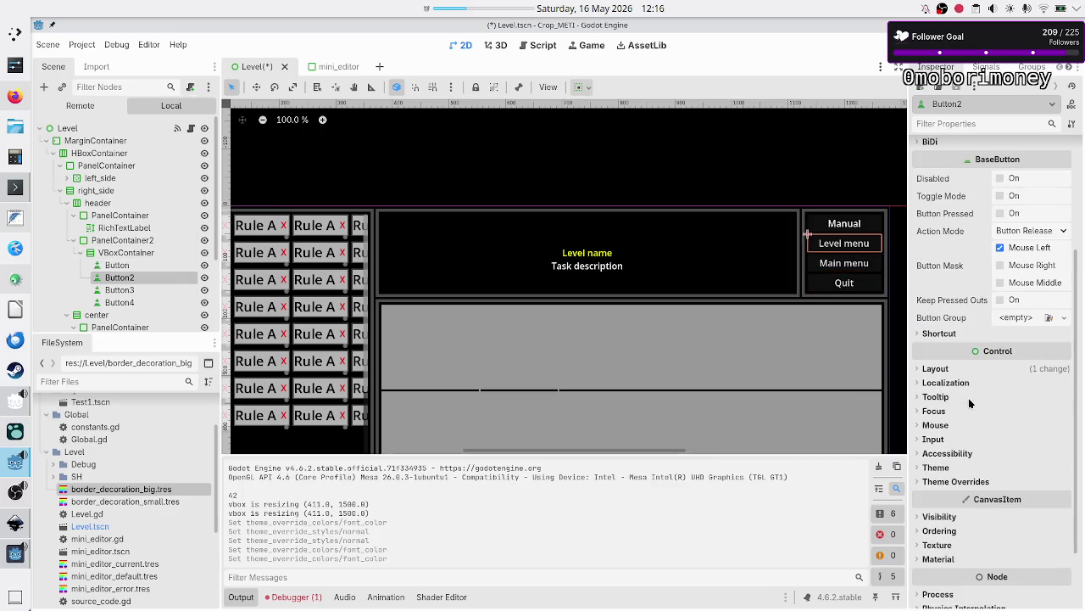
click(957, 482)
click(942, 494)
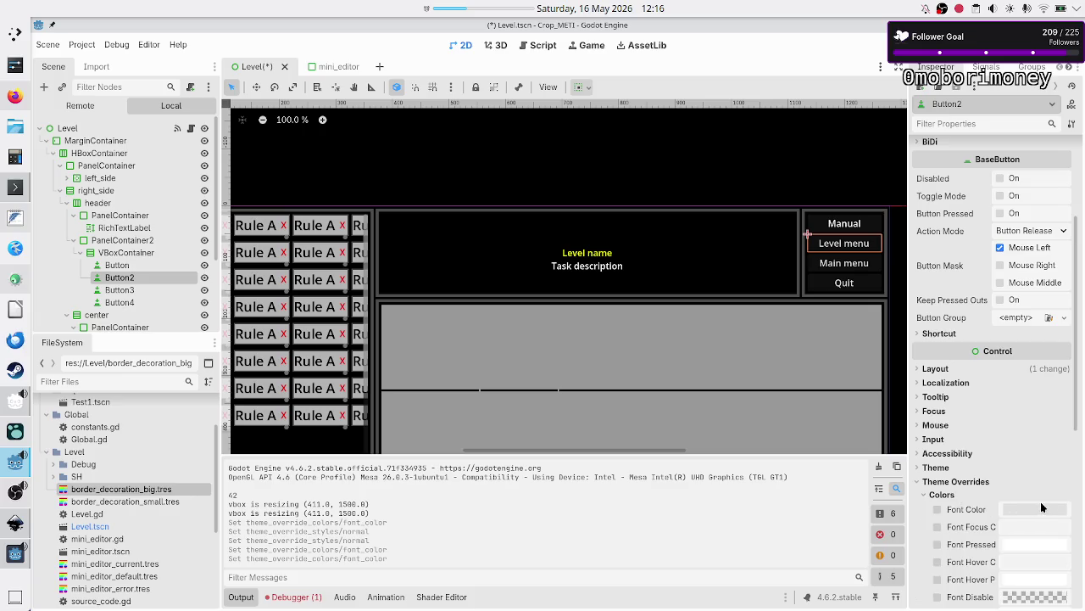
ctrl+click(142, 290)
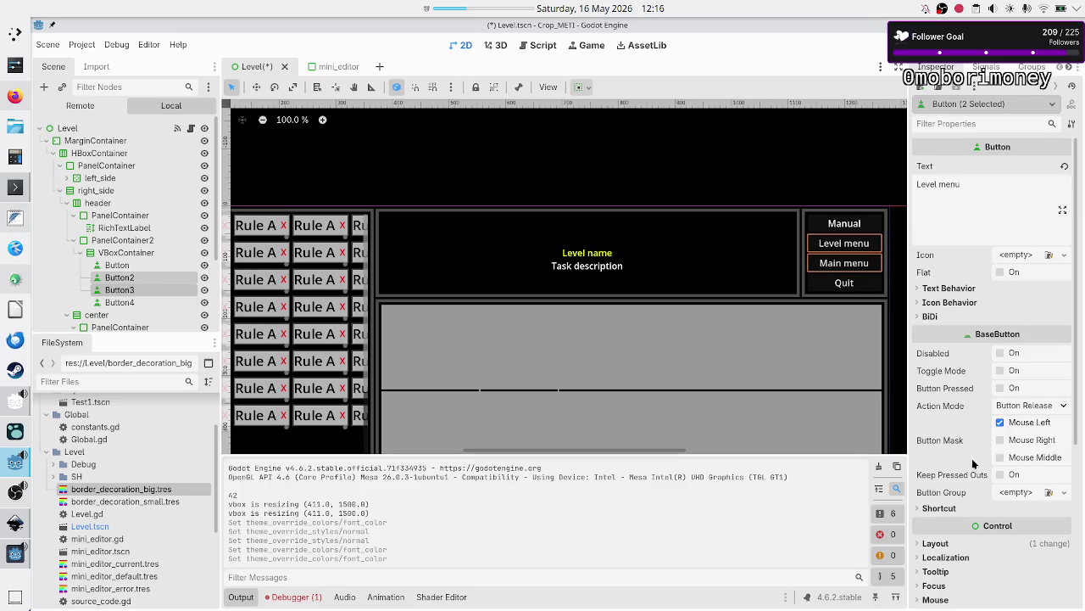
scroll(975, 466, down, 5)
click(958, 407)
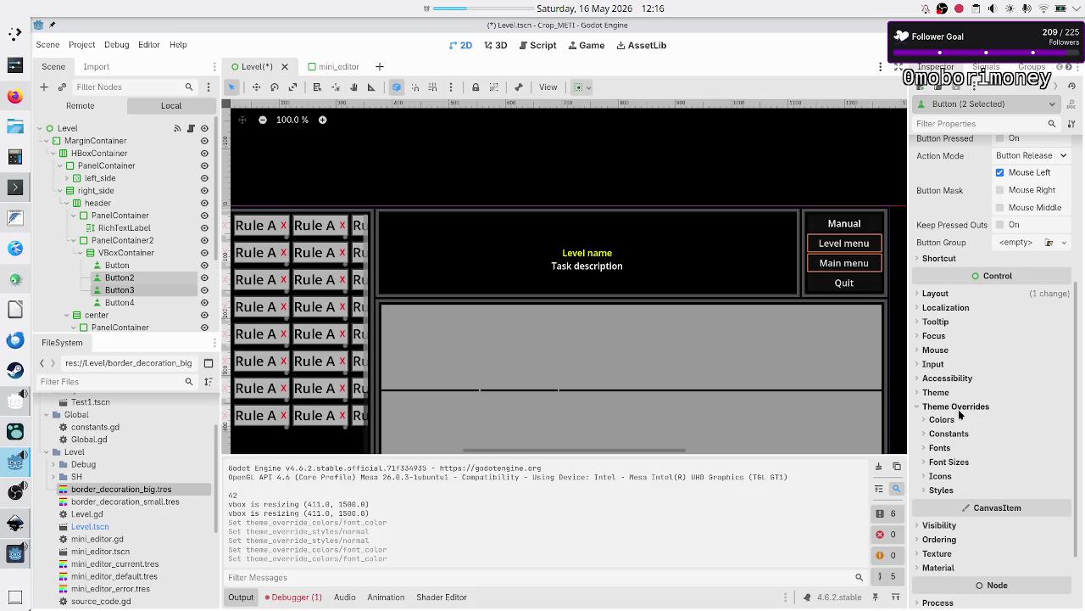
click(943, 419)
scroll(992, 496, down, 7)
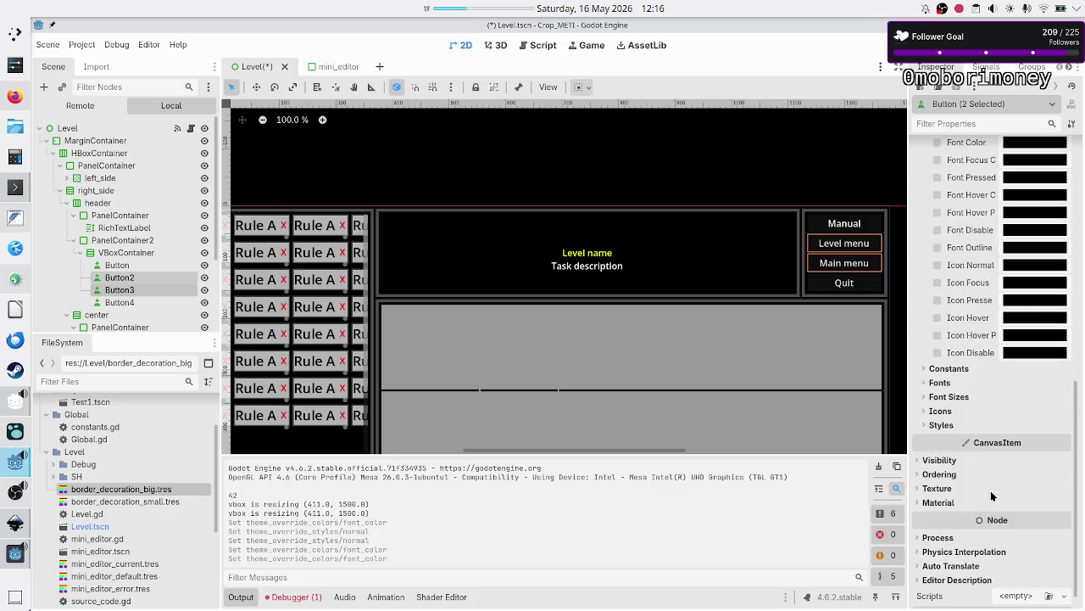
scroll(992, 488, up, 6)
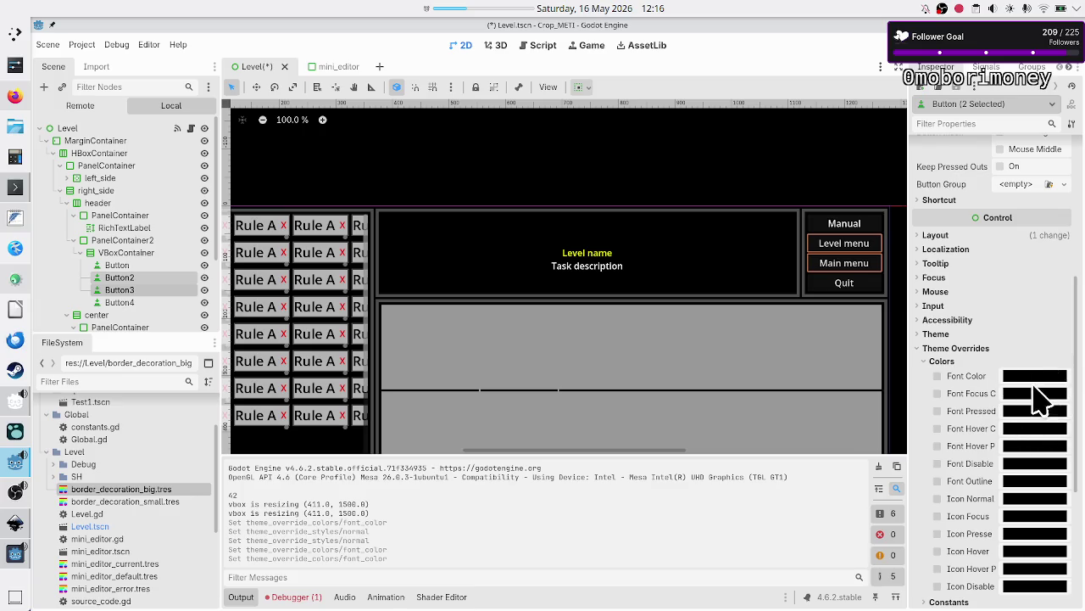
Step: Inspect Button3's own colour overrides
click(132, 277)
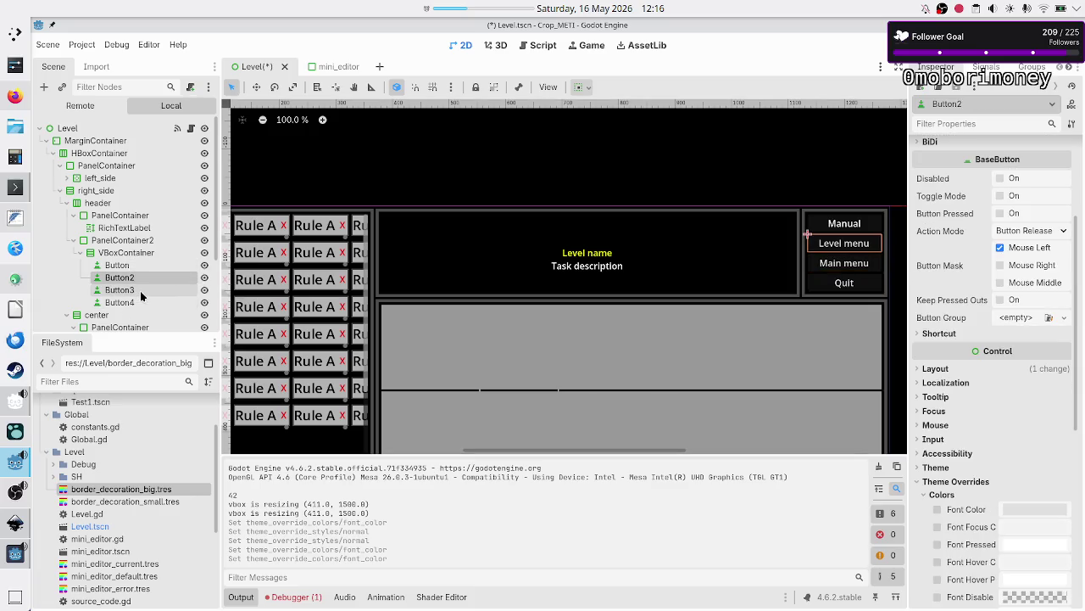
click(140, 291)
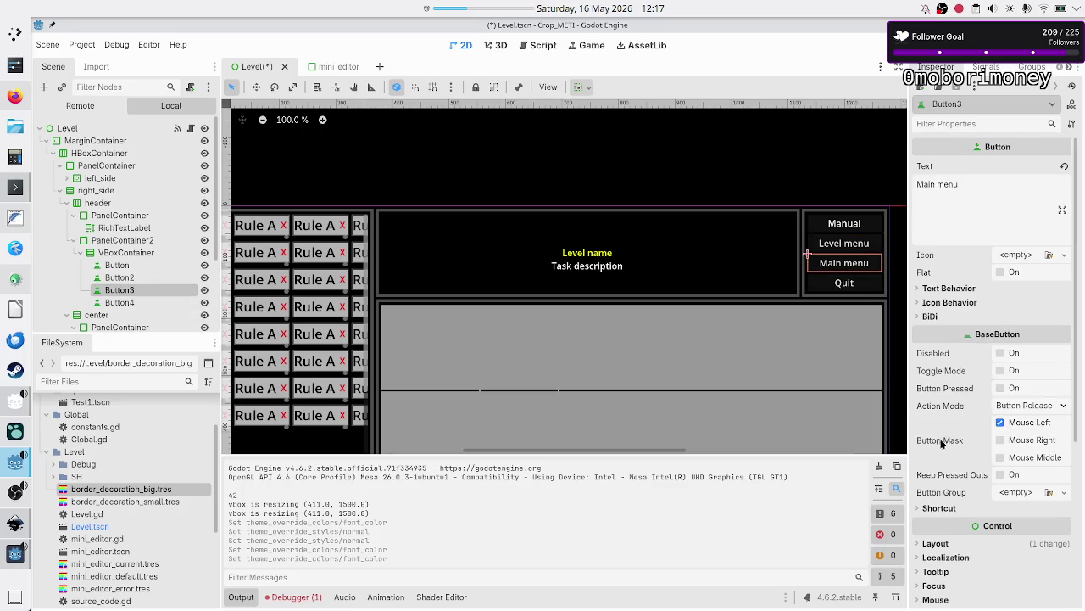
scroll(950, 492, down, 5)
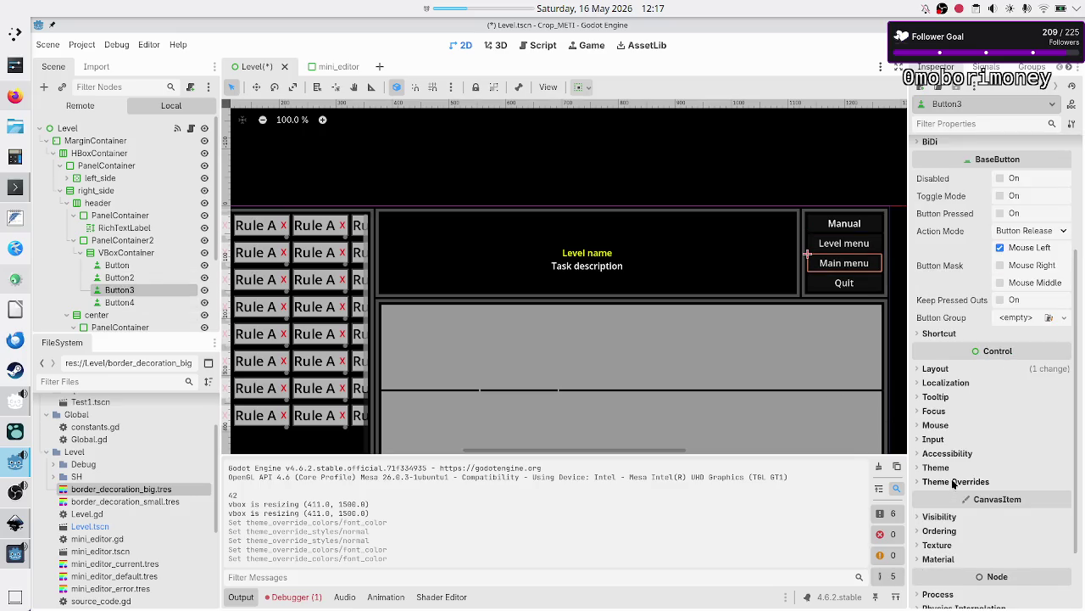
click(952, 481)
click(951, 495)
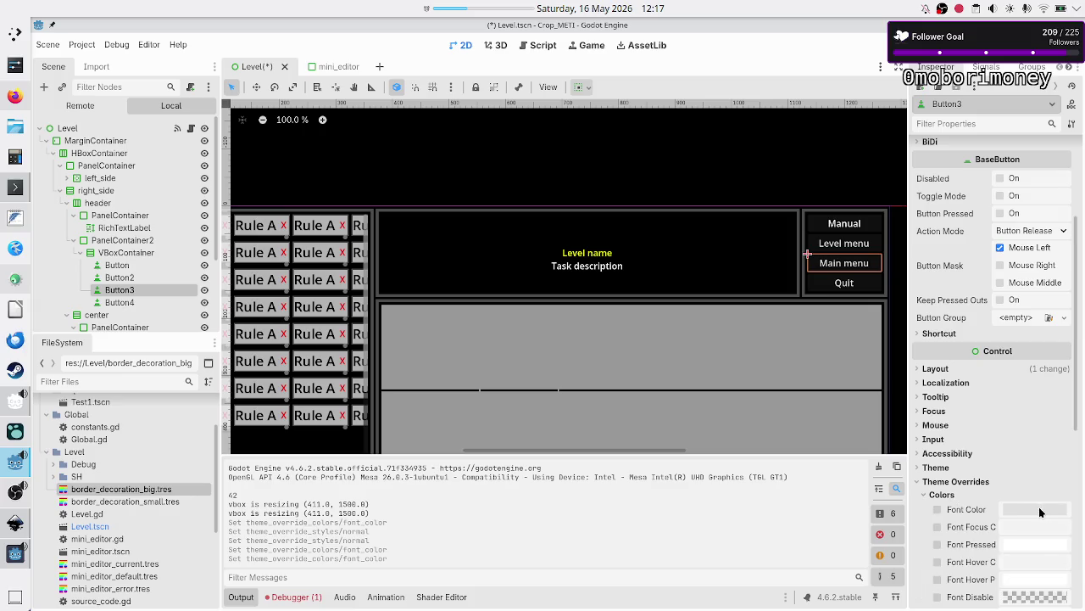
mouse_move(1038, 506)
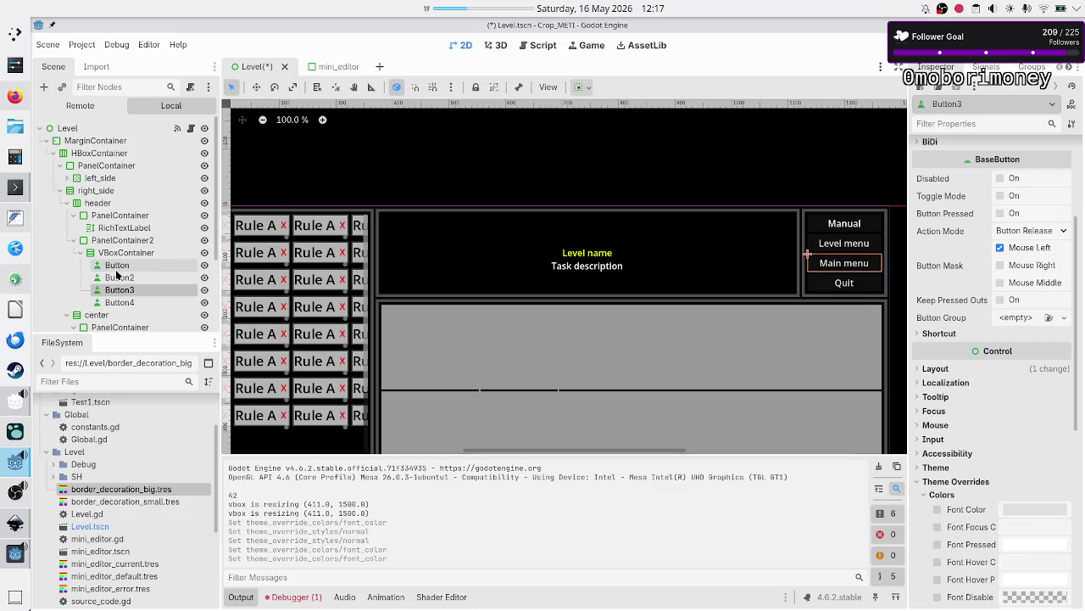
Step: Select Button2 through Button4 together and set their shared Font Color to white
click(118, 277)
shift+click(119, 302)
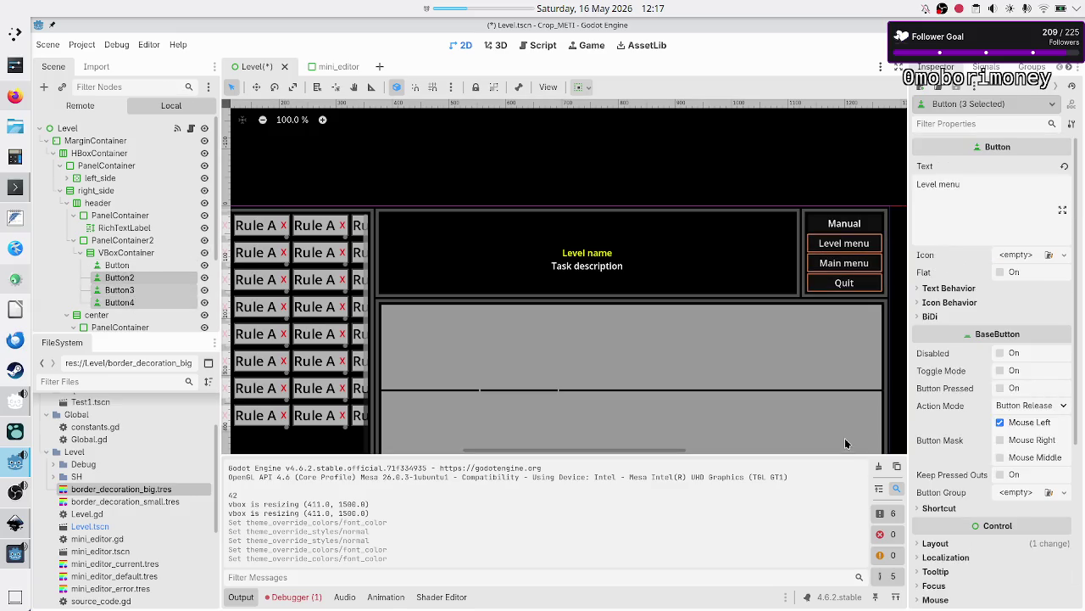
scroll(975, 435, down, 5)
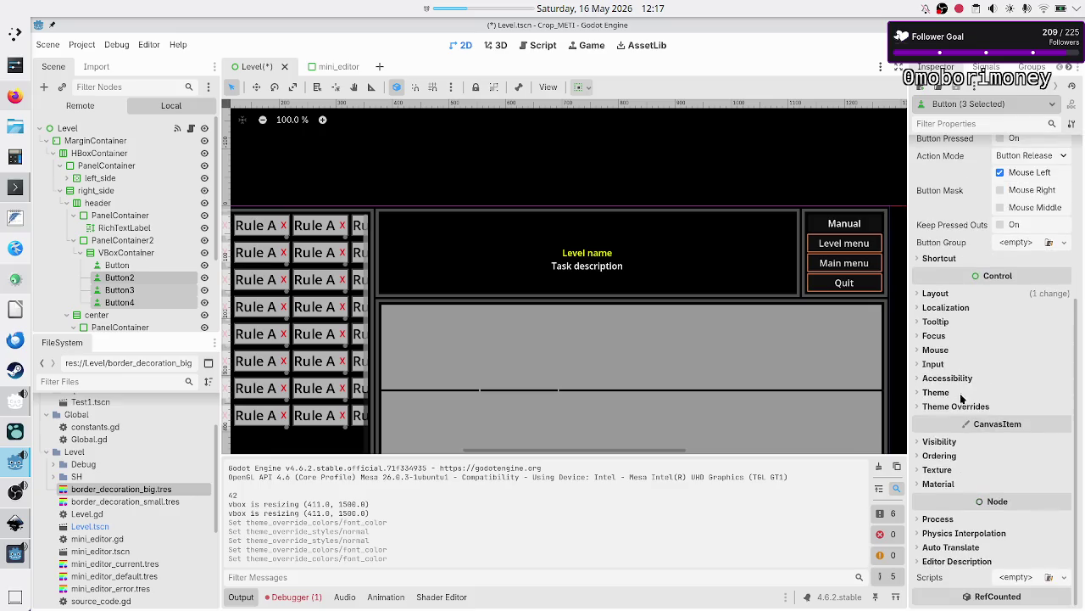
click(957, 407)
click(941, 419)
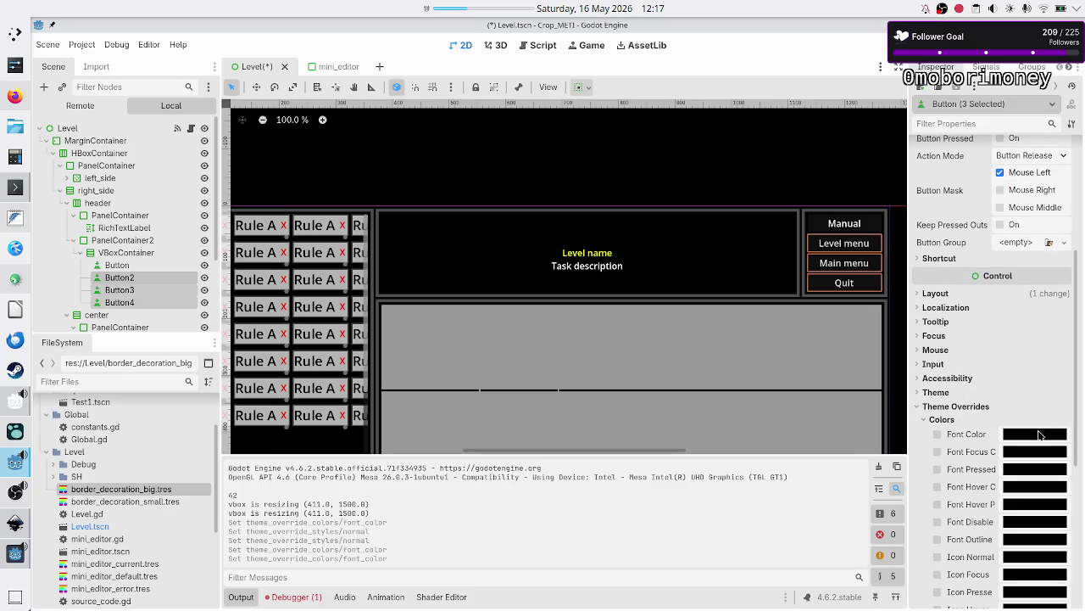
click(1041, 434)
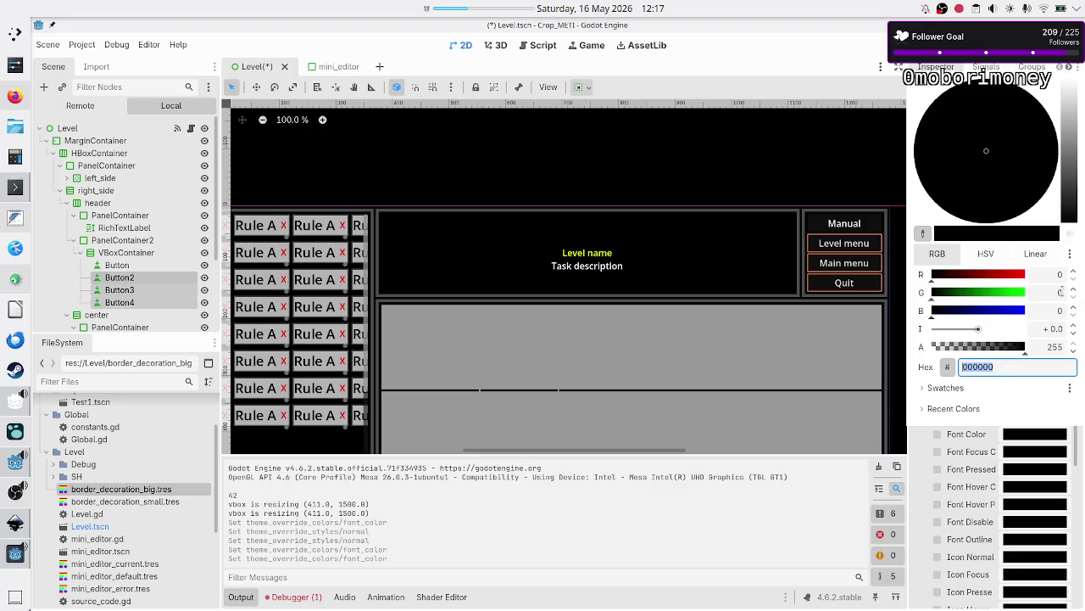
click(1073, 161)
drag(1073, 161, 1072, 72)
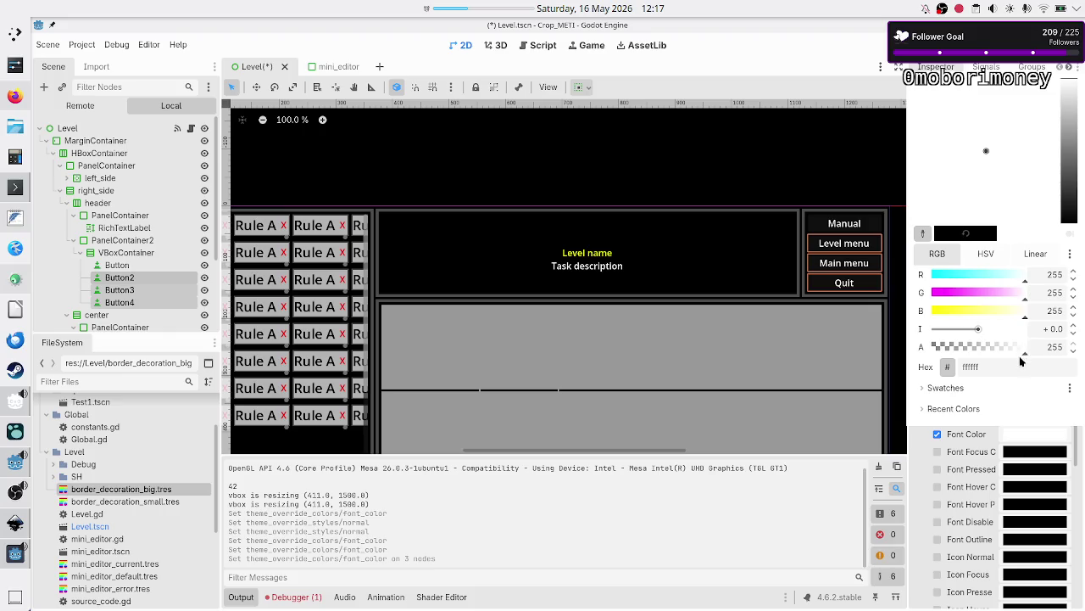
click(1020, 363)
key(Escape)
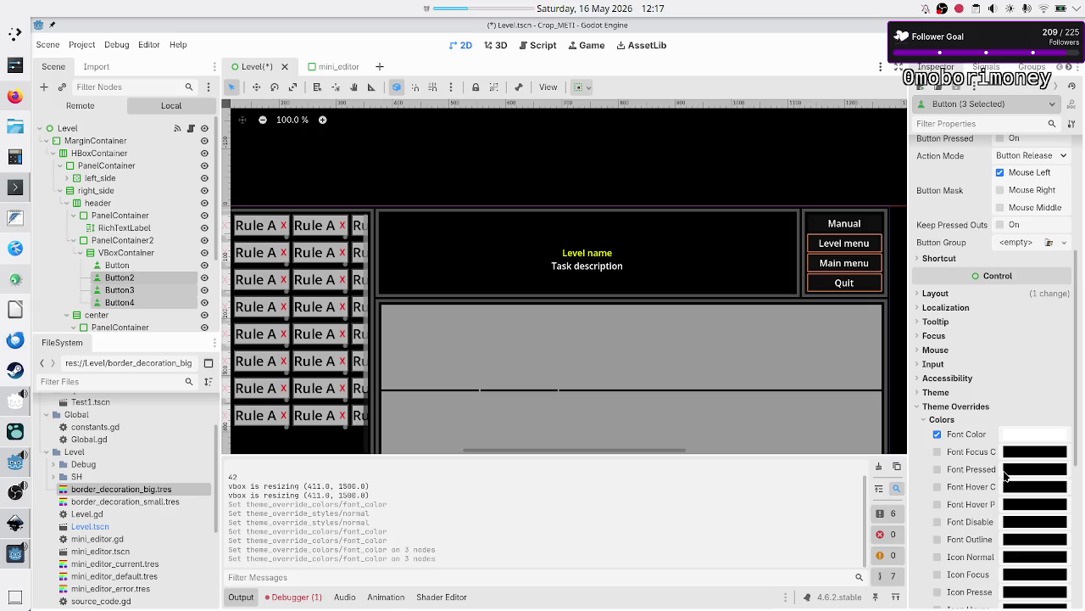
Step: Open the hover font colour override and focus its red channel value
scroll(1006, 477, down, 3)
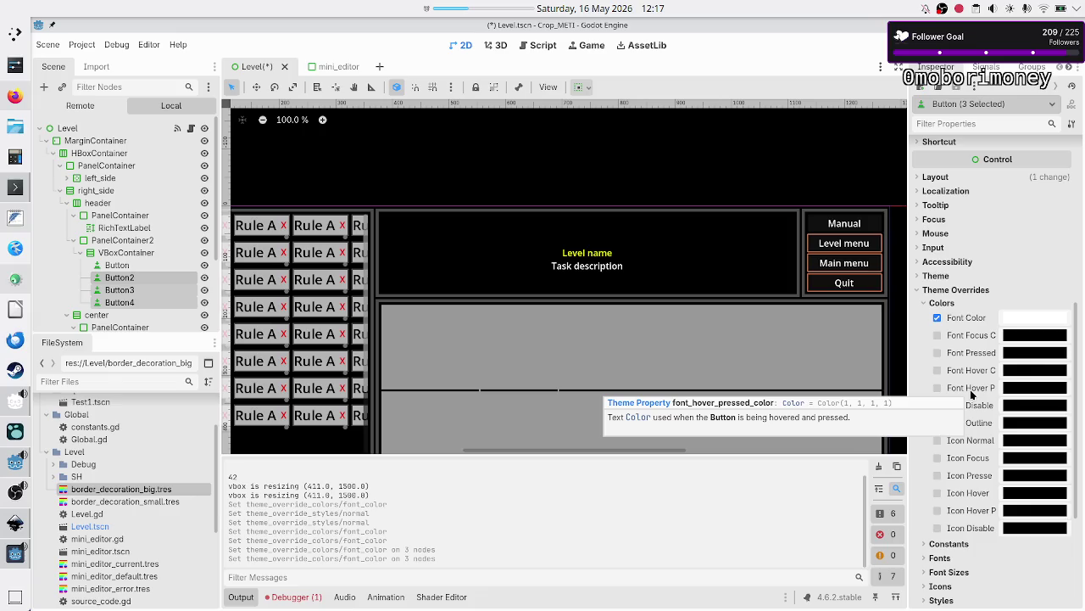
click(1034, 371)
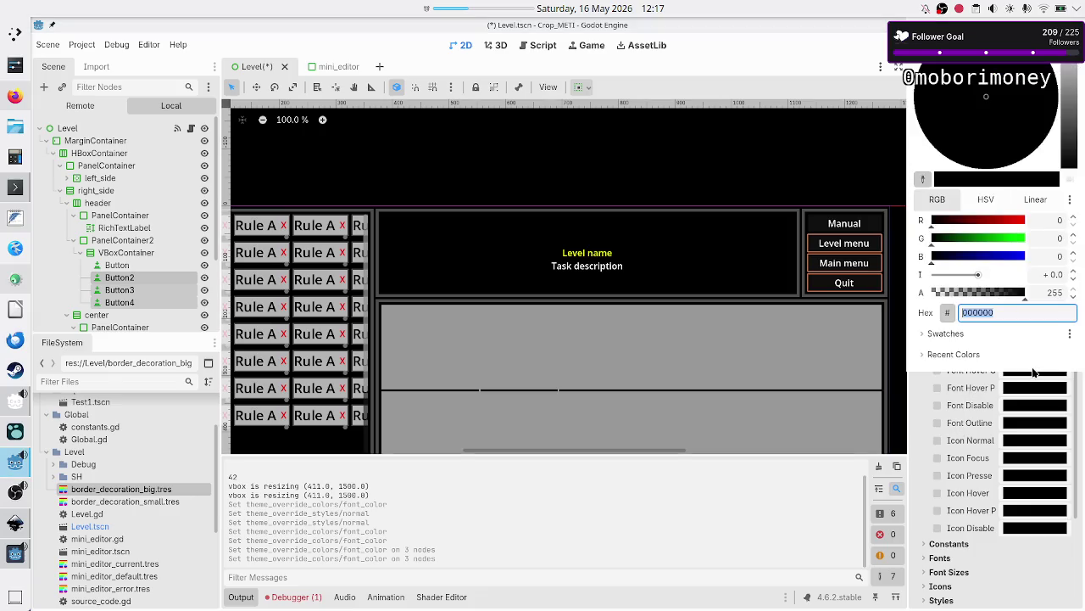
click(1051, 219)
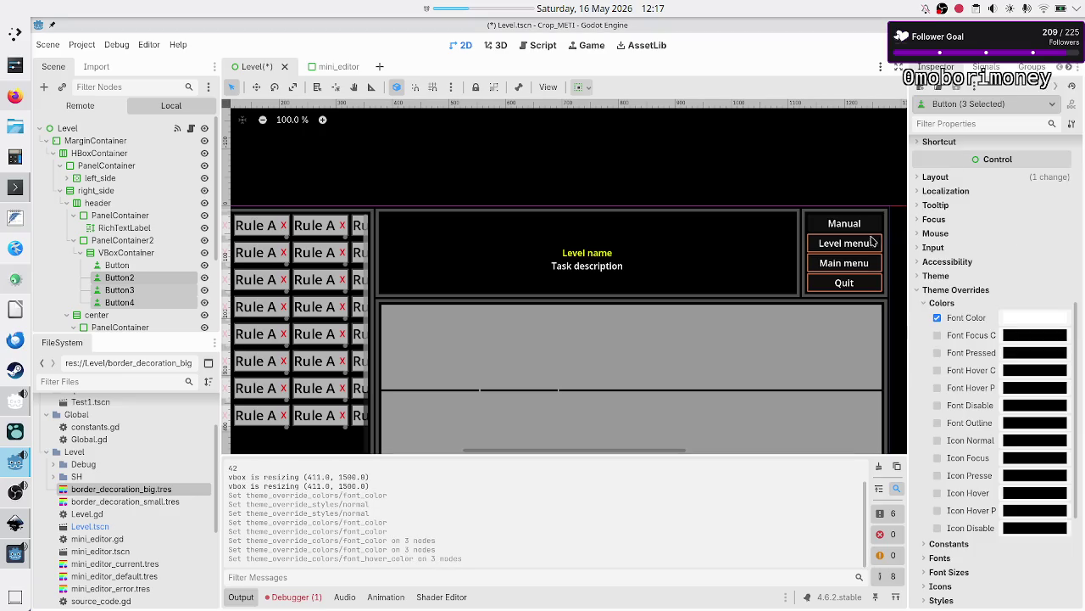
click(131, 265)
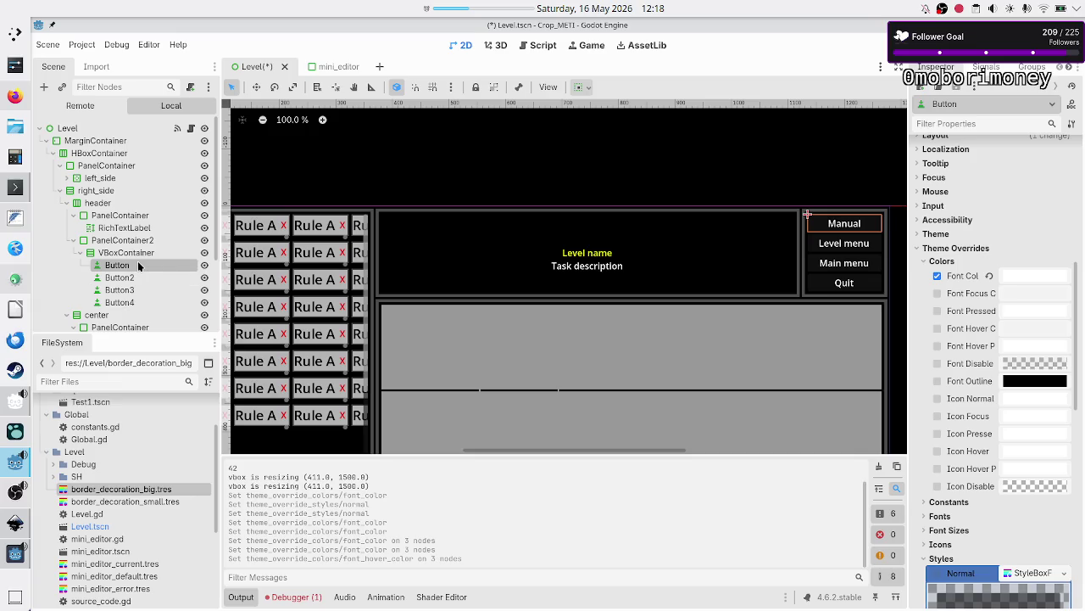
Step: Rename the first two button nodes to Manual and Level_menu
key(F2)
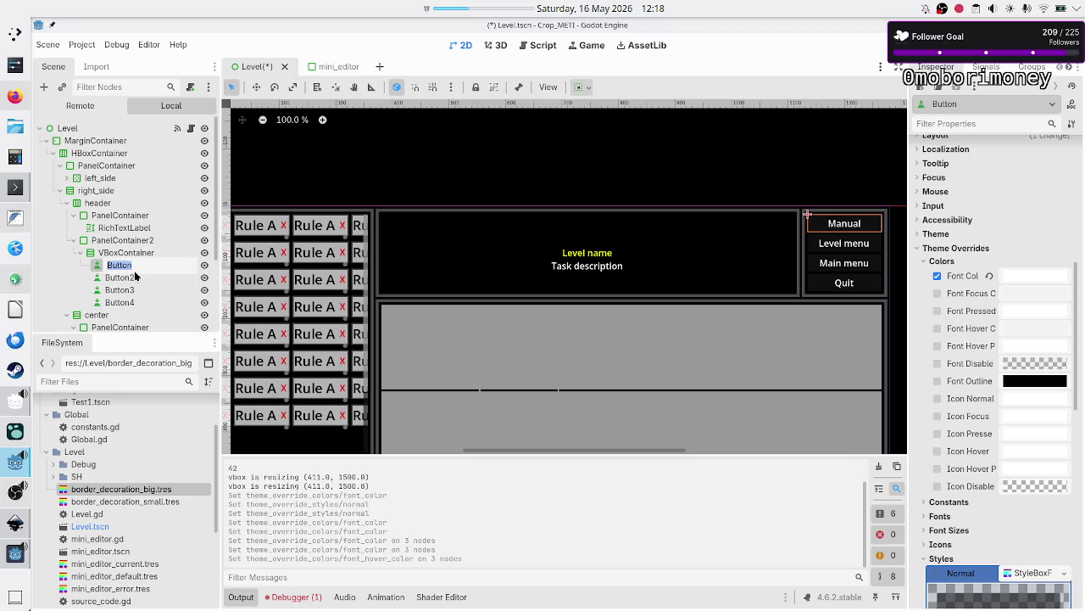
click(134, 268)
text(Manual)
key(Return)
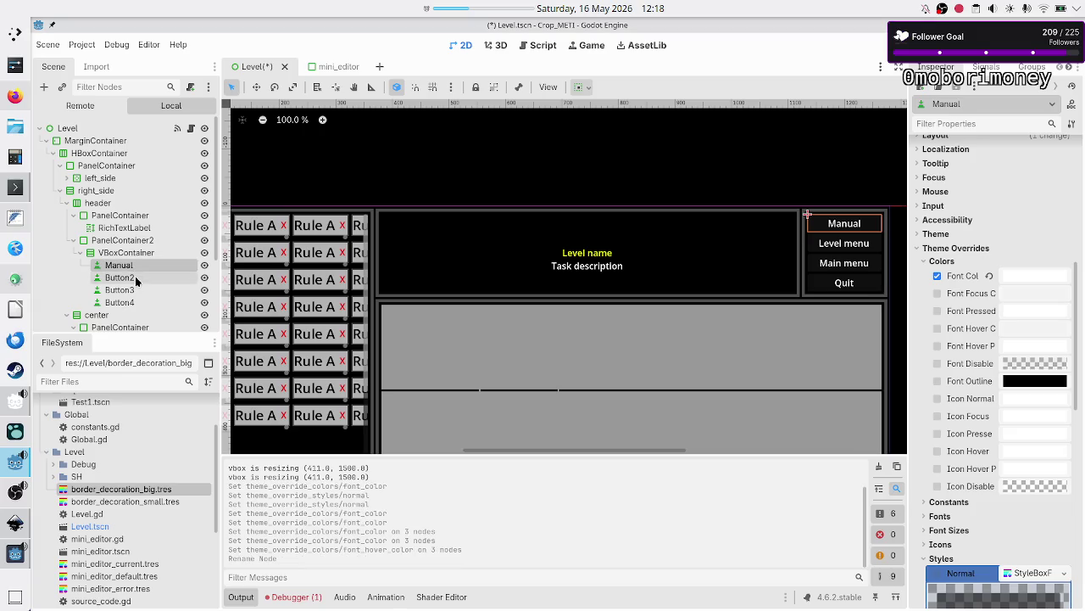
click(135, 277)
key(F2)
text(Level_me)
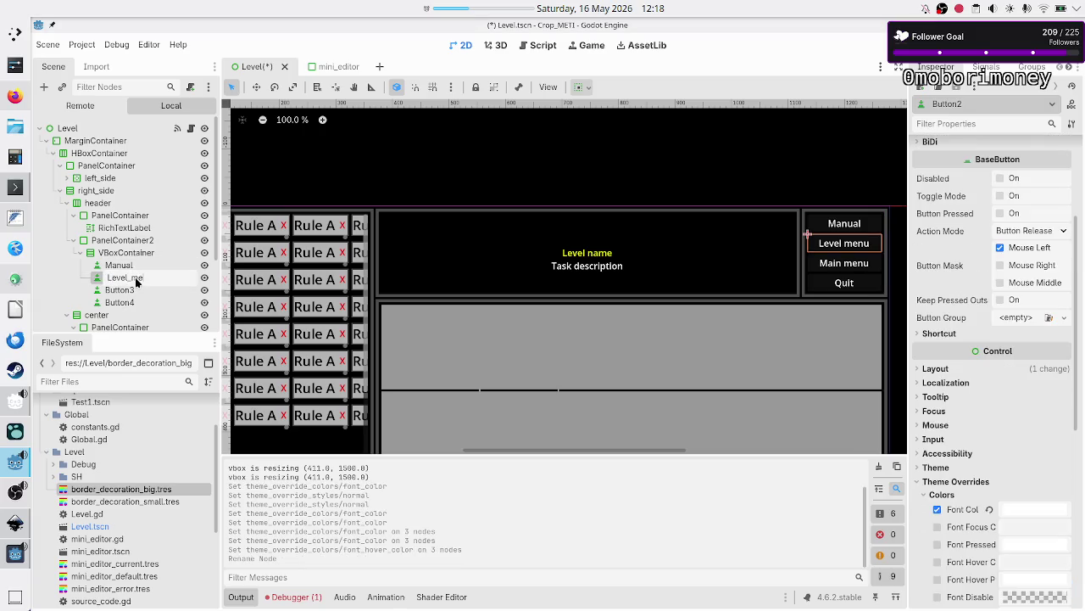
text(nu)
key(Return)
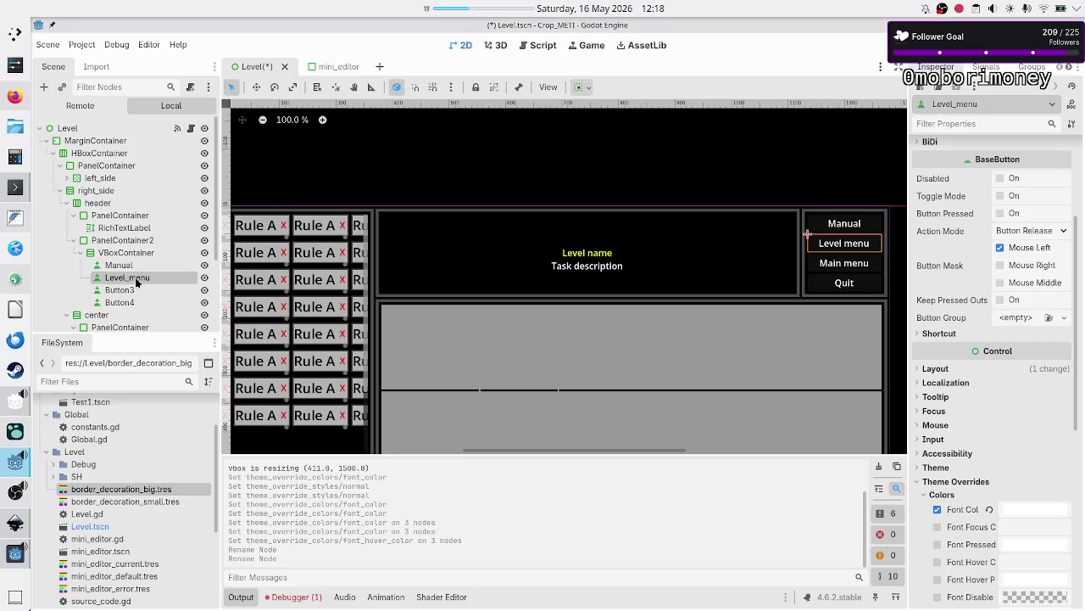
Step: Rename Button3 to Main_menu and Button4 to Quit
click(139, 292)
key(F2)
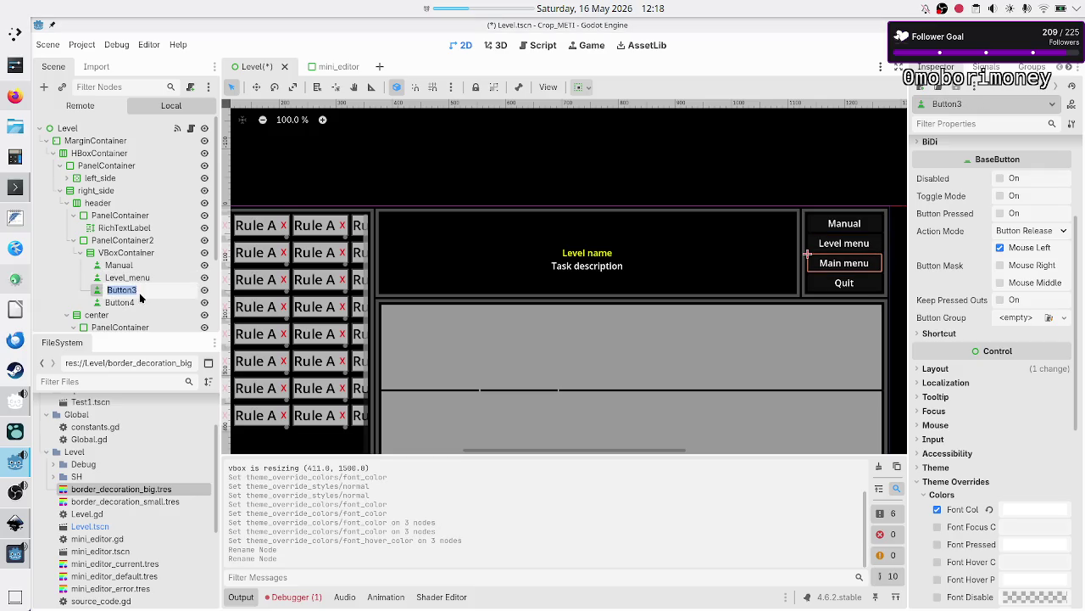
text(Main_menu)
key(Return)
click(136, 301)
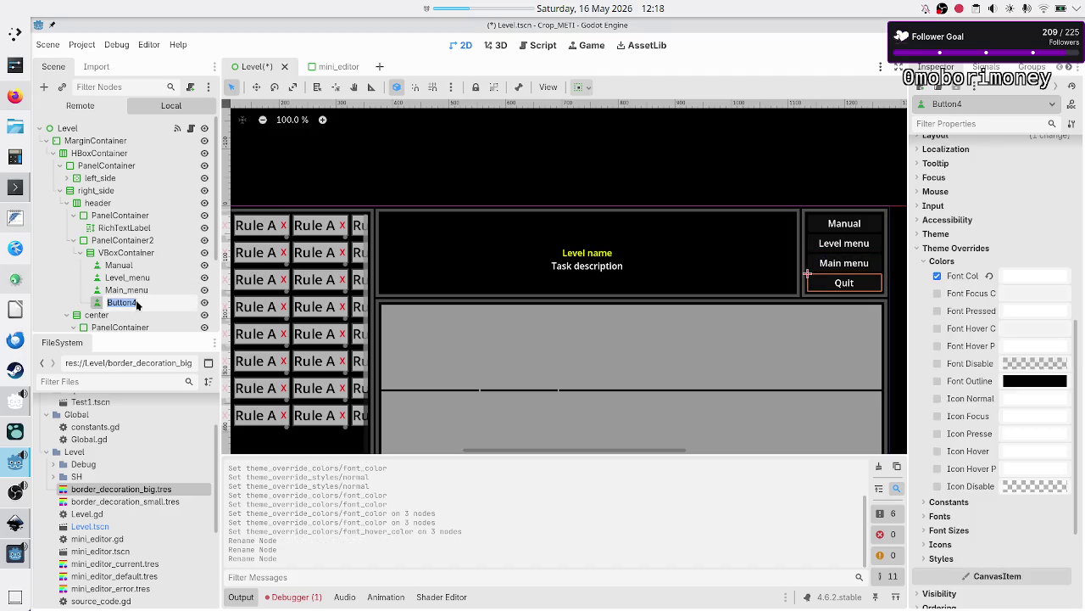
key(F2)
text(Quit)
key(Return)
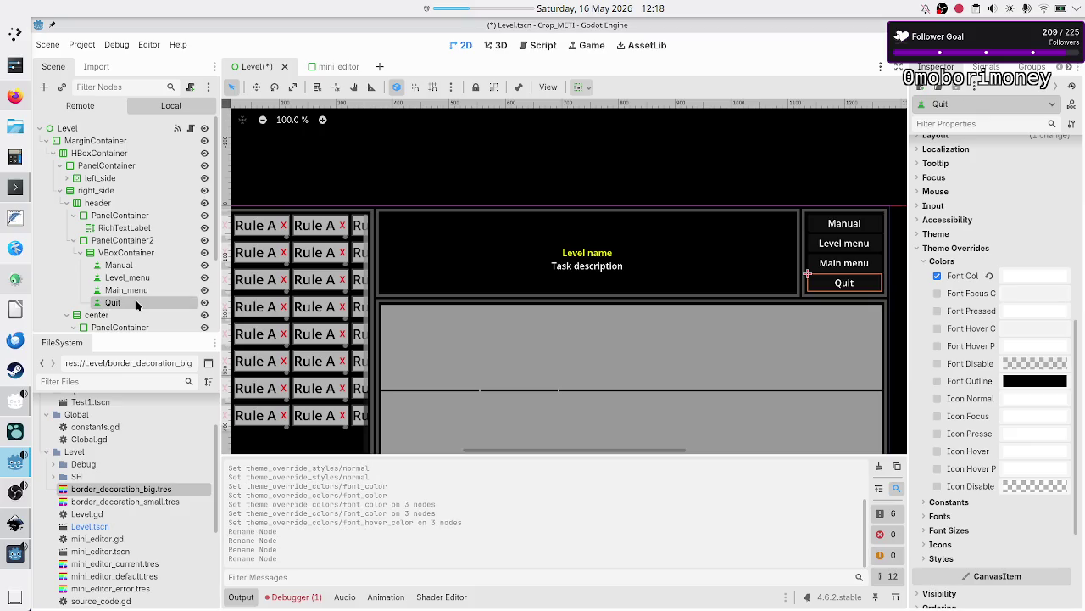
Step: Set the Quit button's Font Hover Color to red (255, 0, 0 / ff0000)
click(1017, 329)
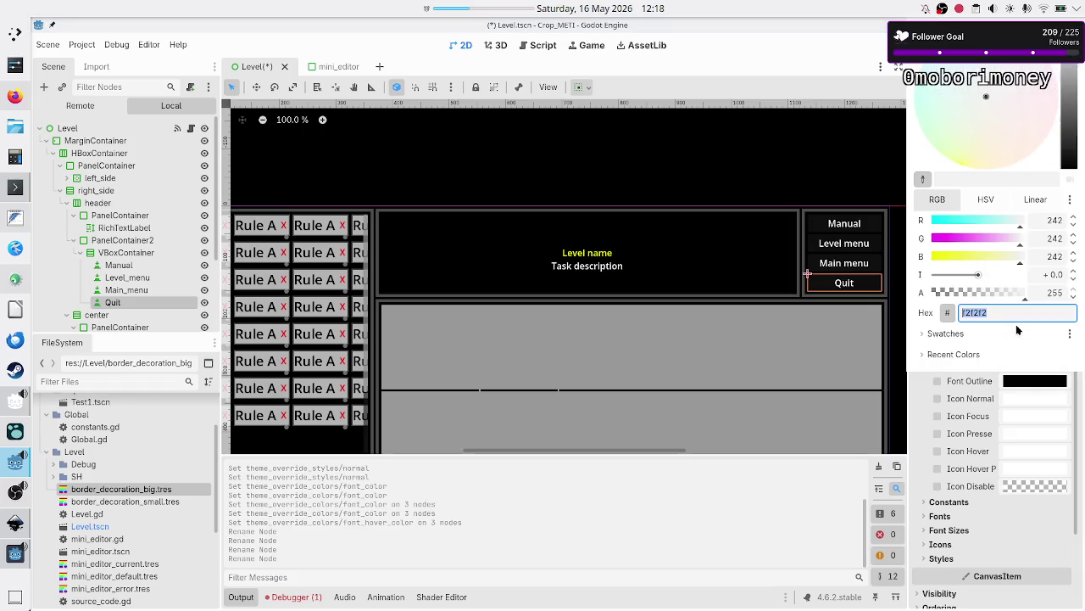
double_click(1049, 220)
text(255)
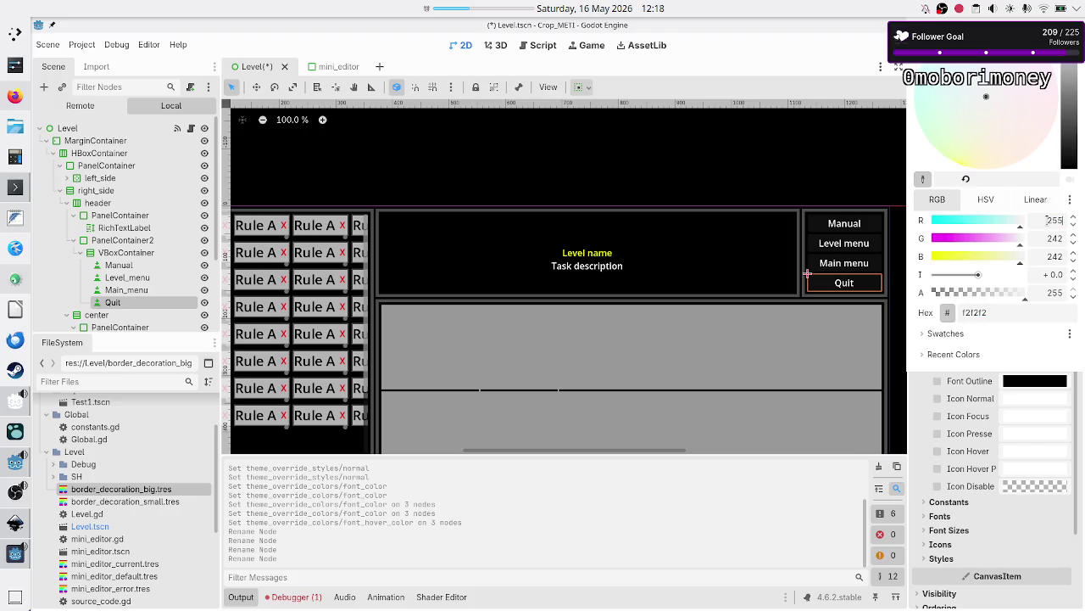
double_click(1052, 235)
text(0)
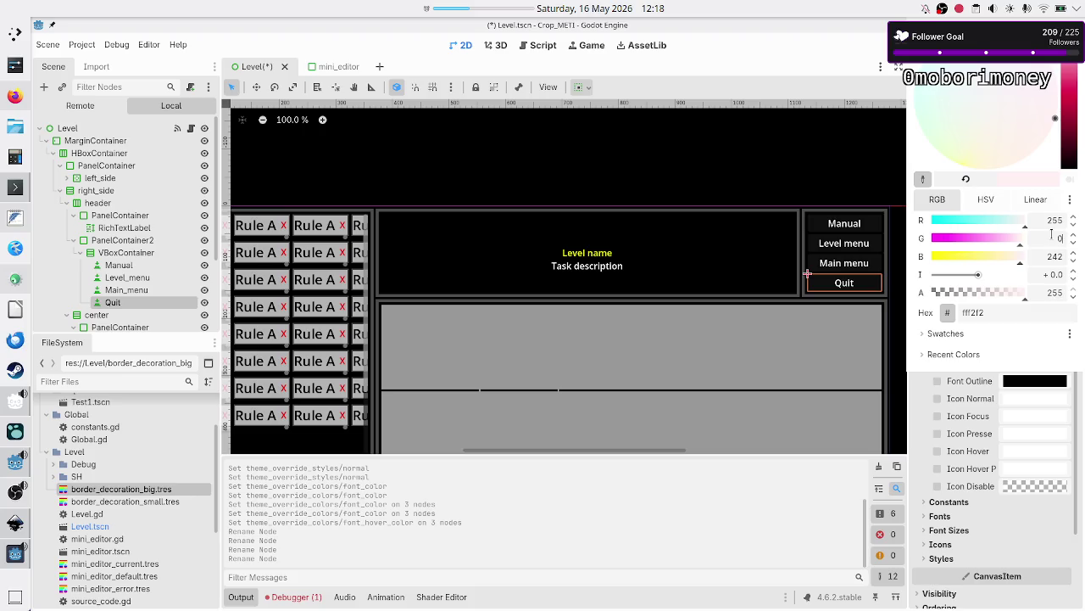
double_click(1052, 255)
text(0)
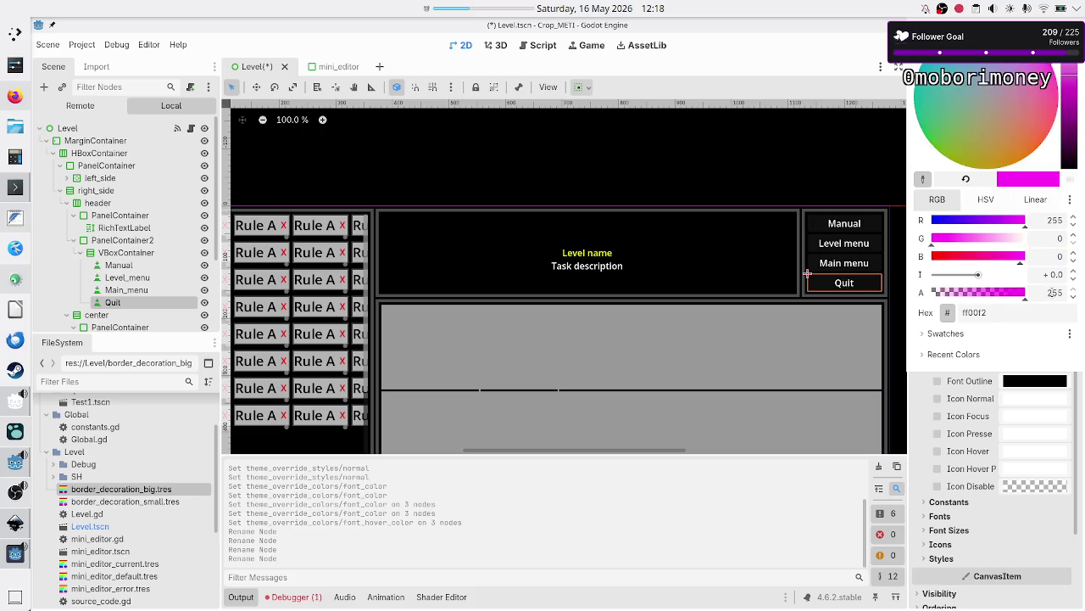
double_click(1053, 293)
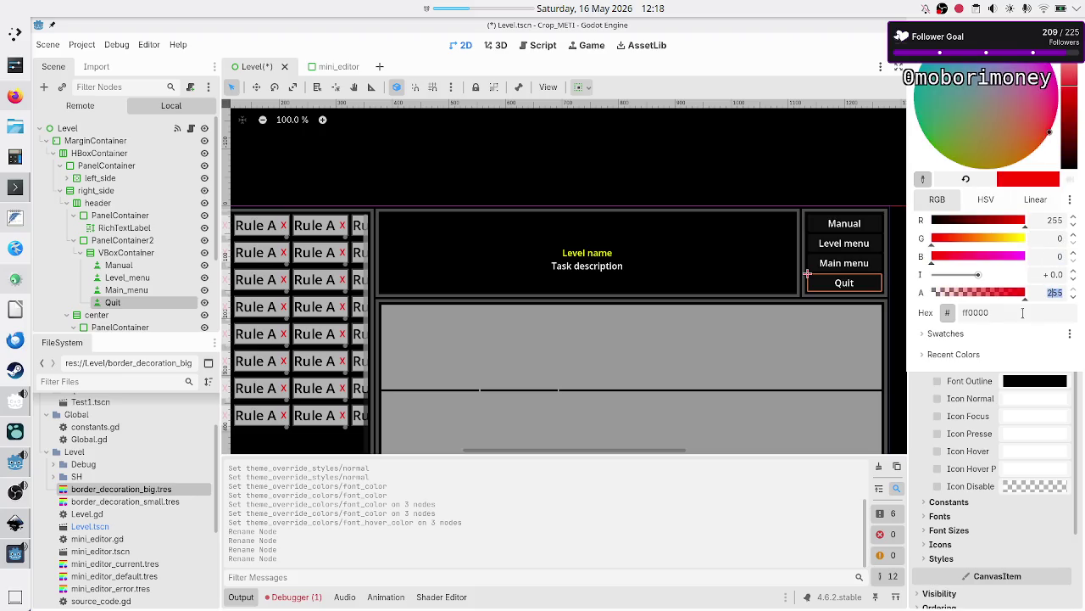
key(Escape)
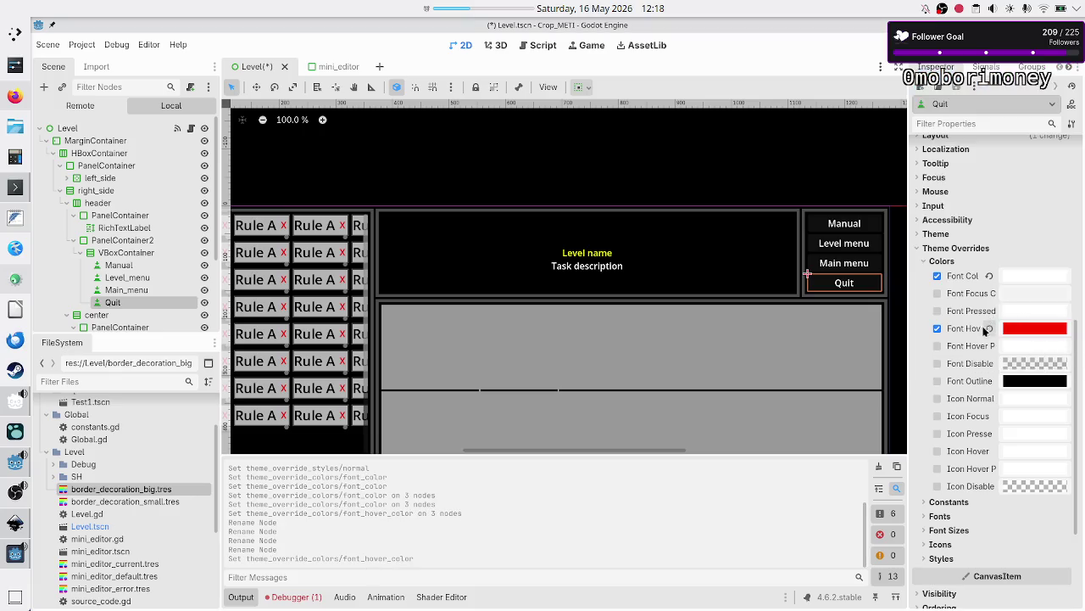
click(1023, 331)
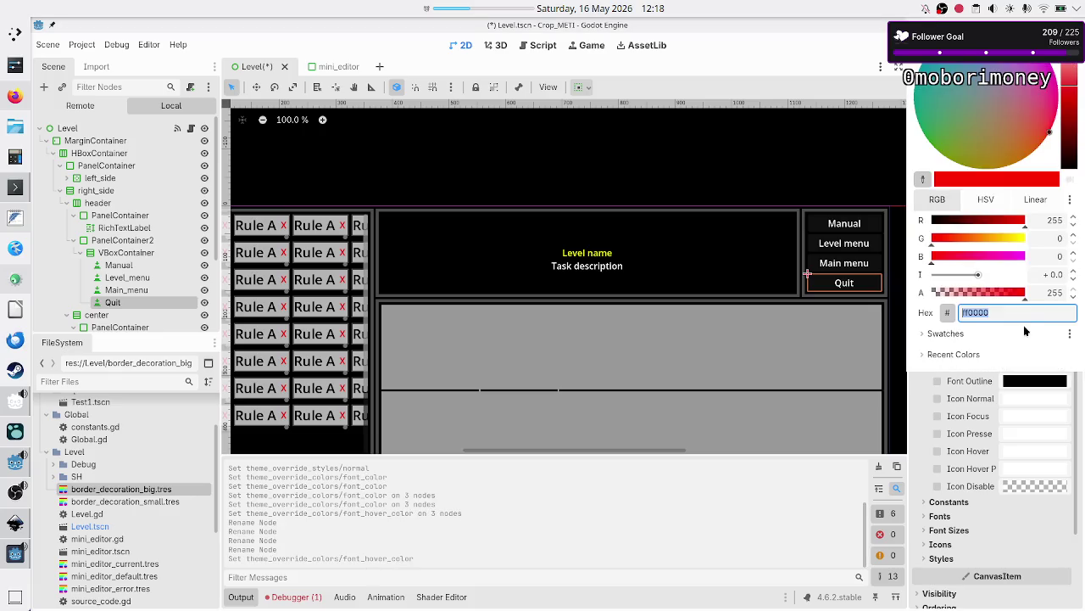
click(1024, 312)
key(Escape)
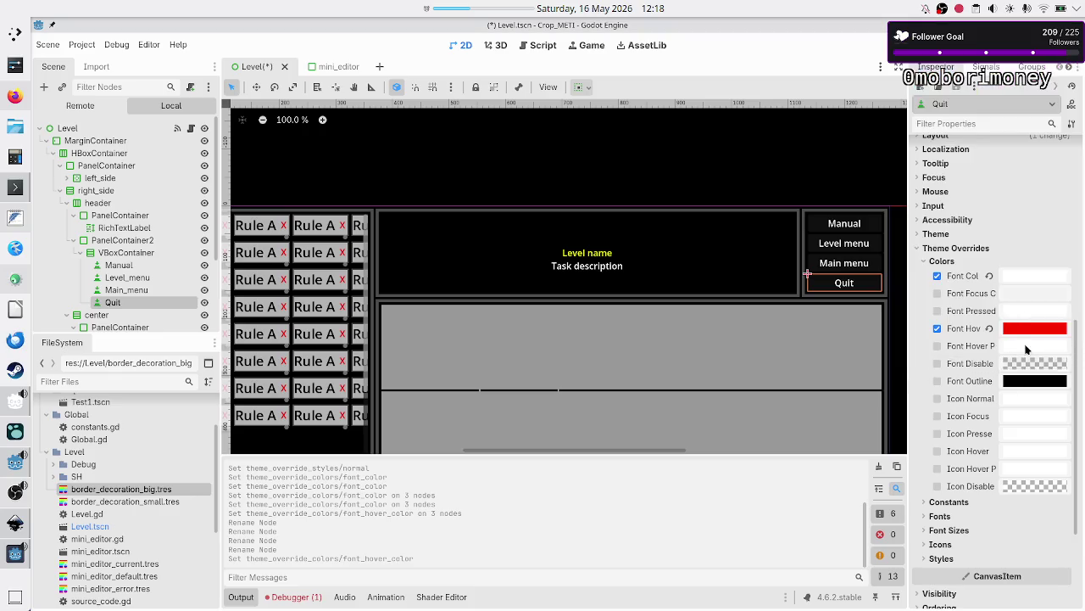
Step: Paste ff0000 as the Quit button's Font Hover Pressed Color
click(1026, 346)
click(1020, 313)
text(ff0000)
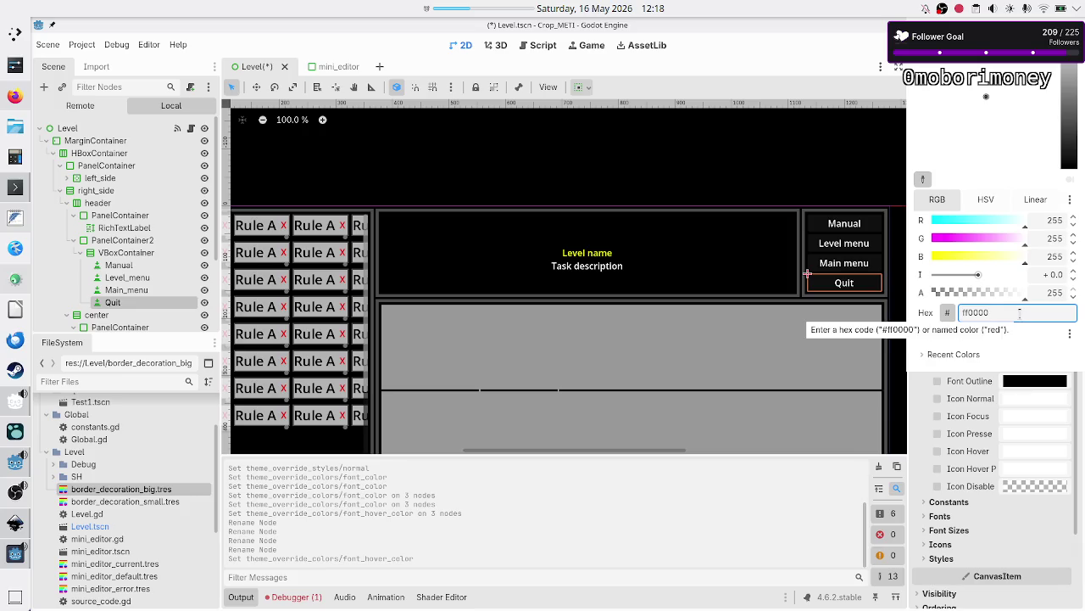
key(Escape)
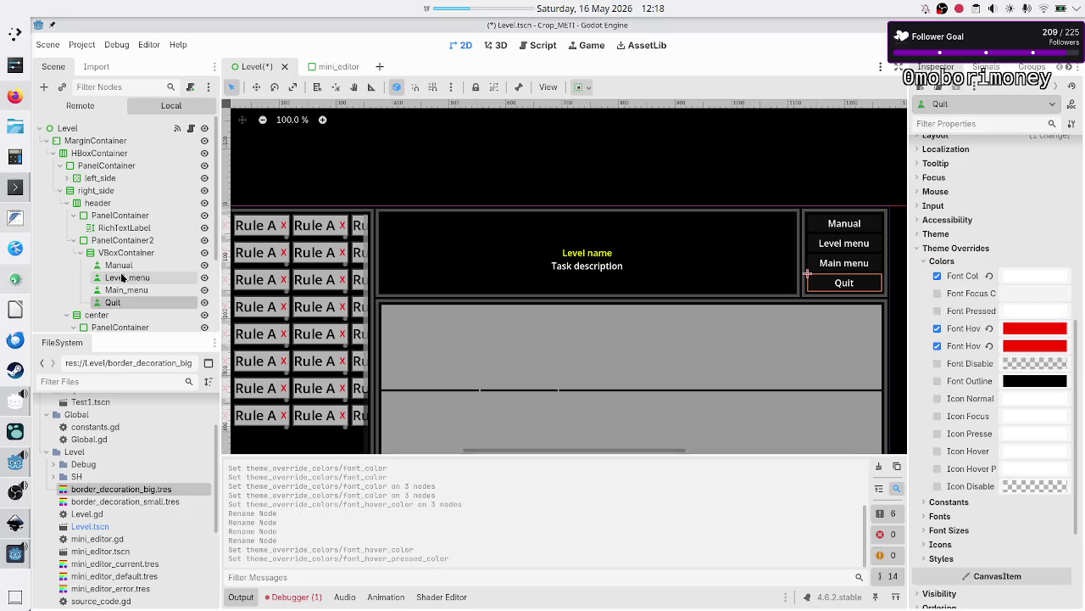
click(119, 265)
Step: Set the hover font colour of the Manual, Level menu and Main menu buttons to yellow (255, 255, 0)
shift+click(129, 290)
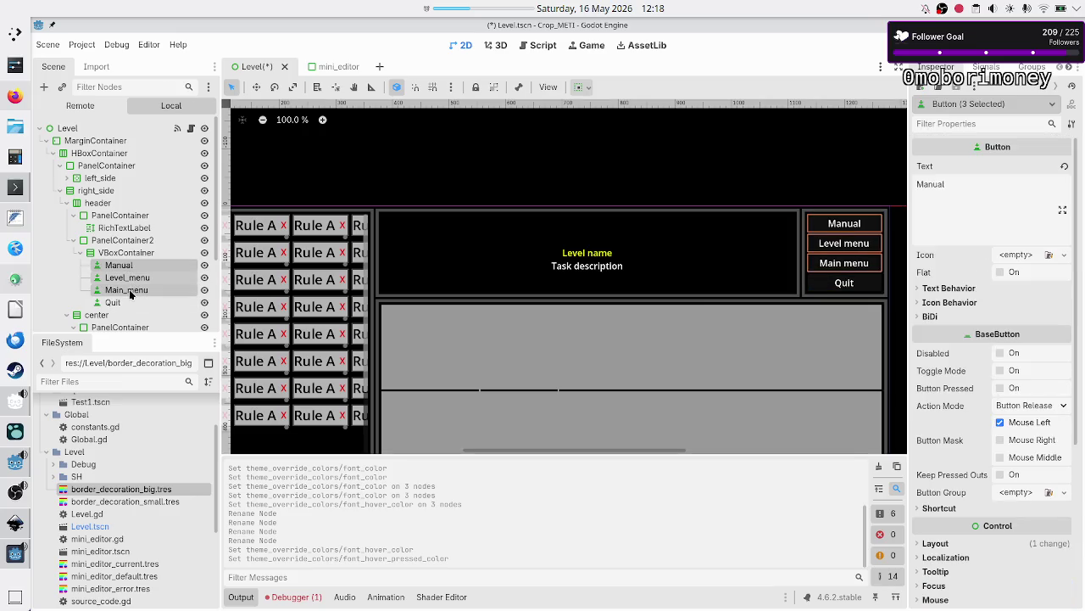
scroll(1001, 345, down, 5)
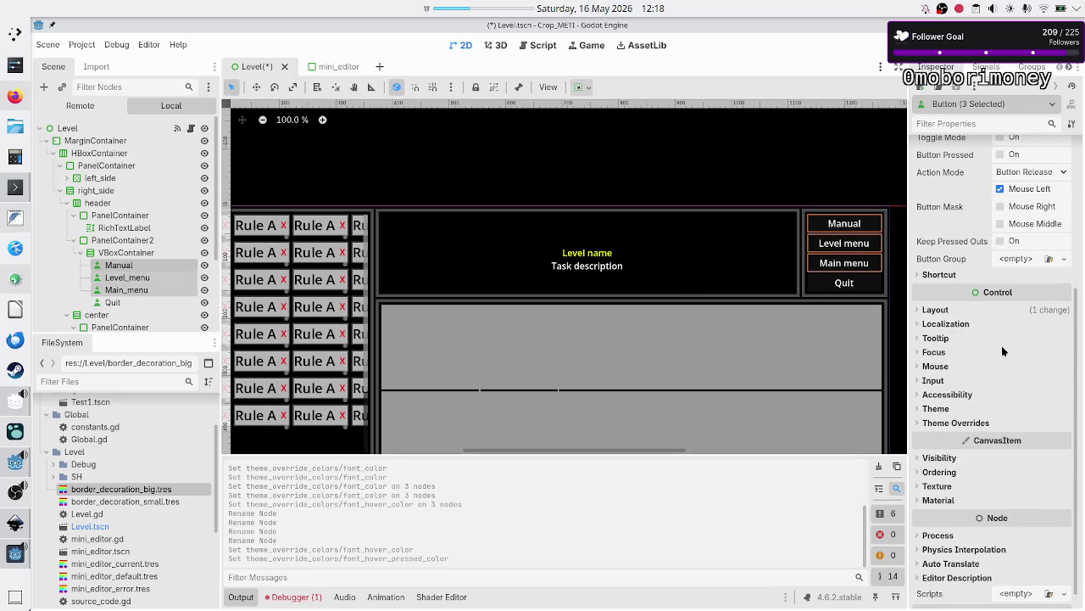
click(926, 421)
click(943, 436)
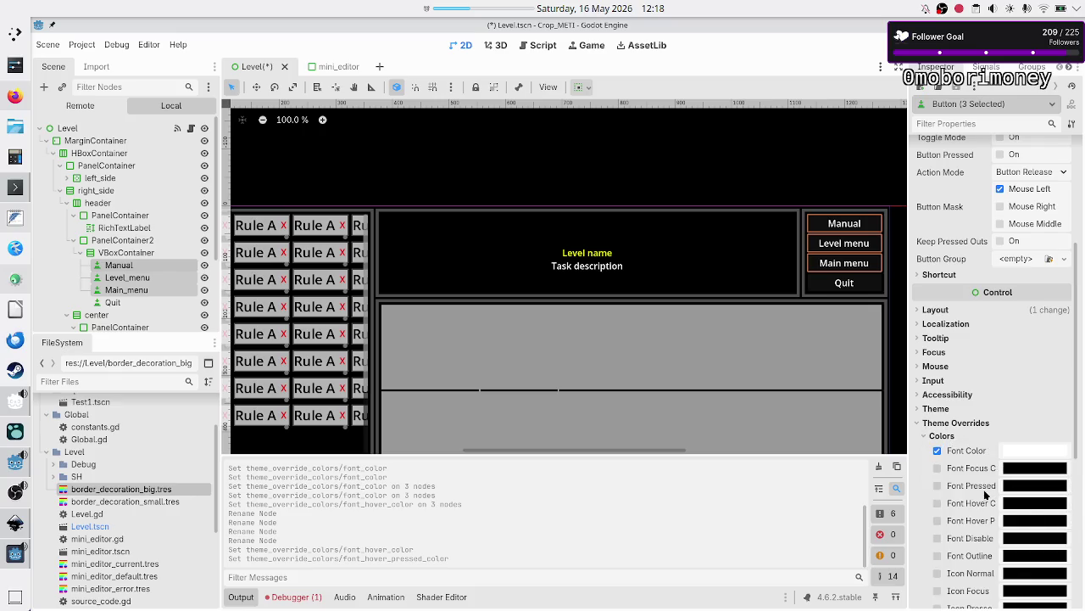
click(1029, 505)
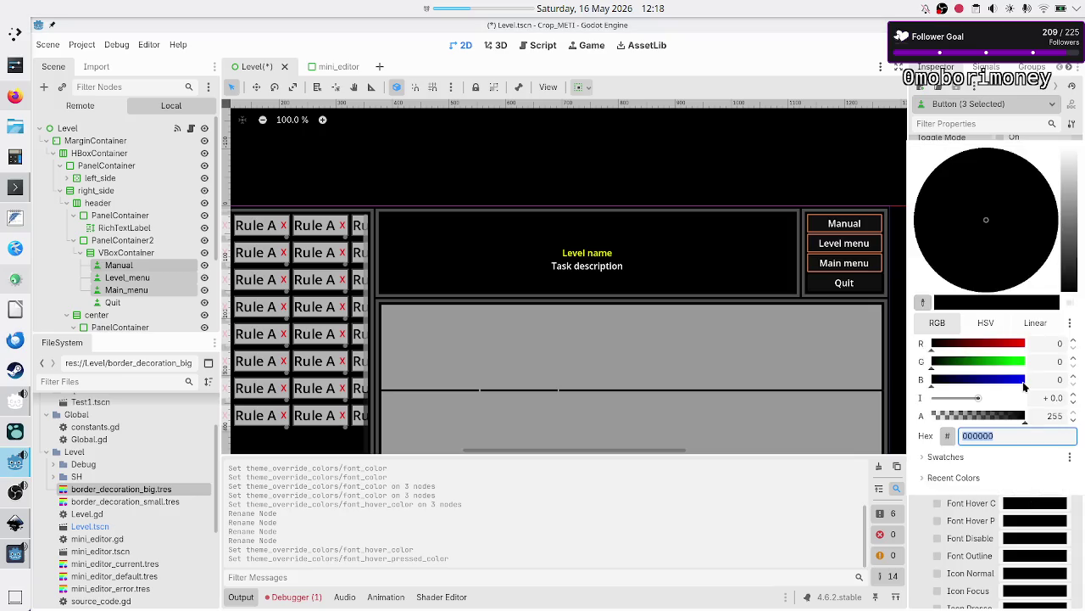
click(1050, 344)
text(255)
click(1050, 361)
text(255)
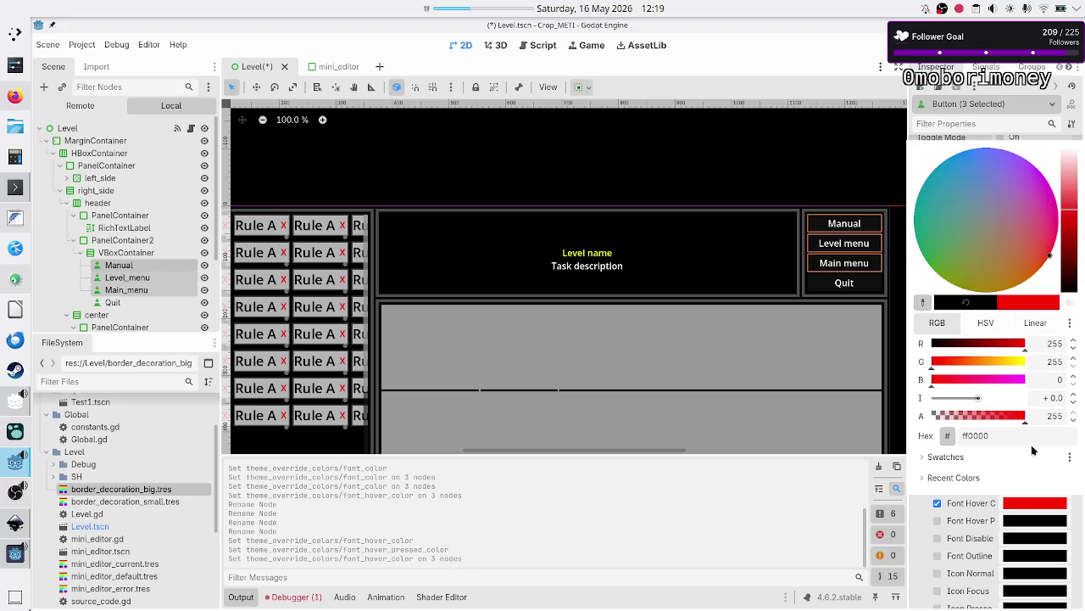
click(1026, 436)
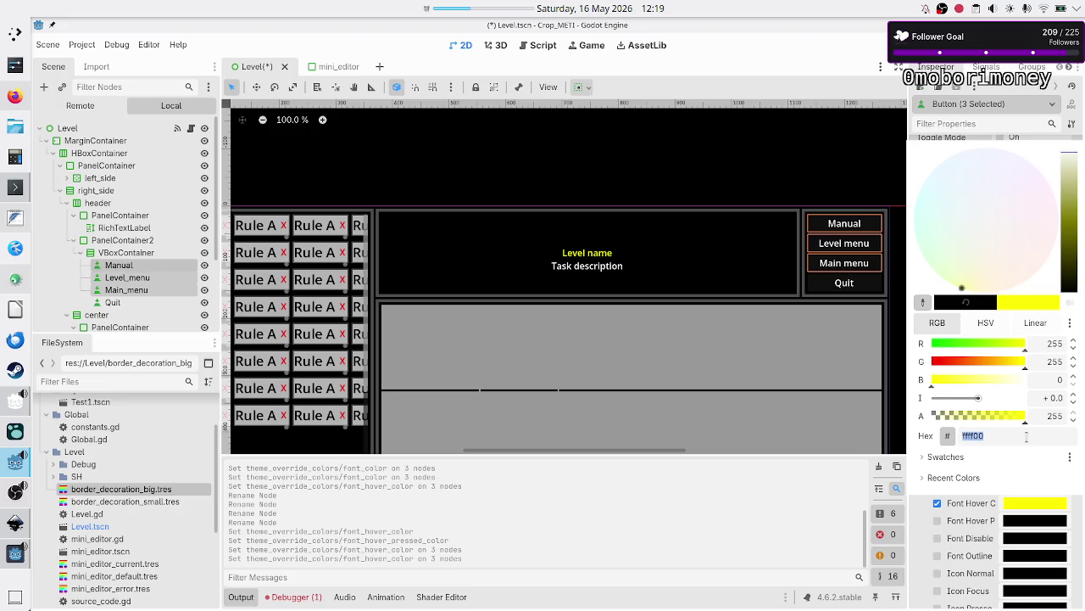
key(Escape)
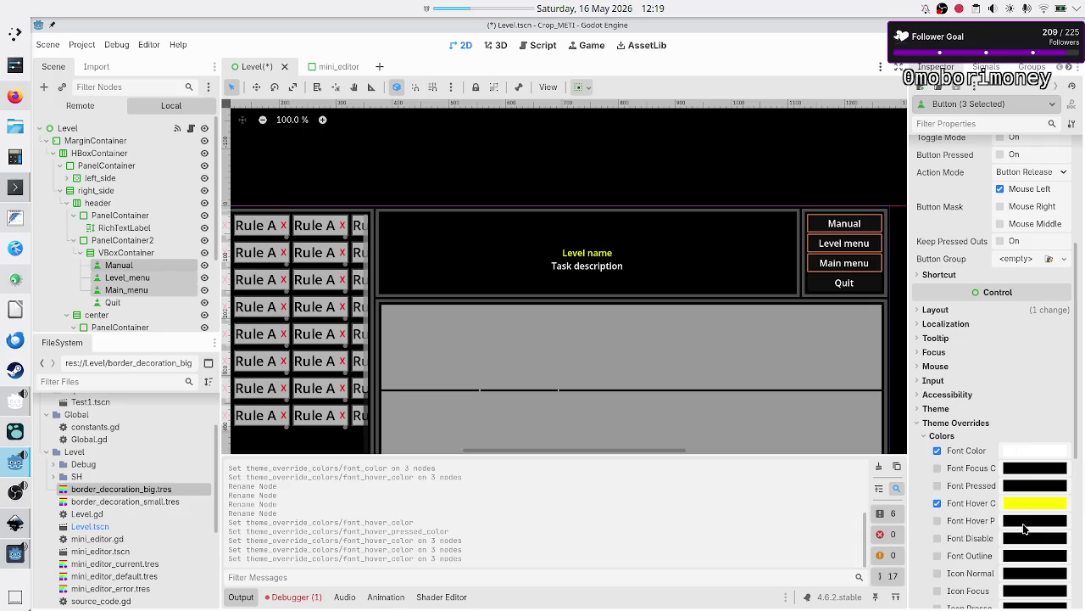
Step: Set their hover-pressed font colour to ffff00, then select Manual and save the Level scene
click(1026, 522)
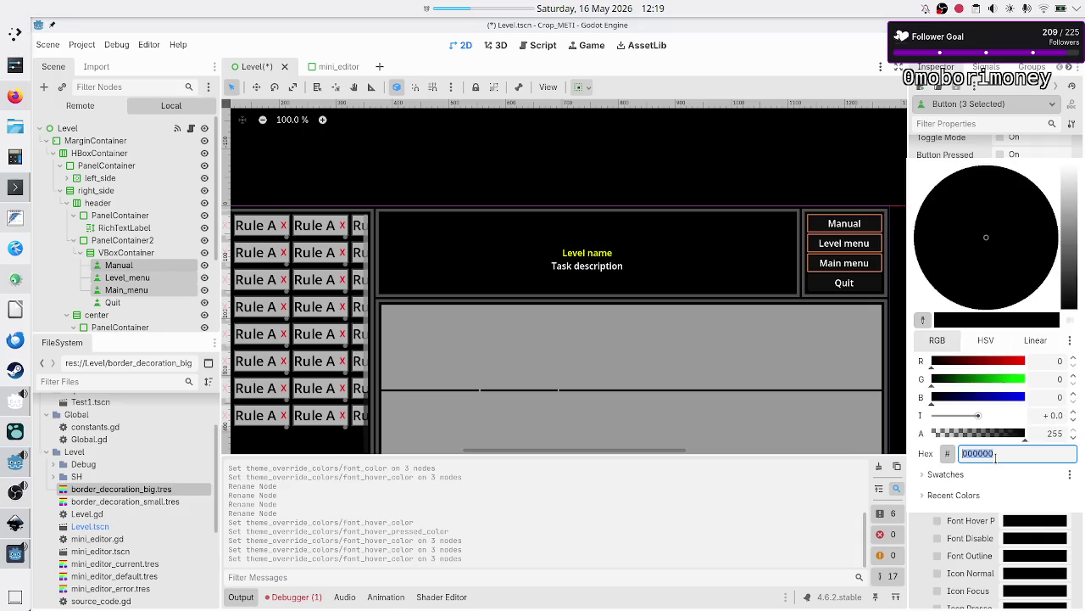
text(ffff00)
key(Escape)
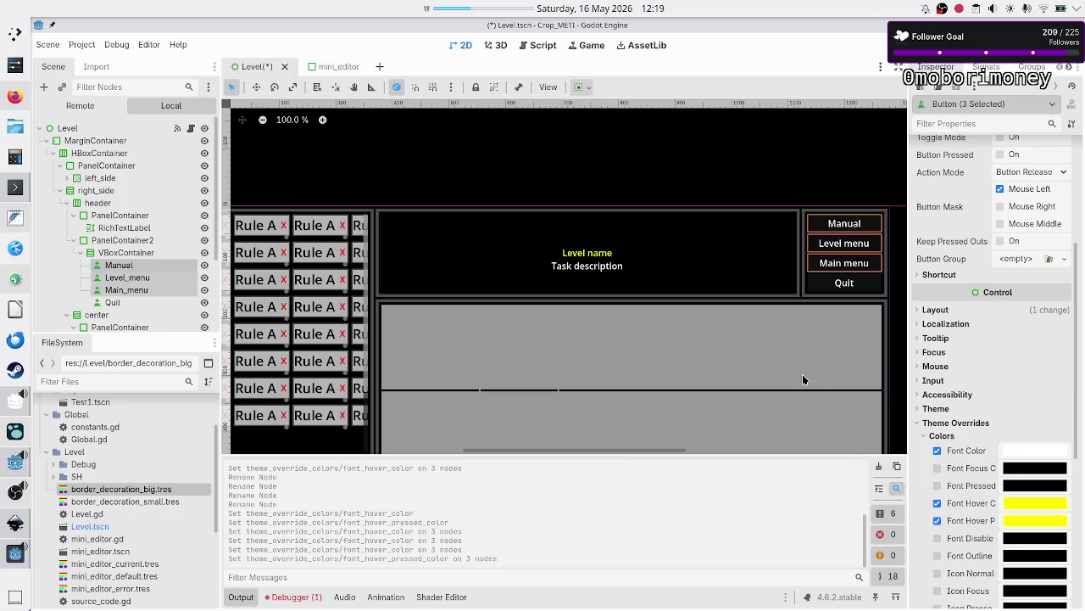
click(162, 267)
key(F5)
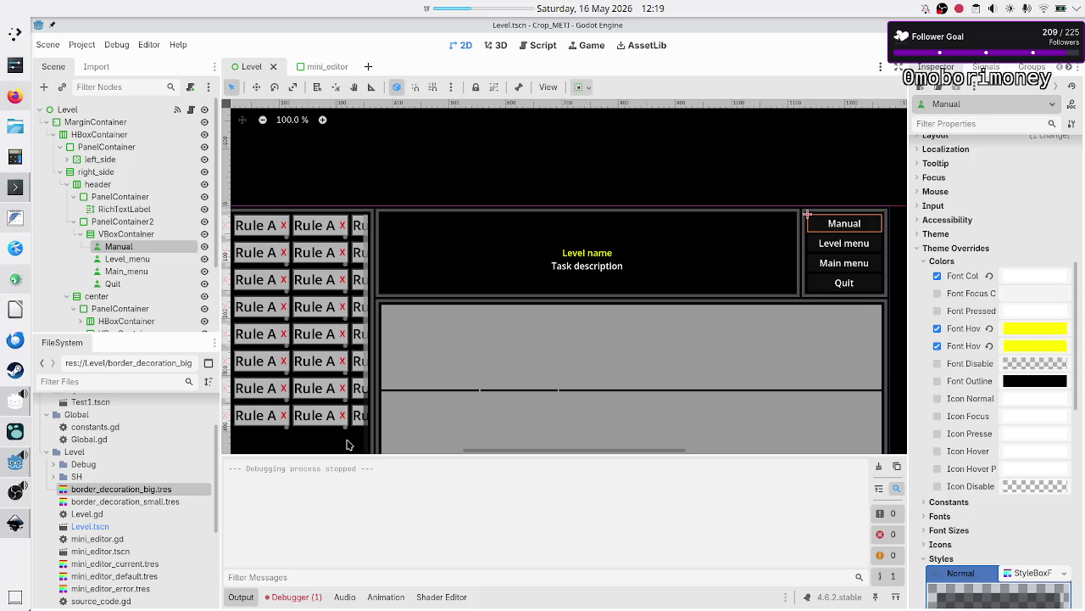
key(F5)
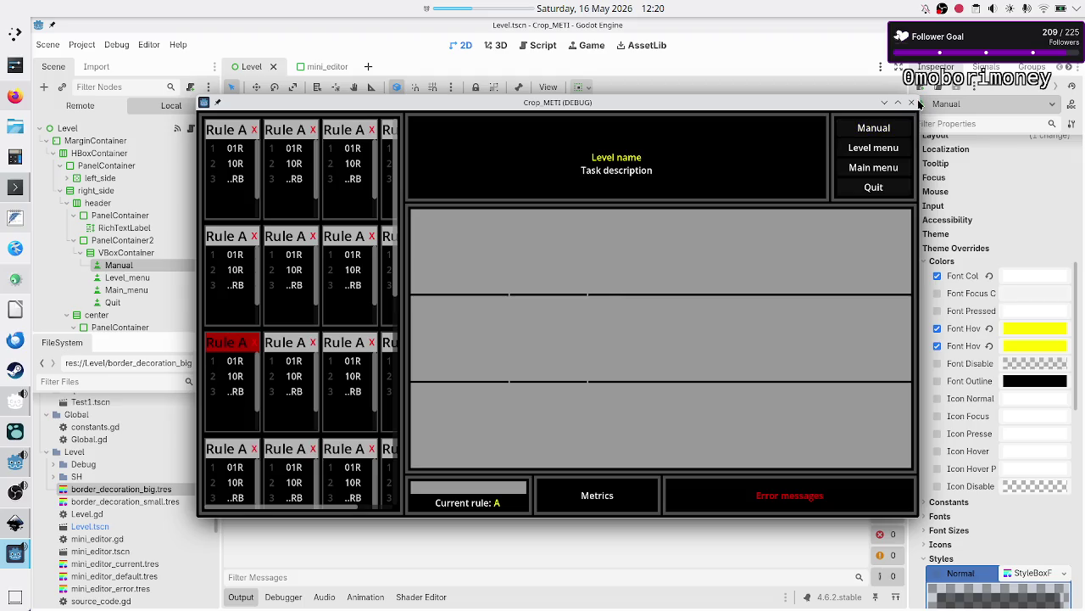
click(912, 102)
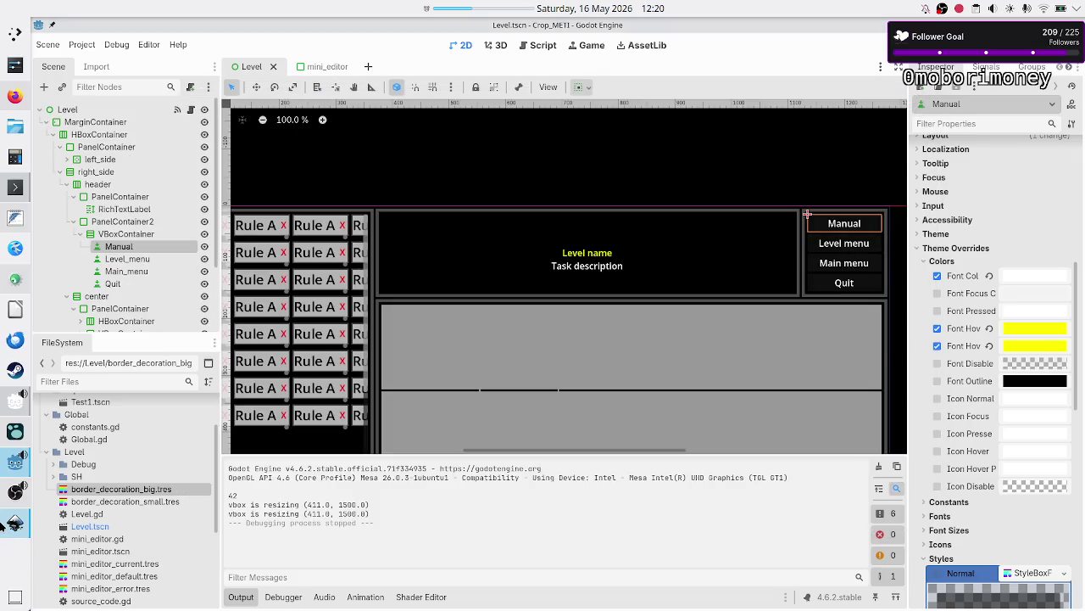
click(16, 522)
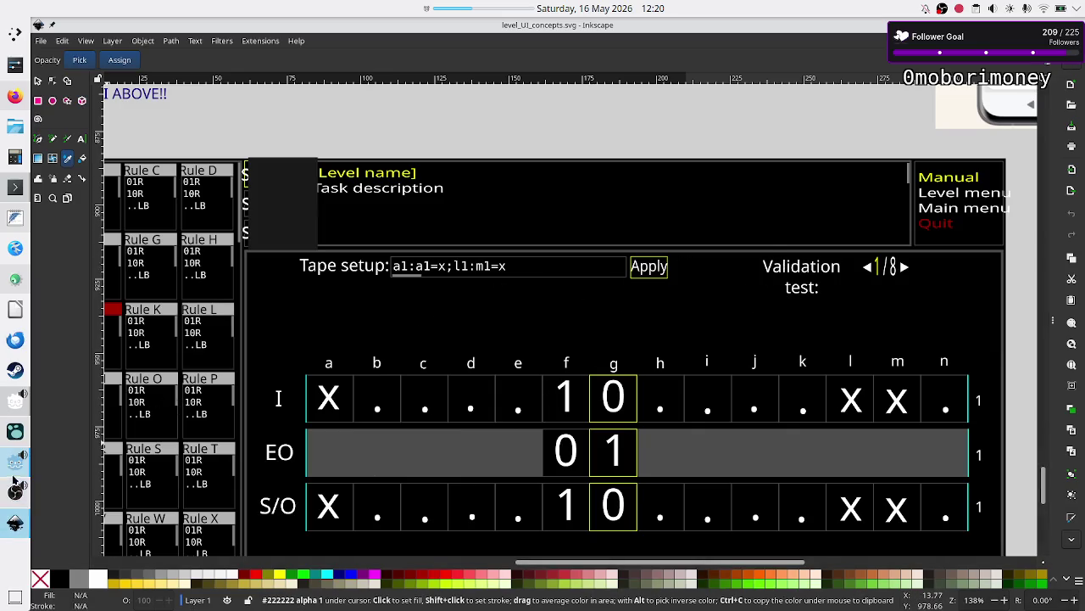
mouse_move(12, 492)
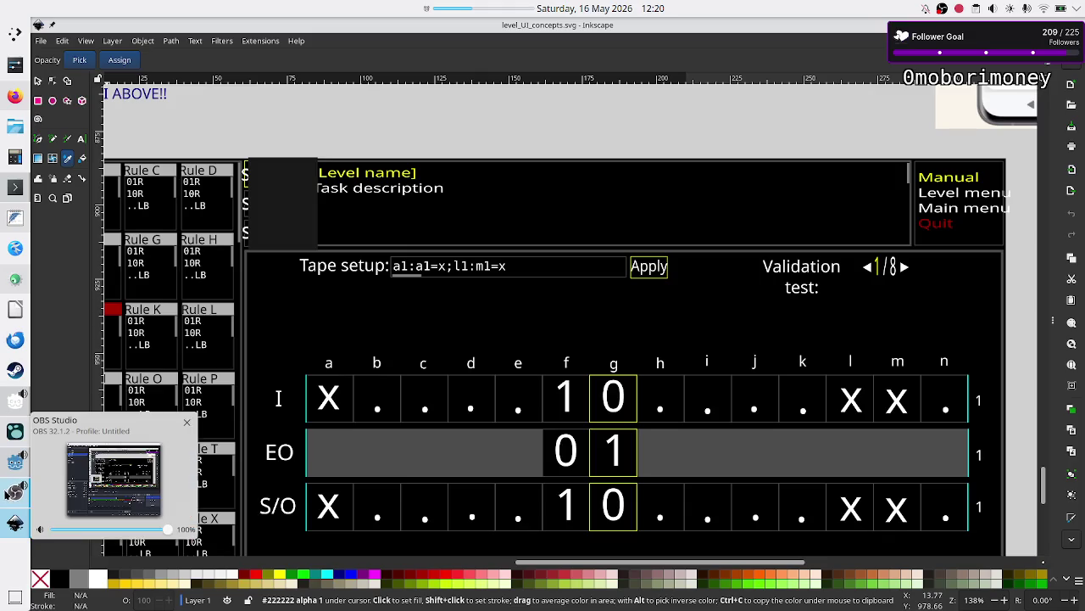
click(16, 461)
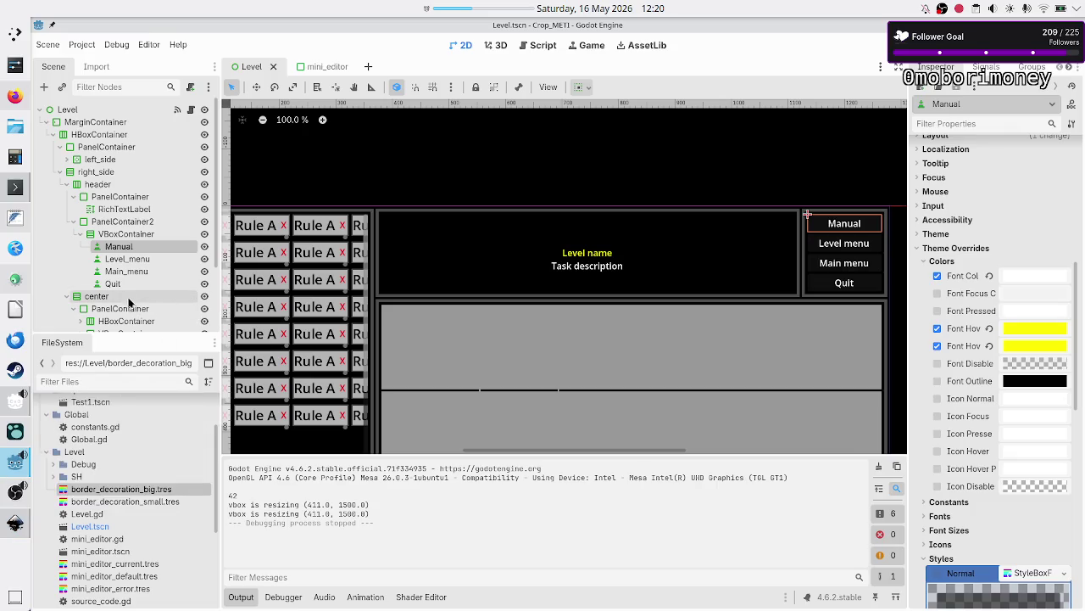
scroll(127, 297, down, 3)
click(128, 221)
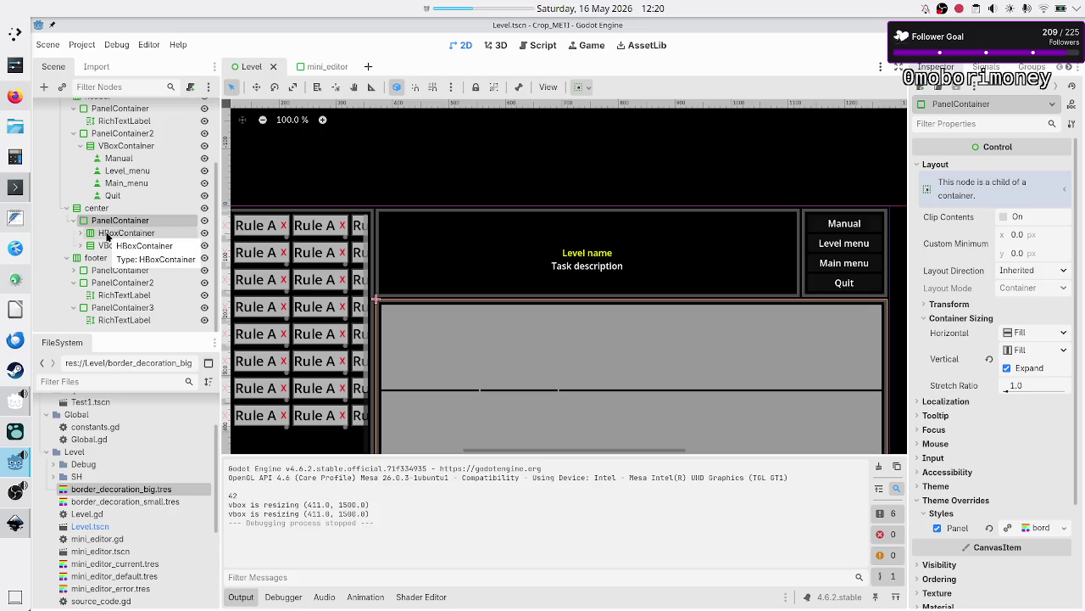
click(108, 234)
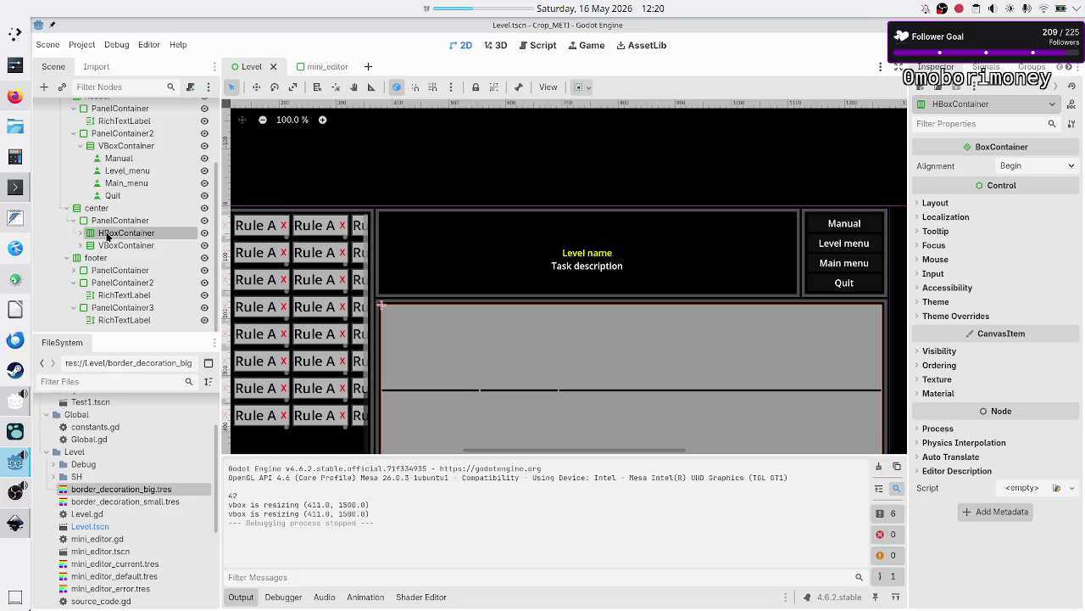
click(118, 246)
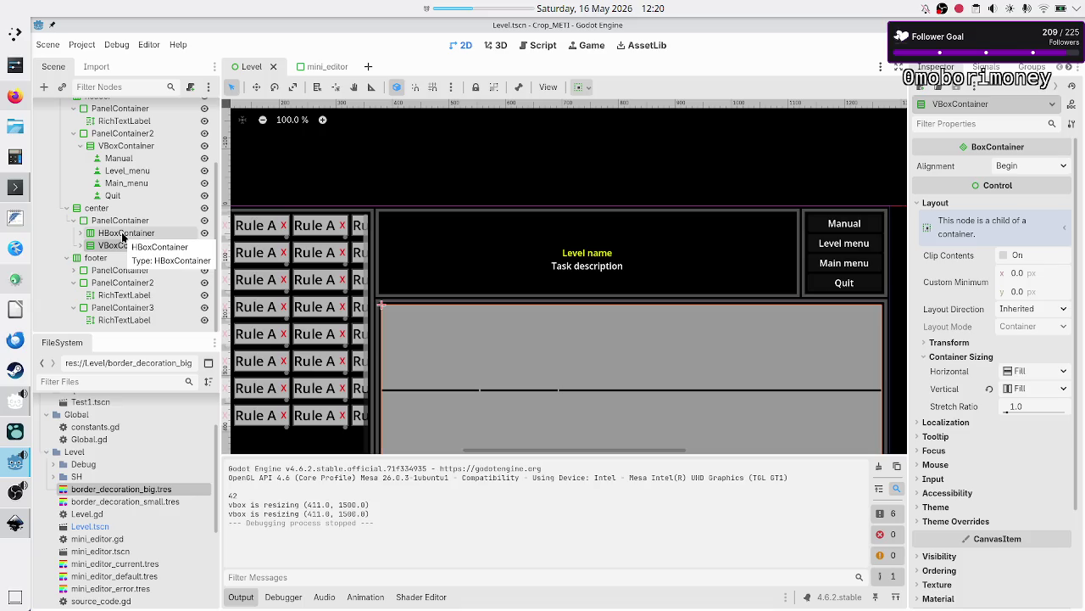
ctrl+click(123, 236)
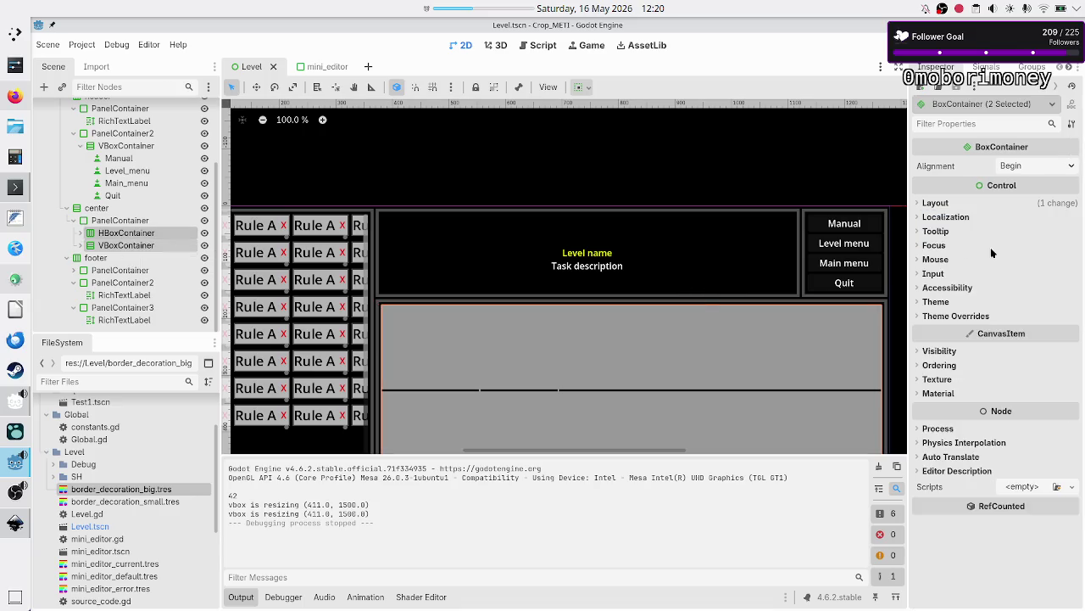
click(940, 203)
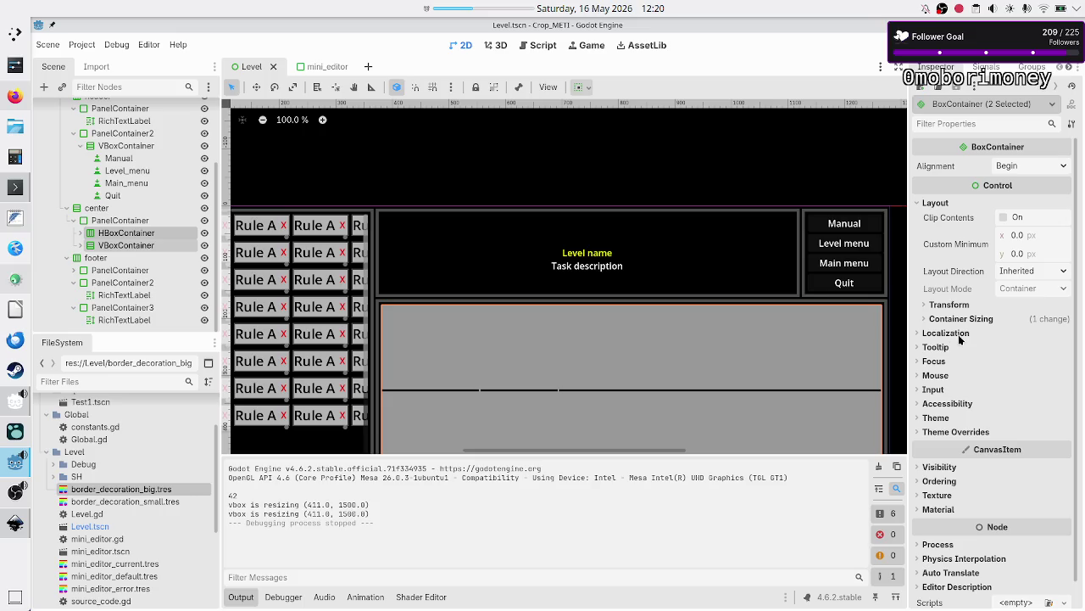
click(978, 320)
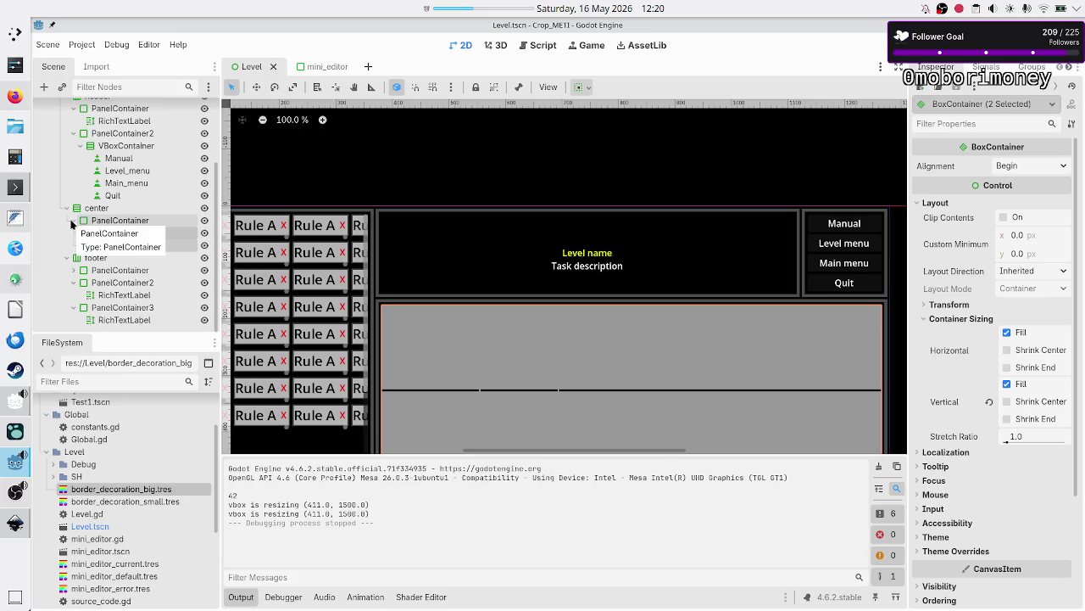
click(134, 231)
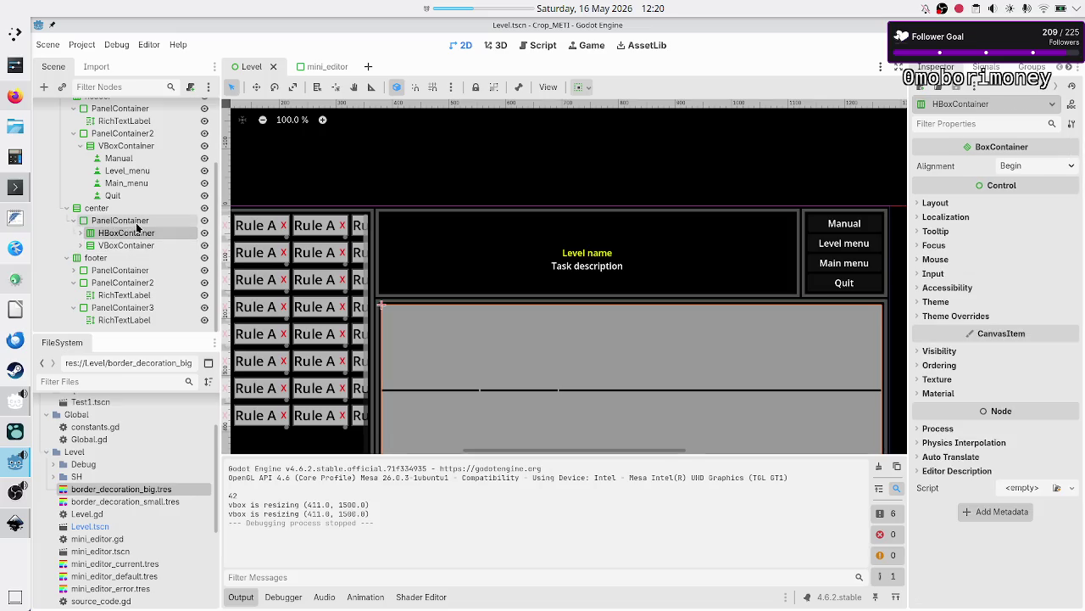
click(136, 224)
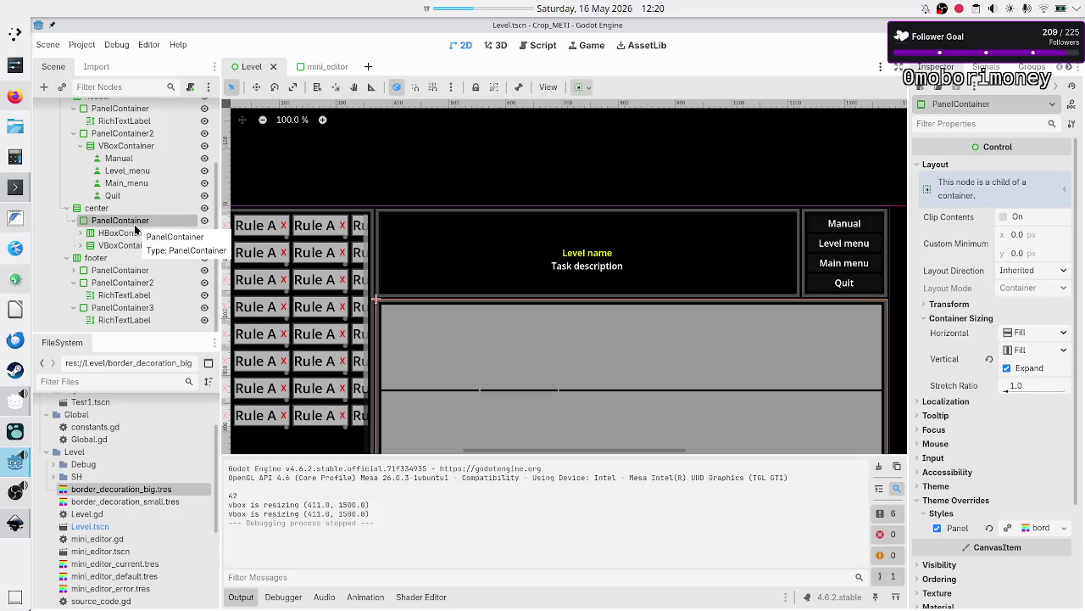
click(106, 209)
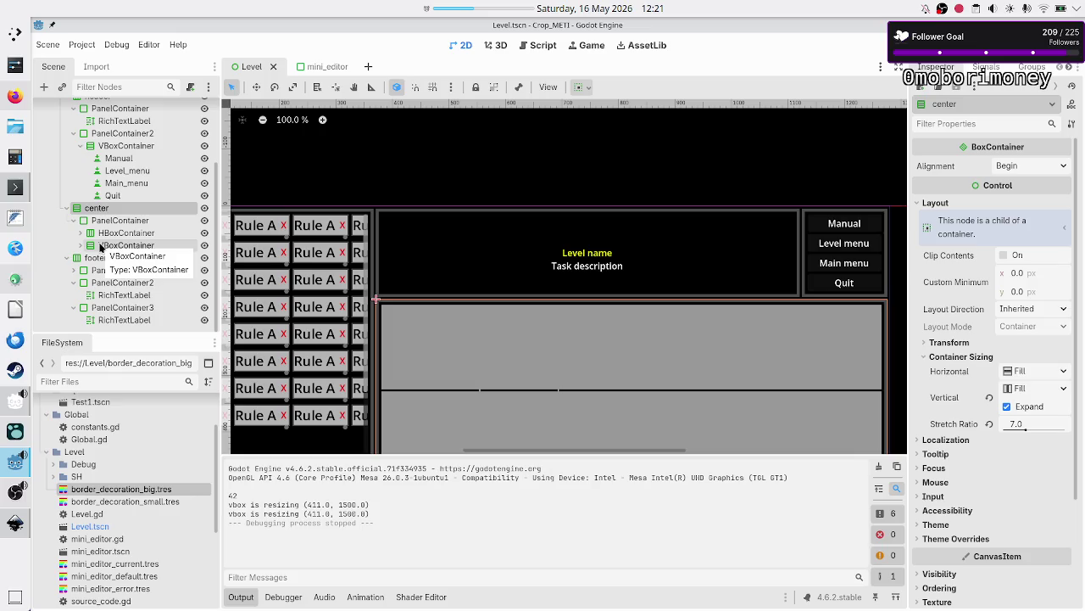
Step: Move HBoxContainer and VBoxContainer out of the inner PanelContainer directly into center
scroll(99, 212, up, 3)
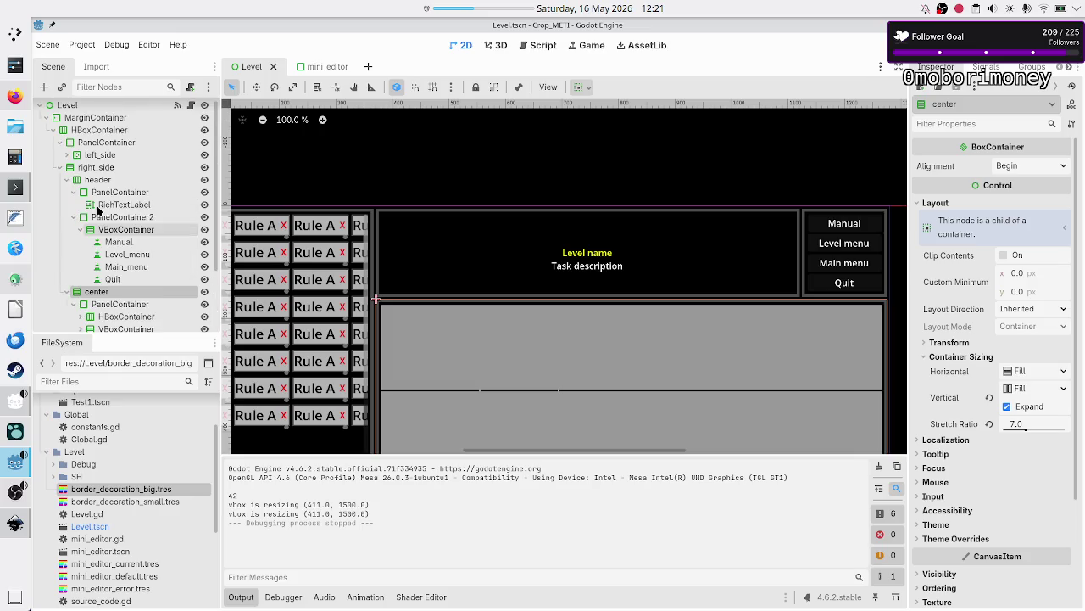
click(59, 172)
click(59, 171)
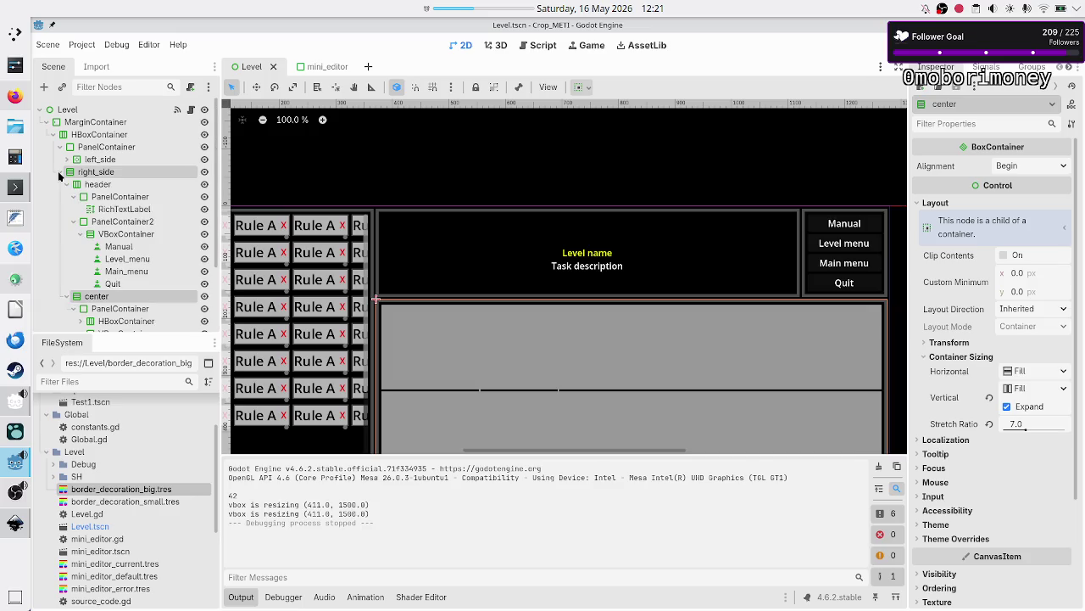
click(66, 186)
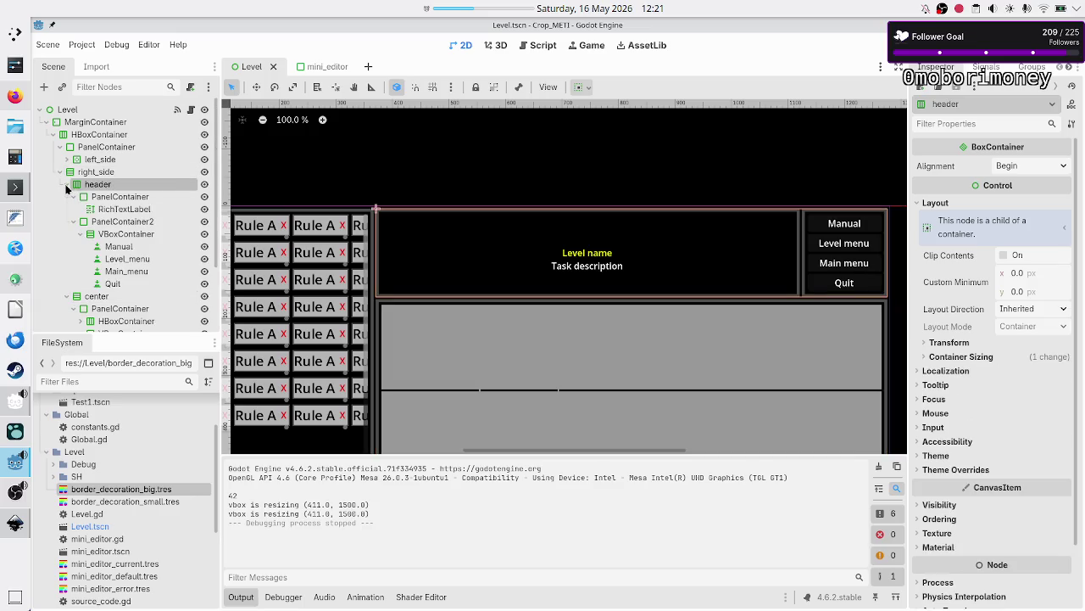
click(67, 184)
click(66, 195)
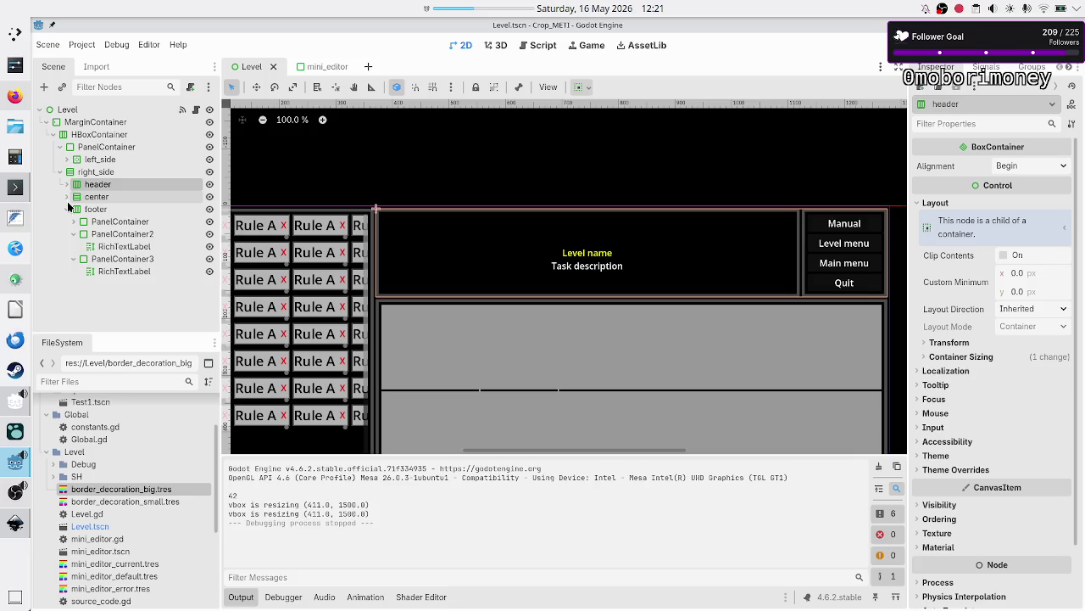
click(67, 209)
click(68, 197)
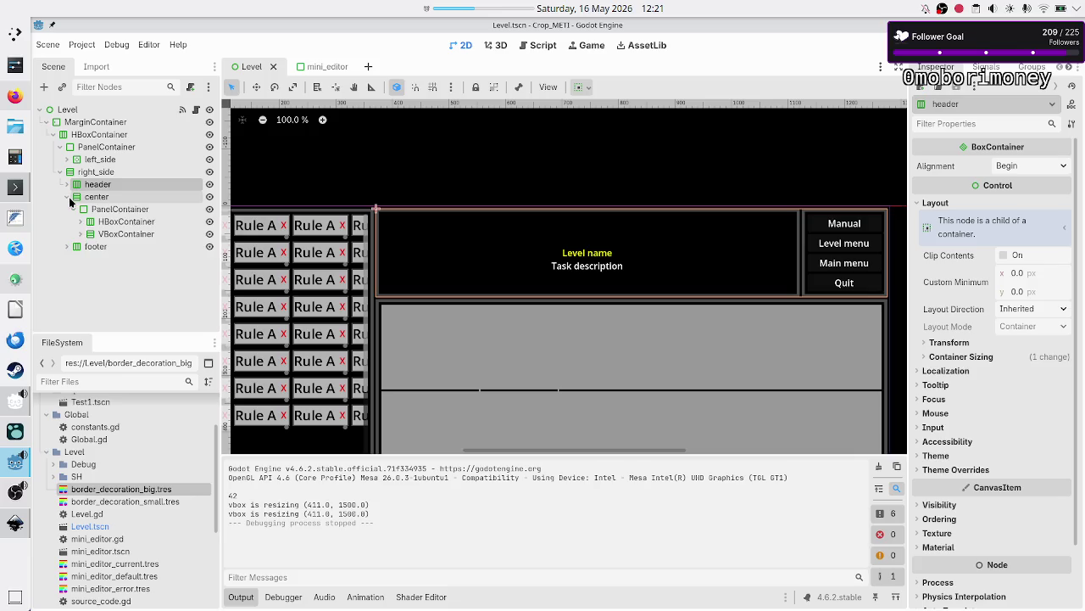
click(105, 209)
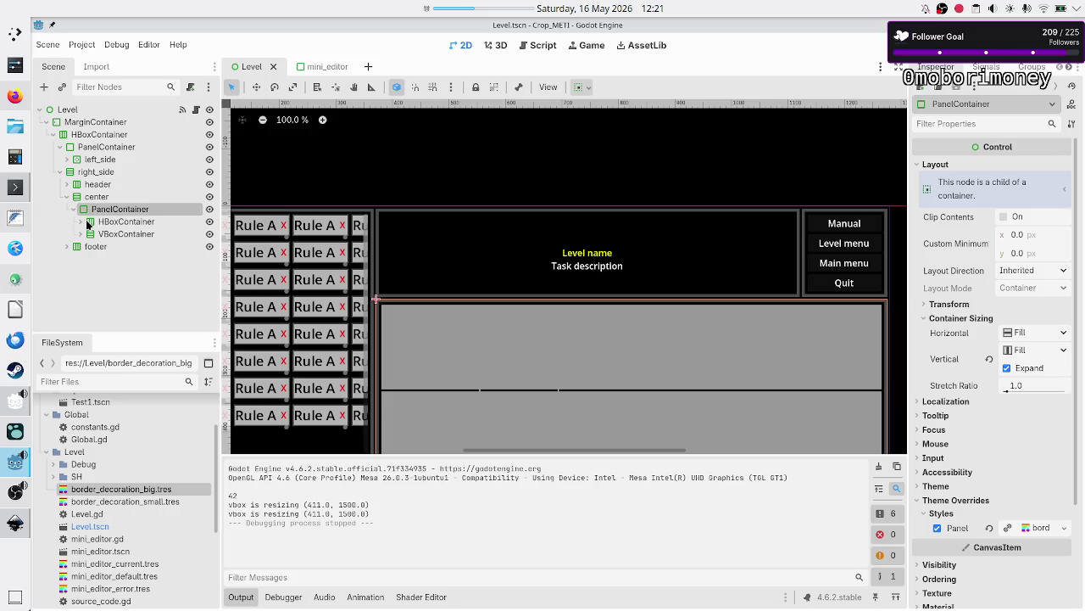
click(118, 221)
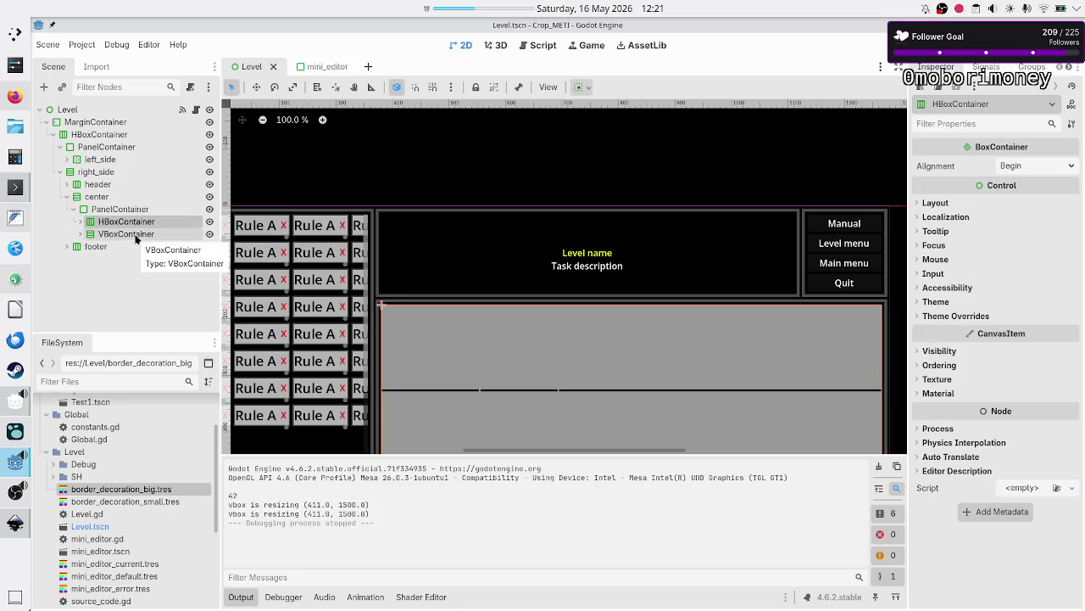
ctrl+click(136, 235)
drag(131, 224, 96, 196)
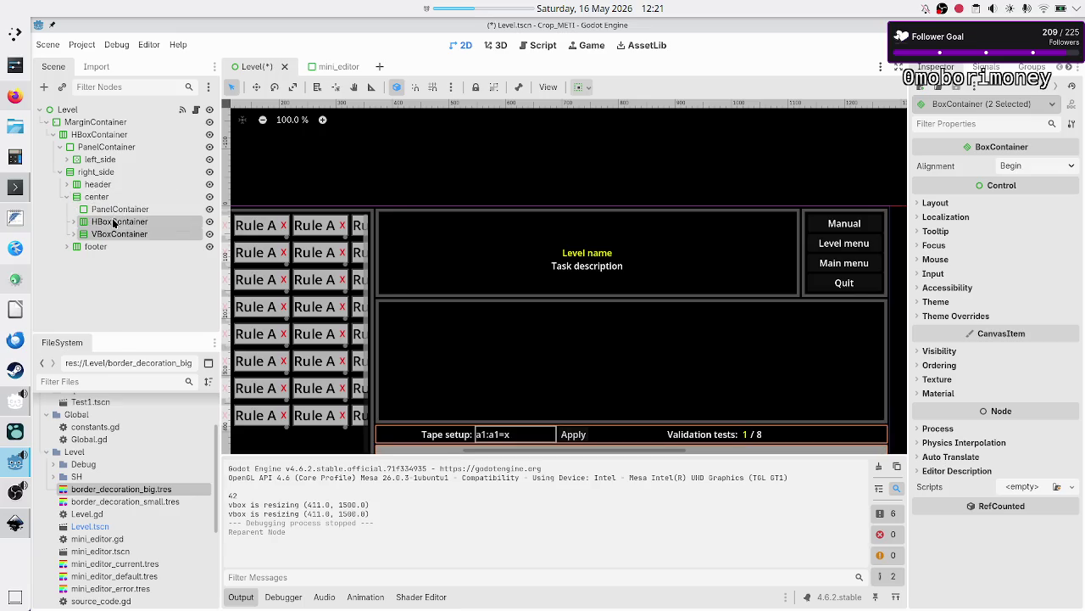
Step: Move the PanelContainer up under right_side and nest center inside it
click(115, 212)
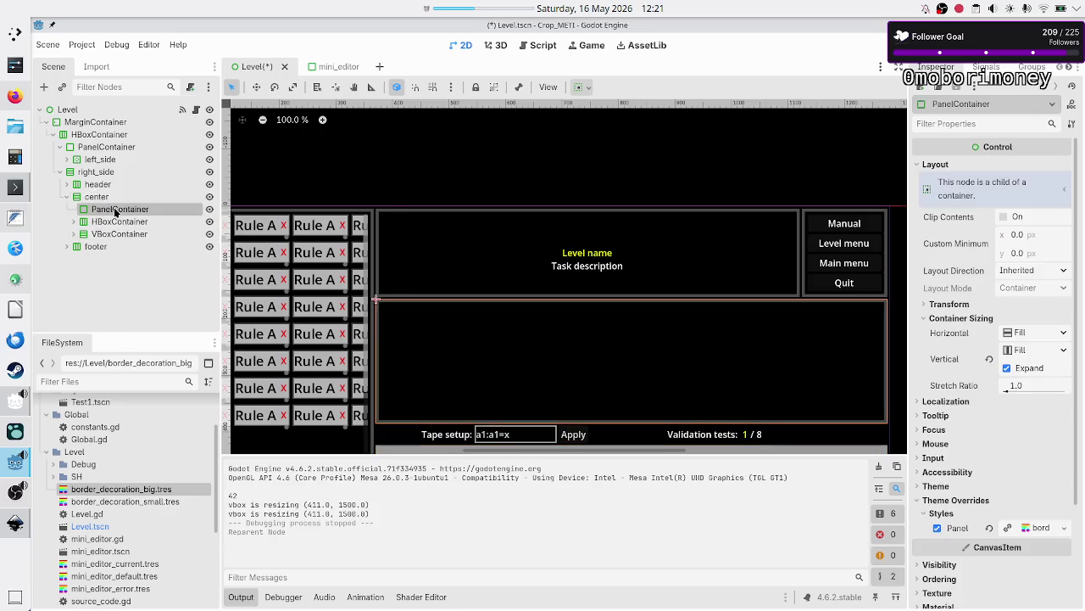
drag(115, 212, 86, 191)
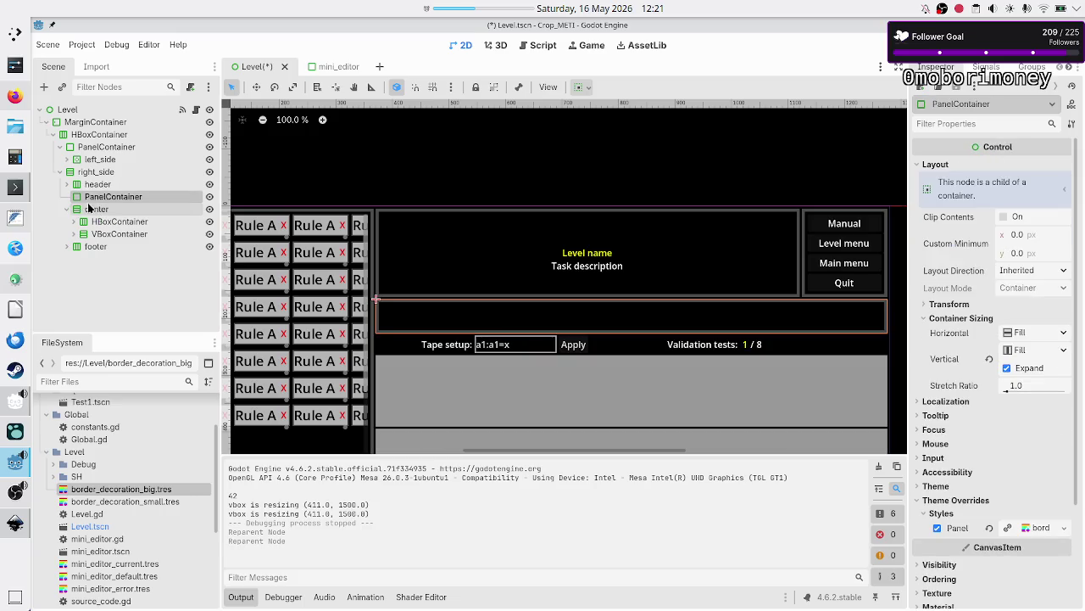
click(66, 209)
drag(91, 210, 111, 199)
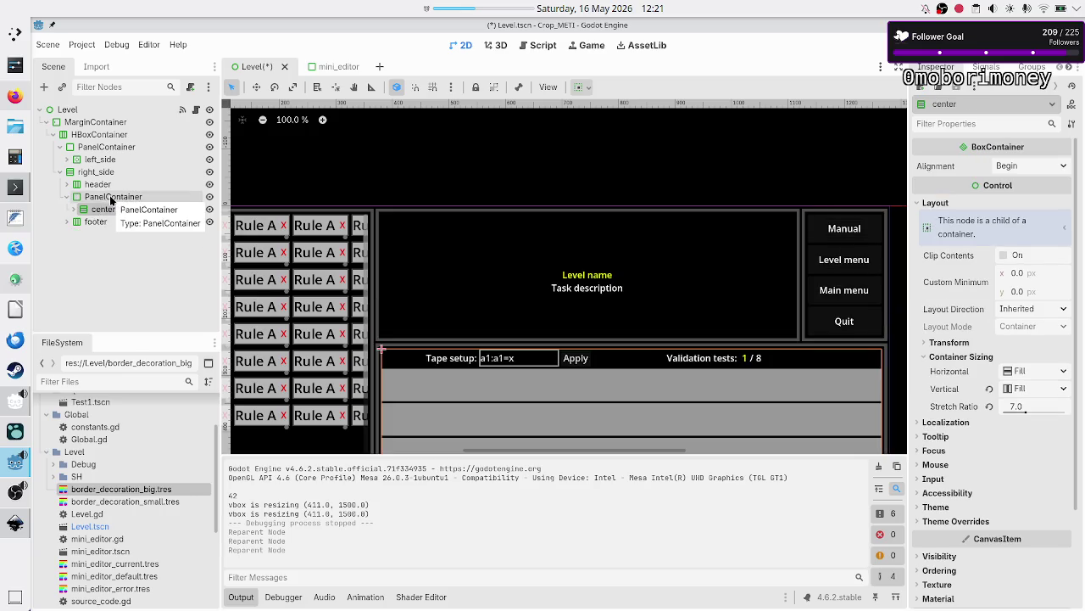
click(73, 211)
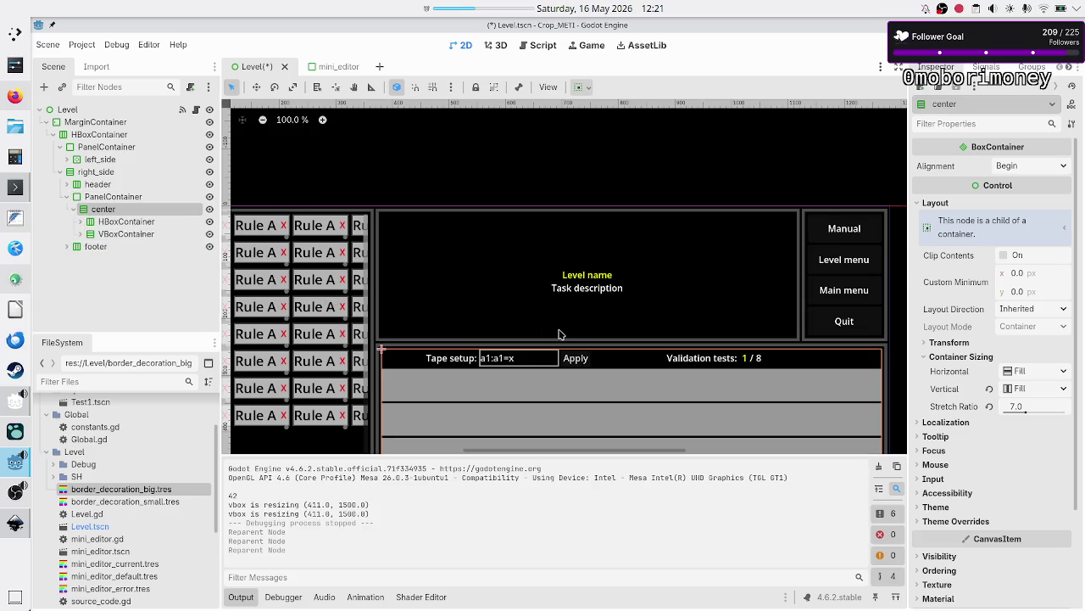
Step: Reset center's stretch ratio to 1.0 and give its wrapping PanelContainer a stretch ratio of 7
scroll(560, 334, down, 2)
scroll(560, 334, down, 5)
scroll(560, 333, up, 1)
scroll(560, 333, down, 3)
scroll(560, 334, up, 2)
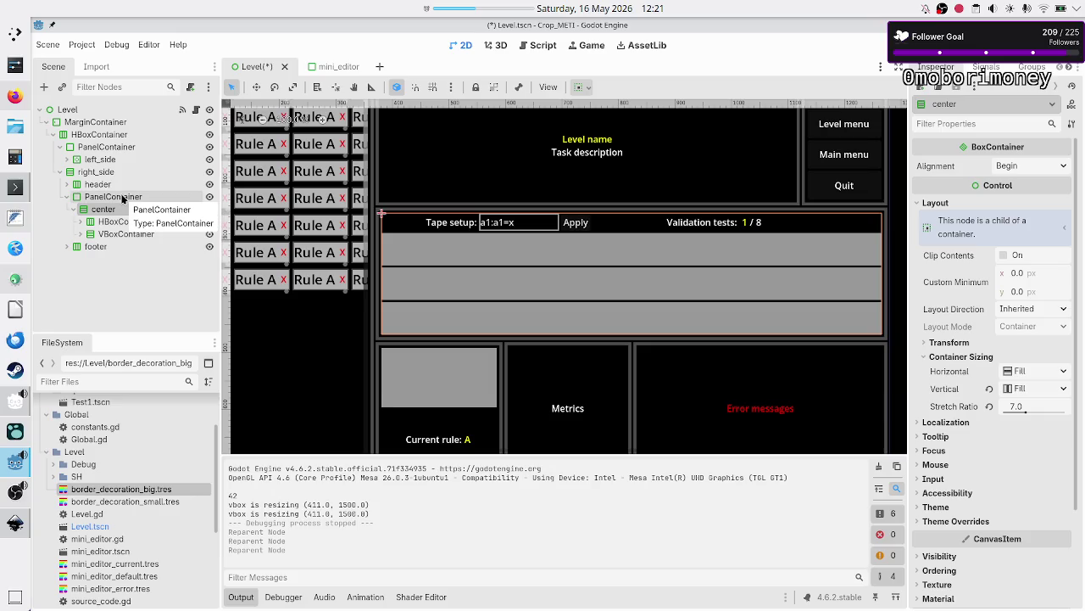
click(123, 197)
click(103, 208)
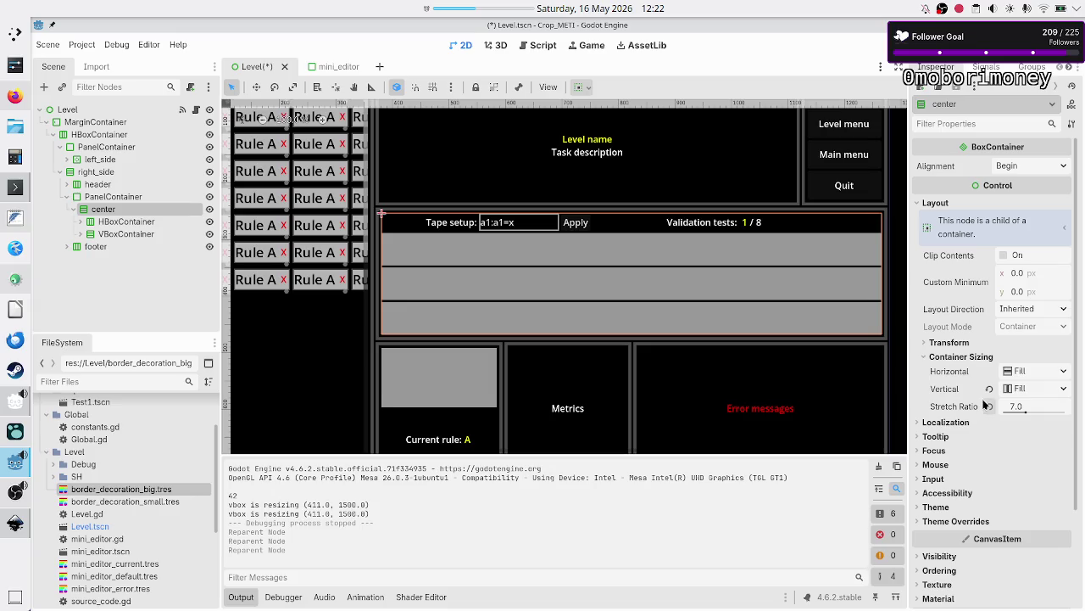
mouse_move(986, 405)
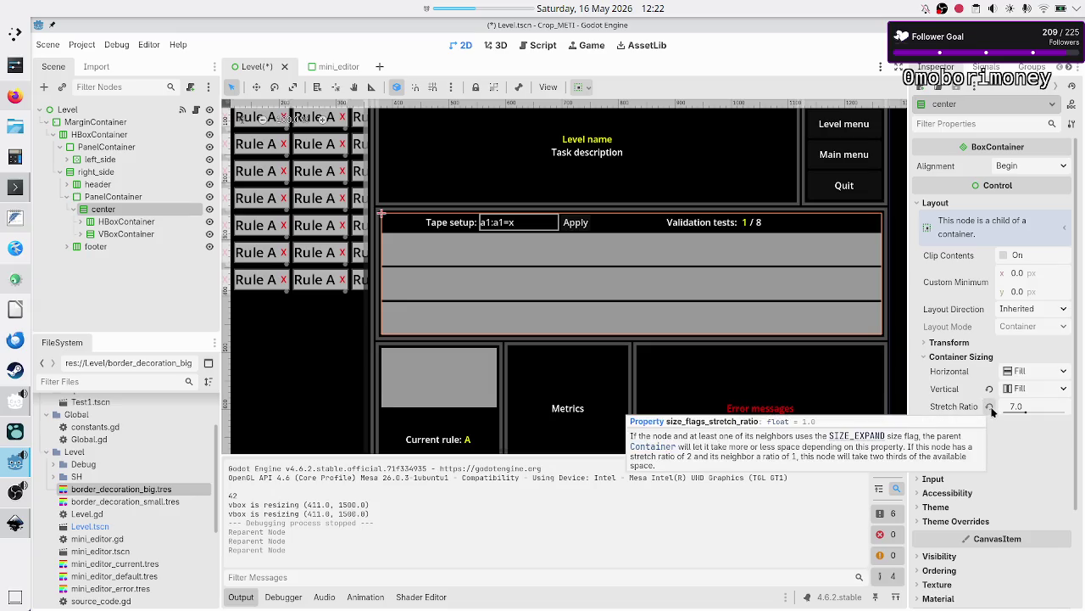
click(990, 407)
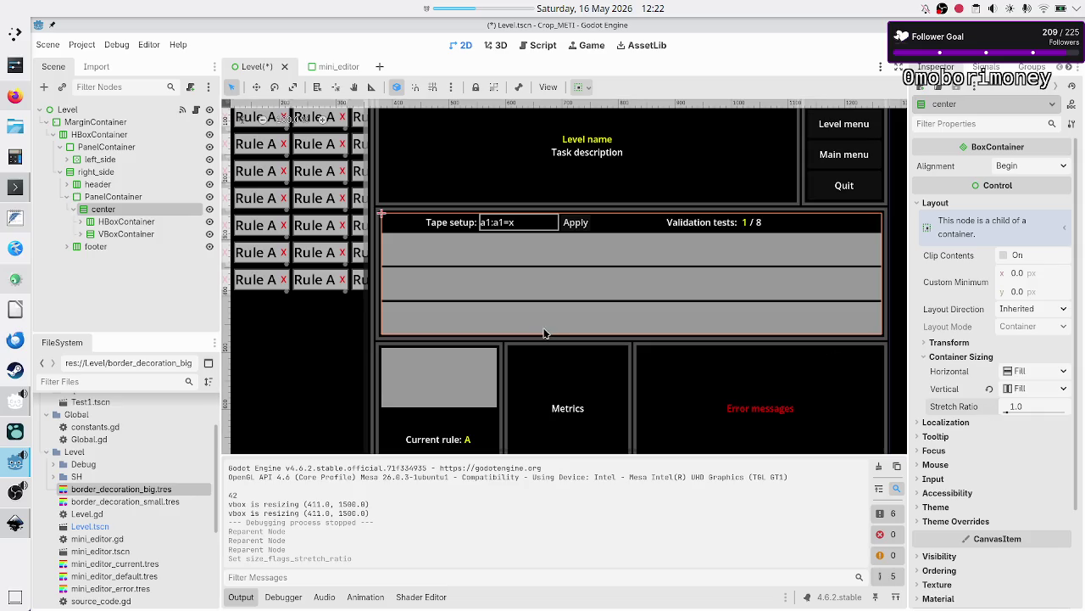
click(112, 197)
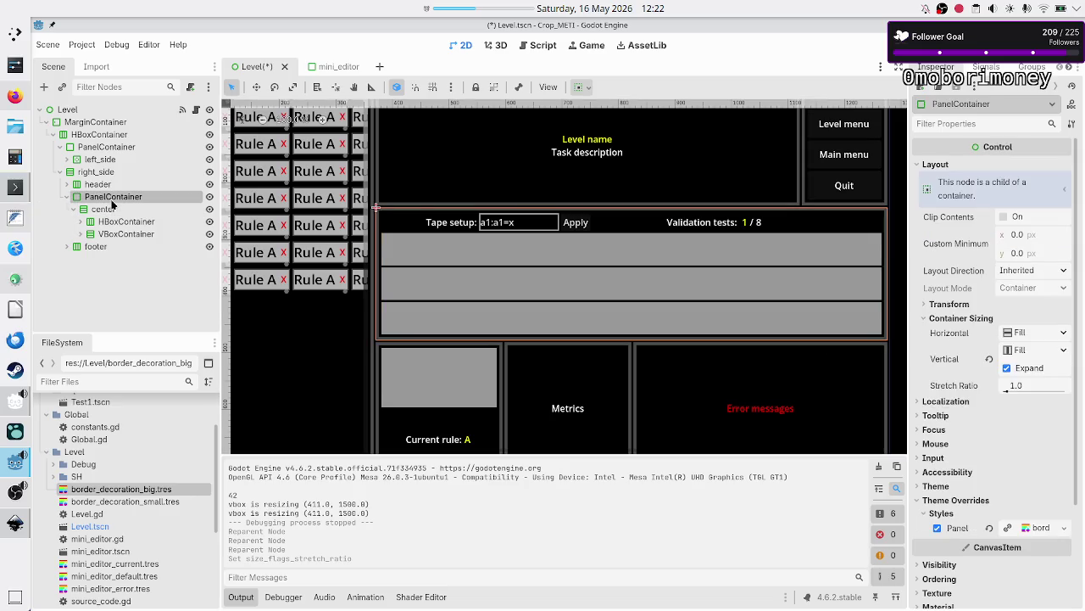
click(1015, 384)
text(7)
key(Return)
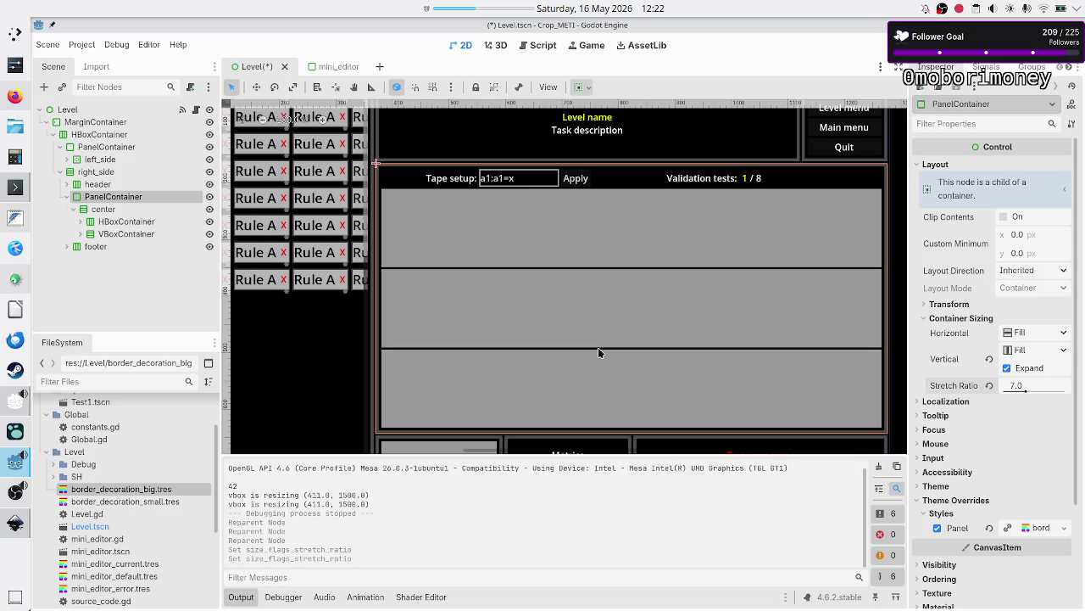
click(124, 210)
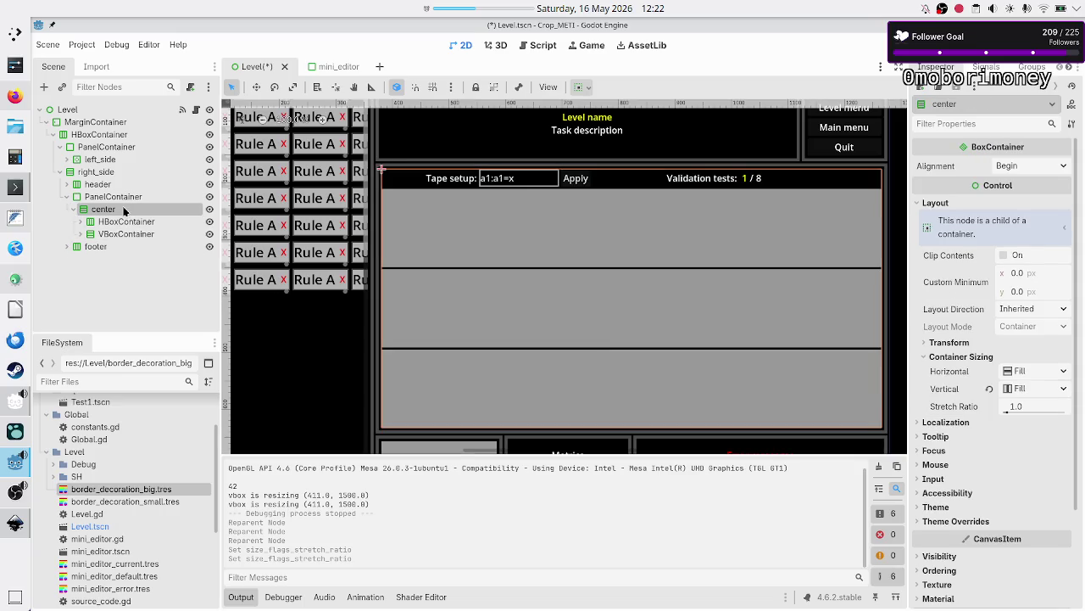
Step: Enable Vertical Expand on both the HBoxContainer and VBoxContainer
click(129, 221)
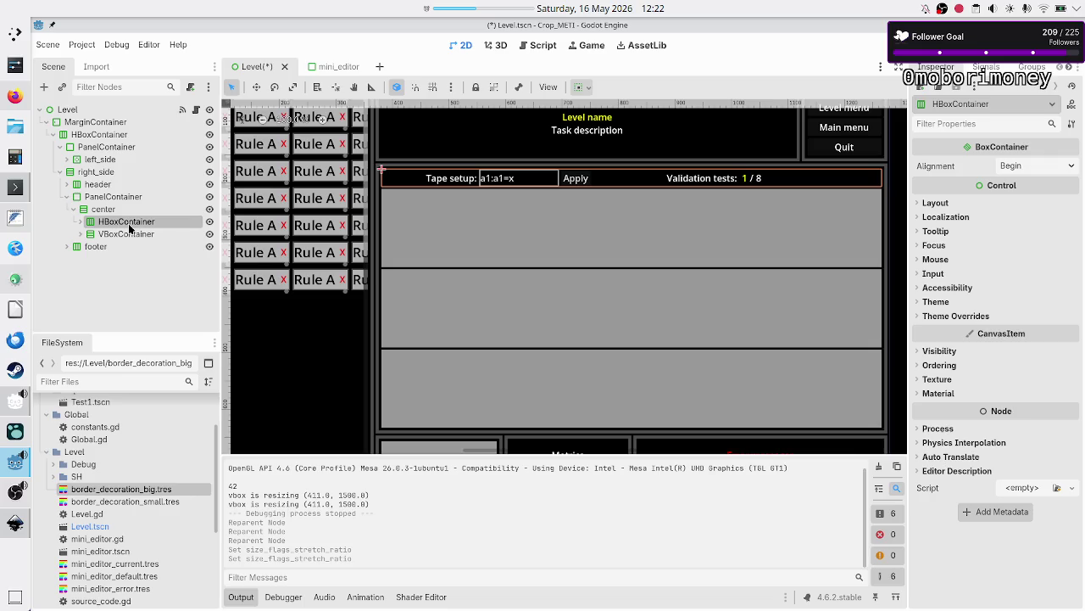
shift+click(132, 232)
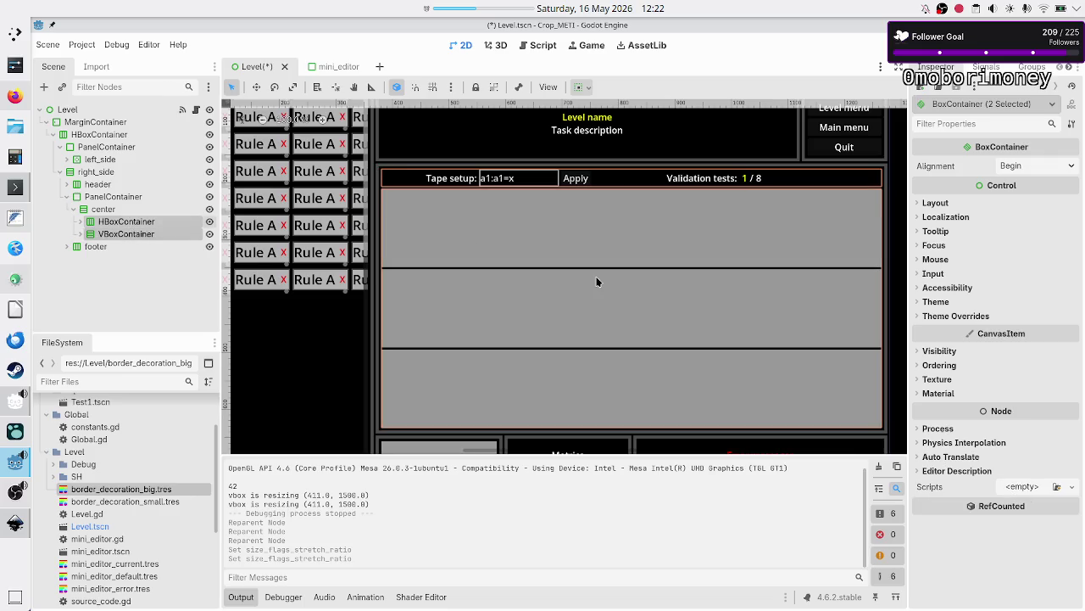
click(936, 202)
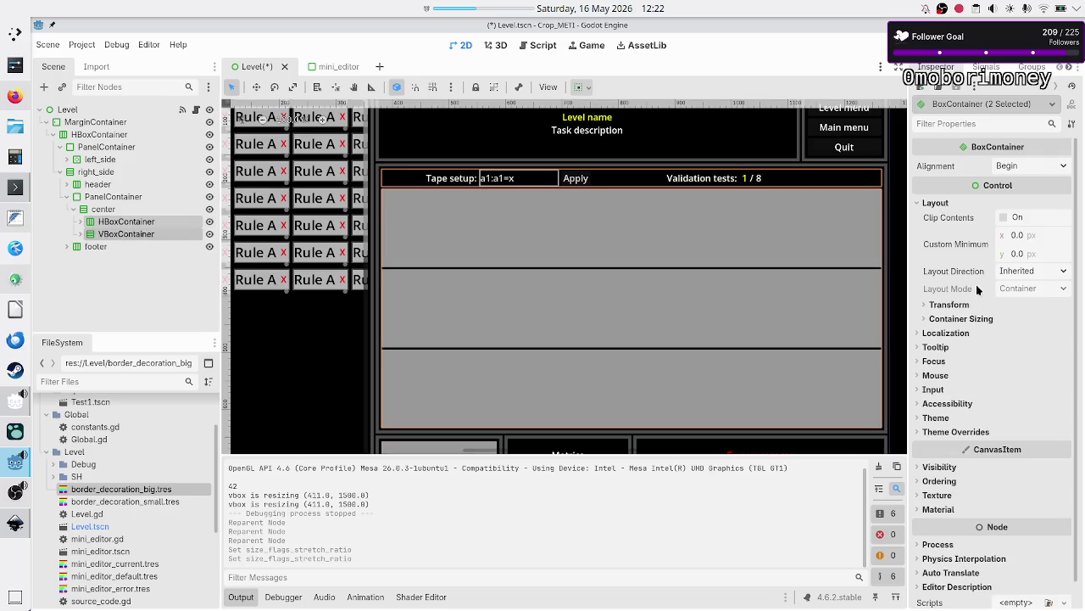
click(971, 319)
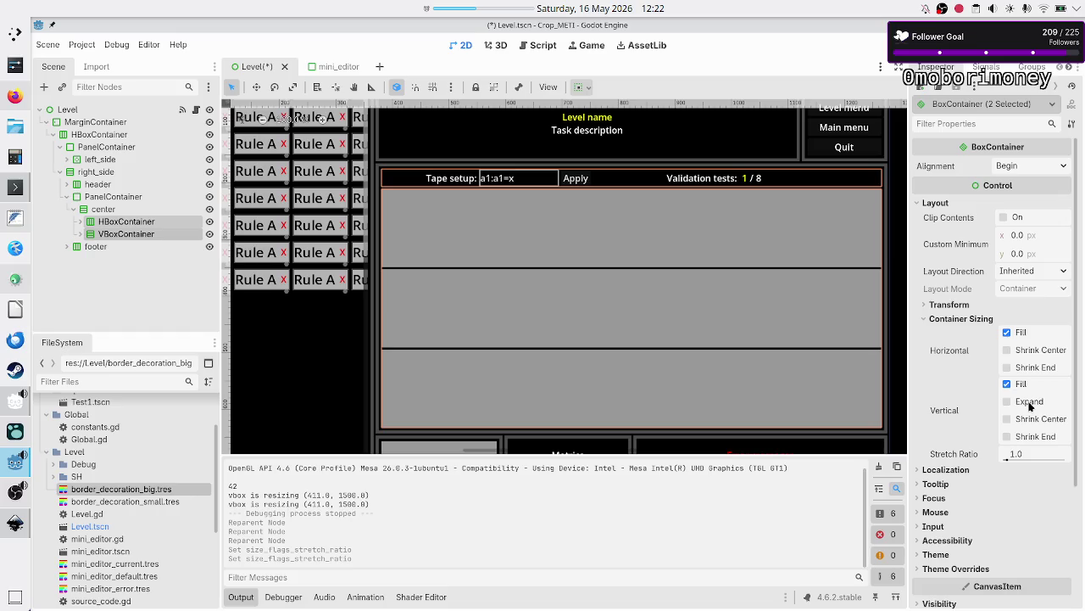
click(1008, 401)
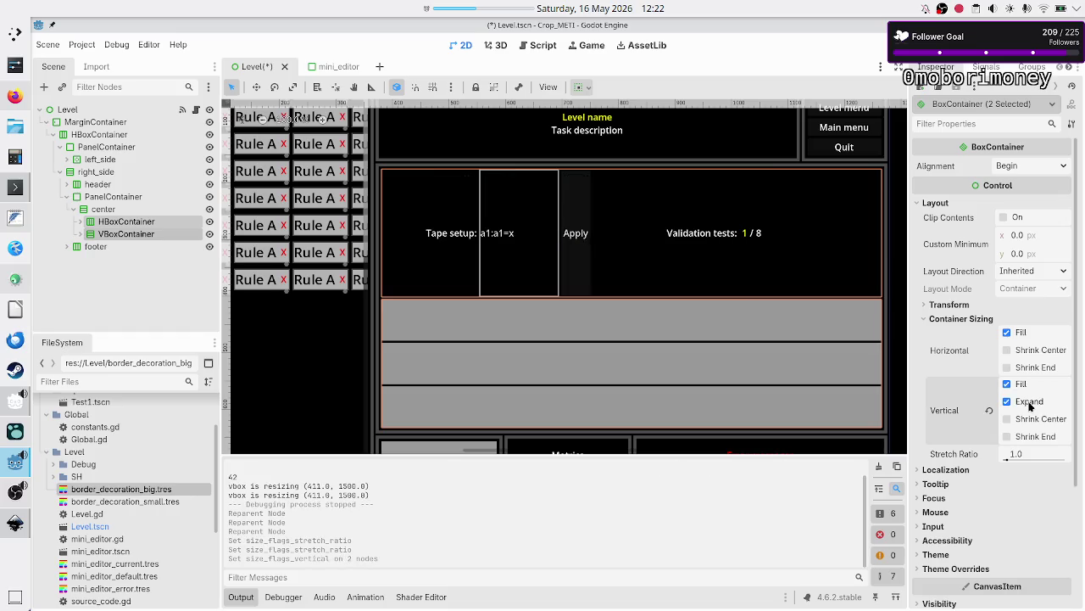
click(1030, 401)
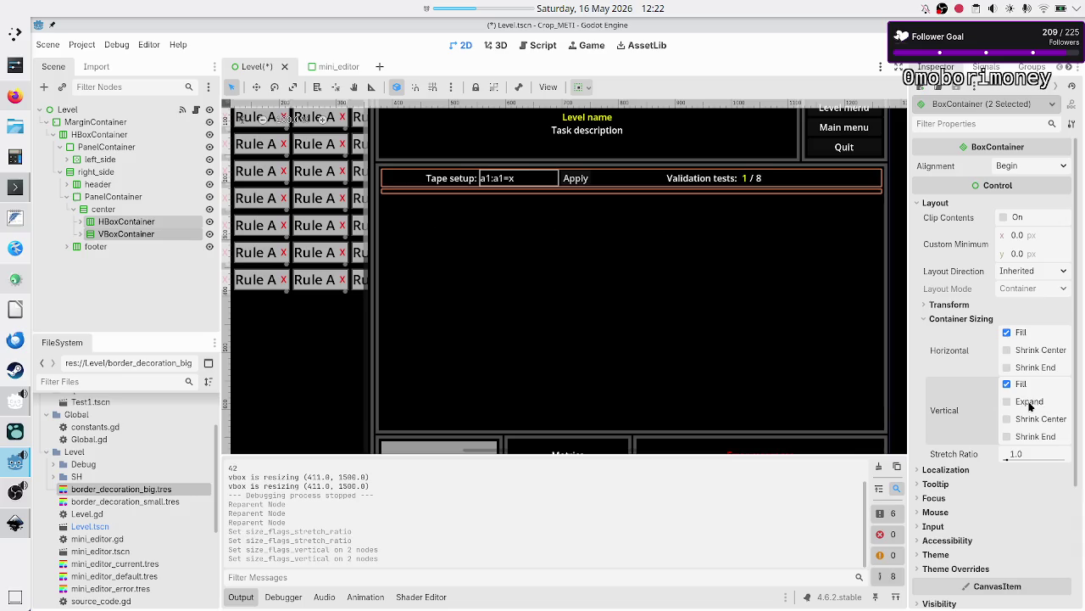
click(1029, 403)
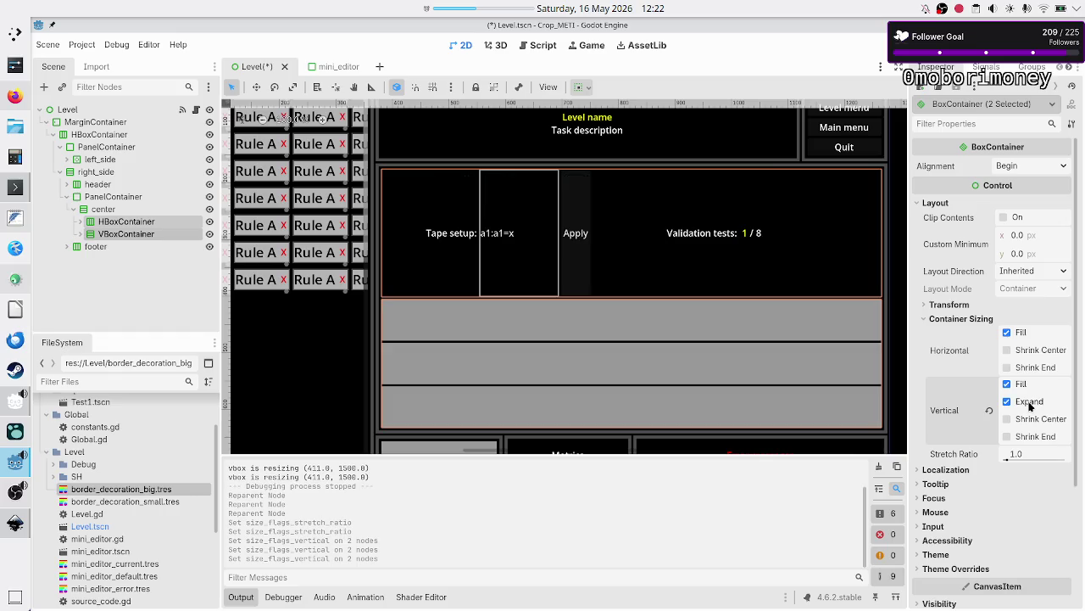
Step: Set the VBoxContainer's stretch ratio to 7.0, then save and run the game
click(150, 222)
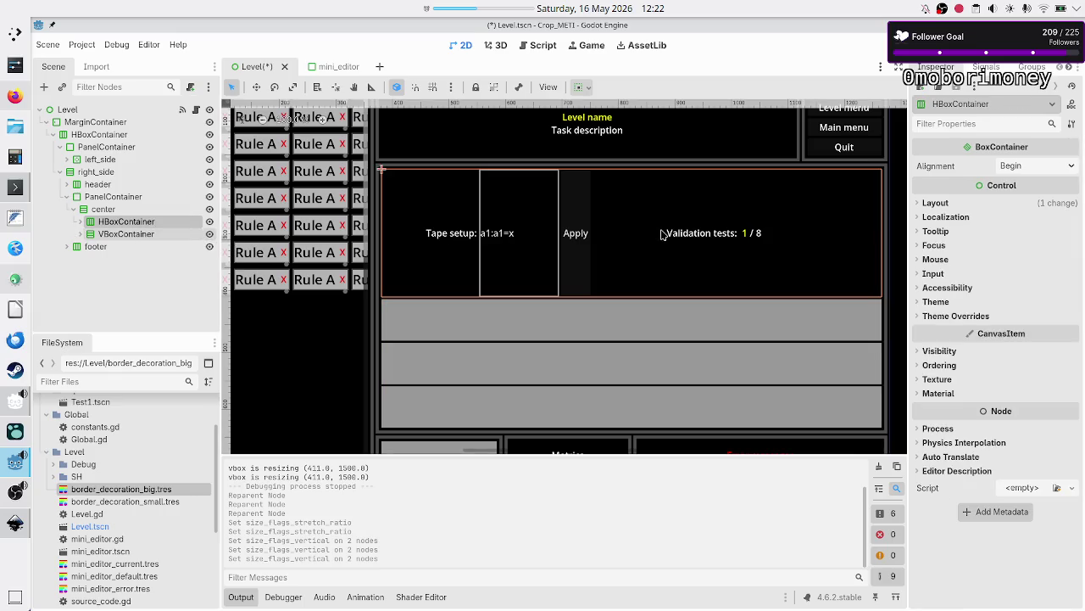
click(940, 203)
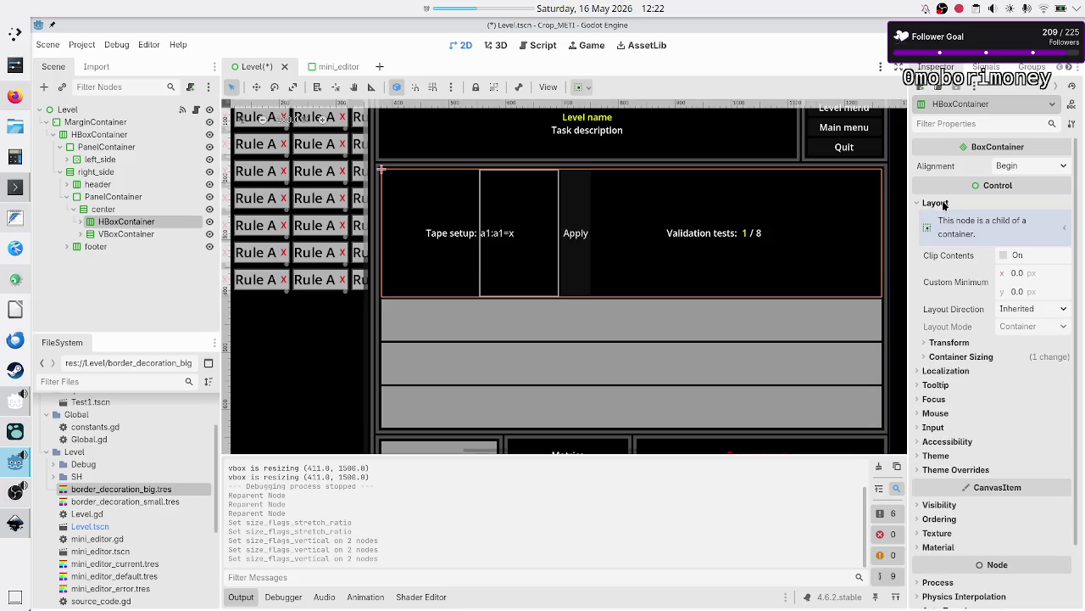
click(959, 359)
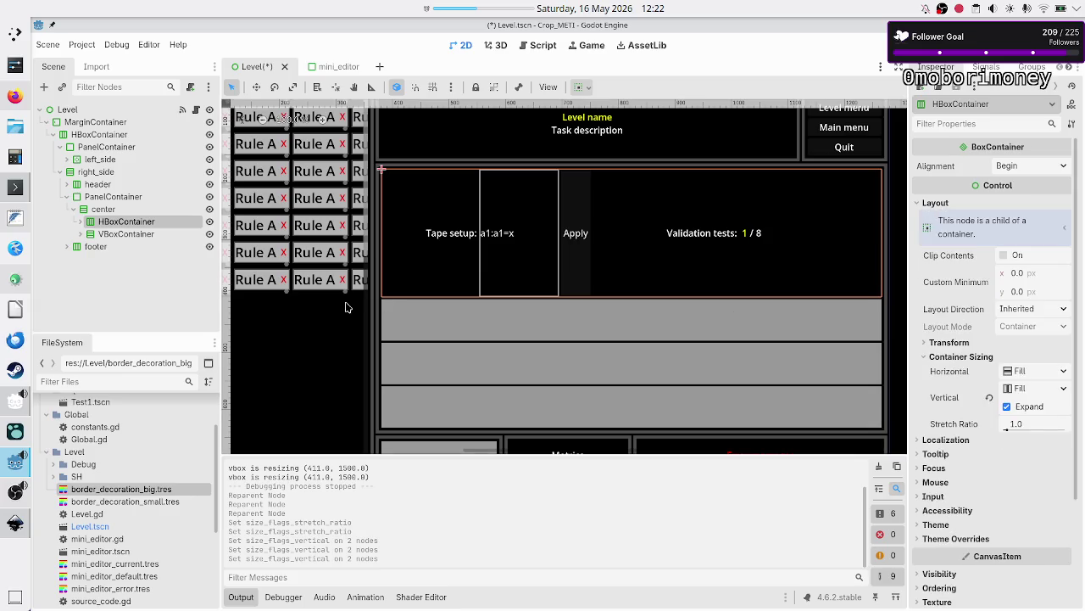
click(154, 234)
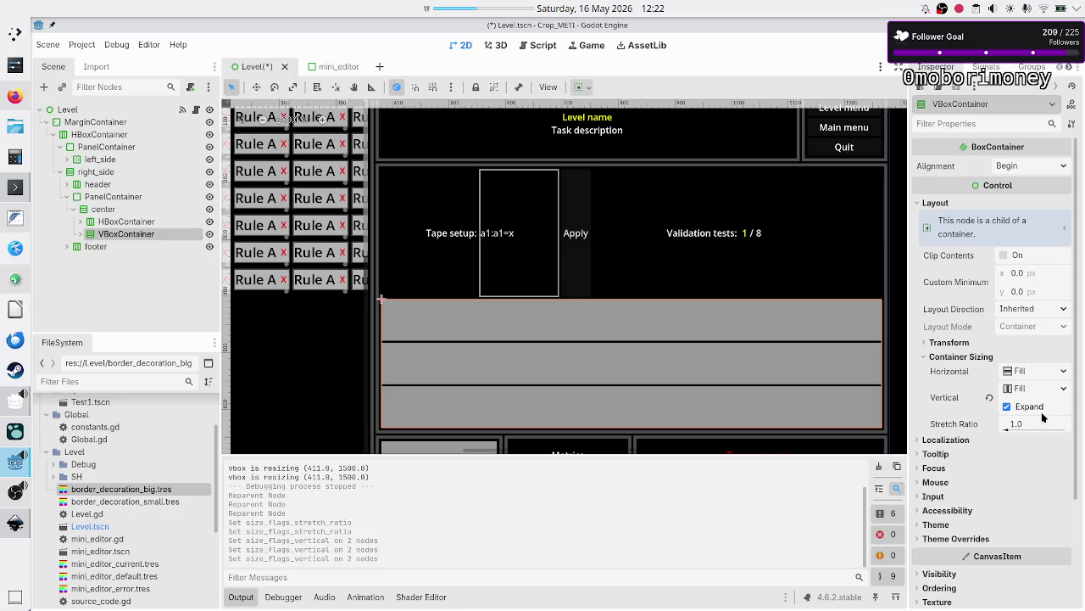
click(1042, 422)
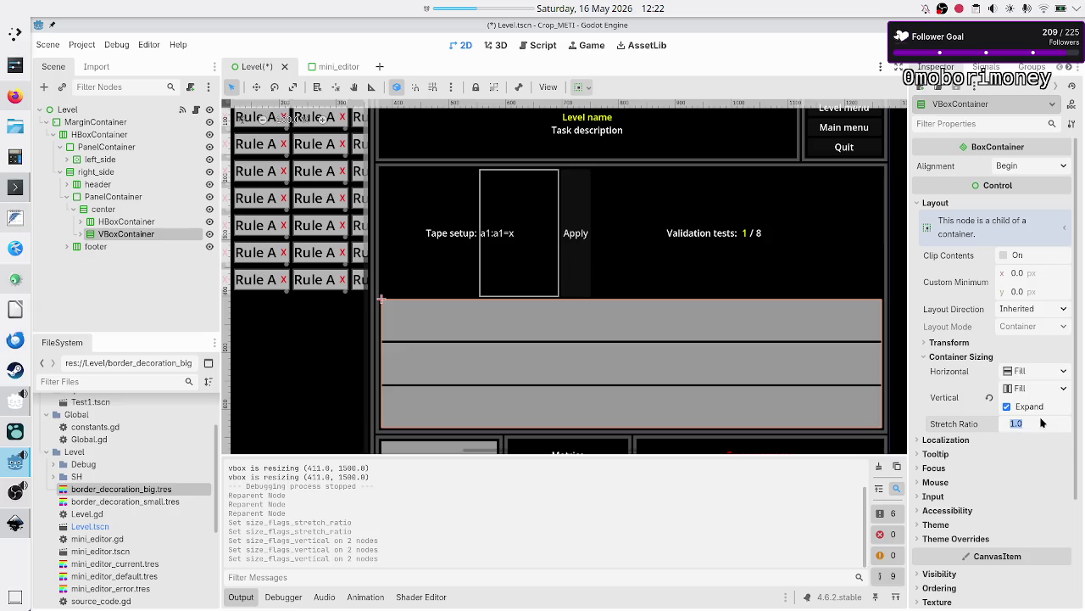
text(7)
key(Return)
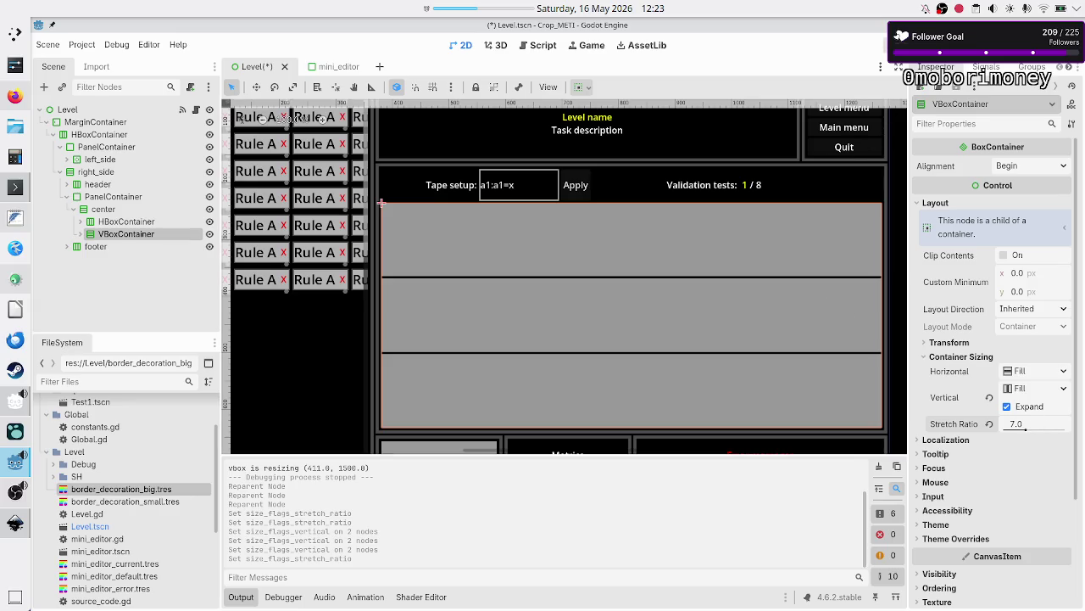
key(F6)
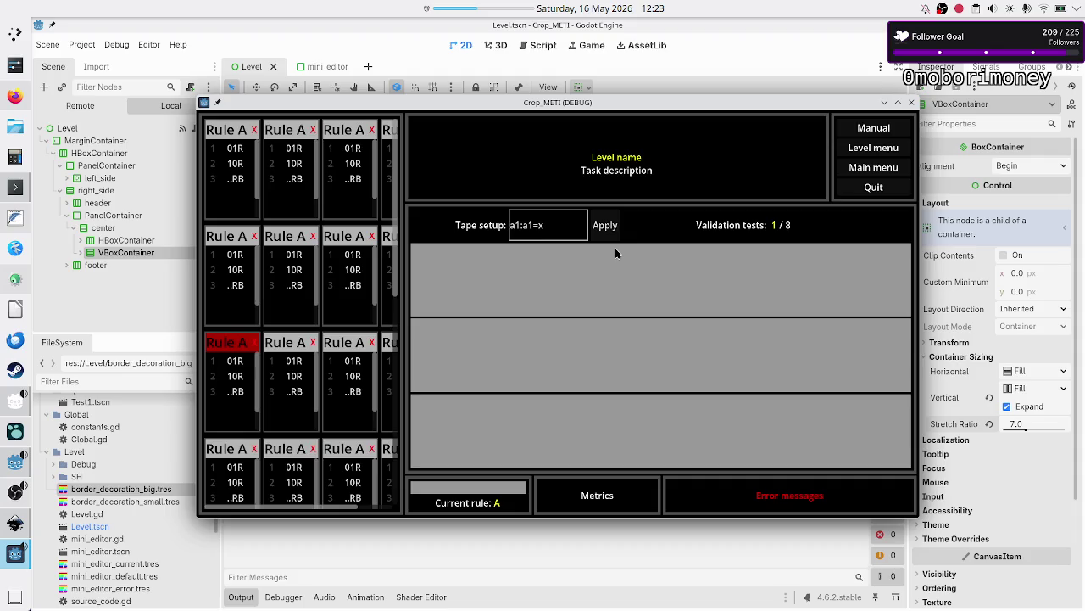
double_click(758, 103)
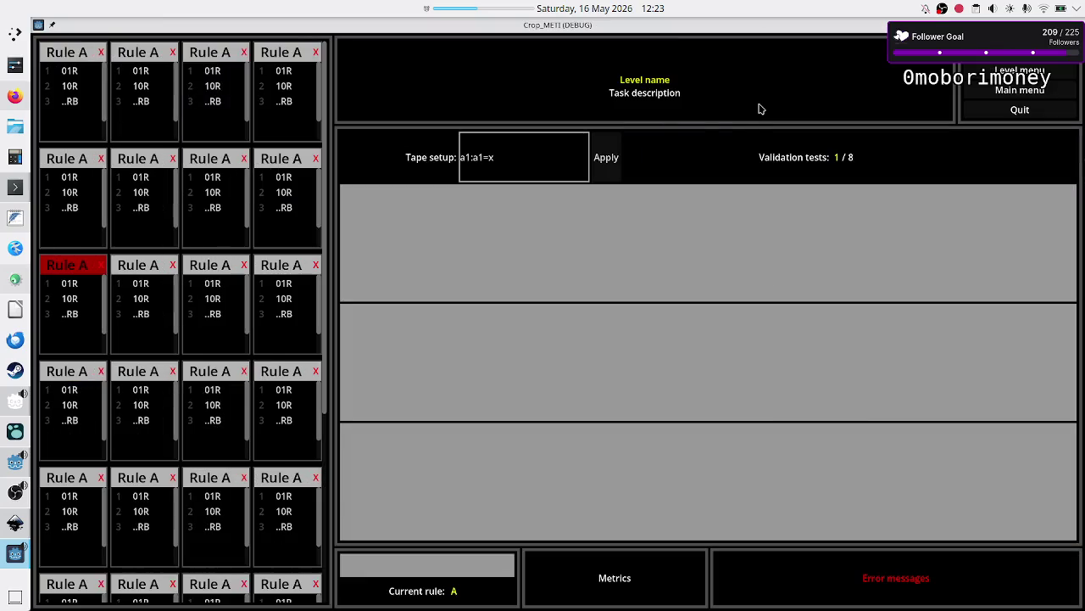
double_click(772, 29)
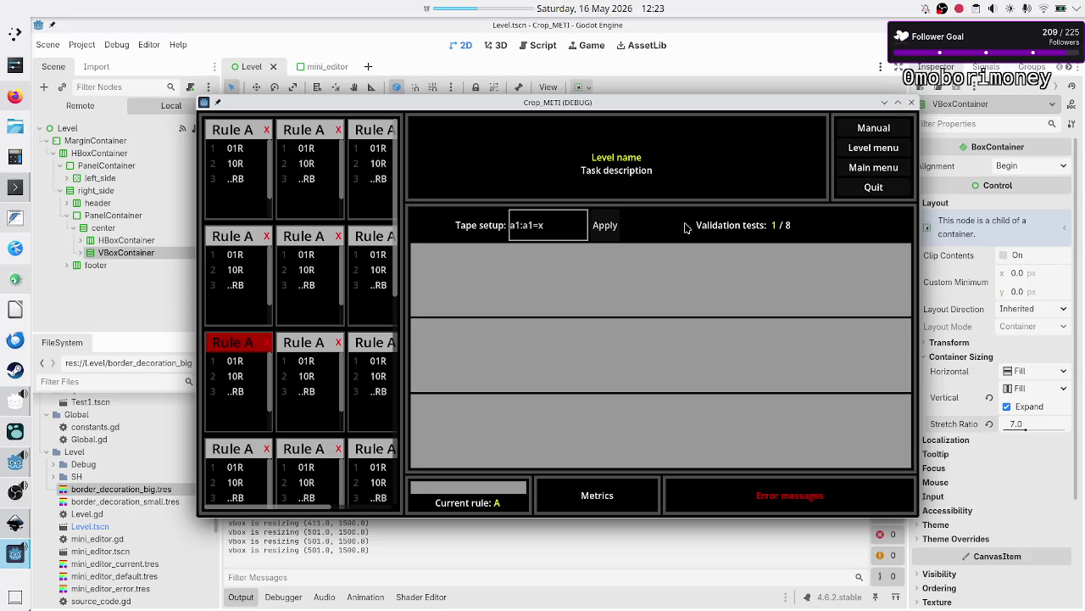
key(alt+Tab)
key(alt+Tab)
key(alt+Tab)
key(alt+Tab)
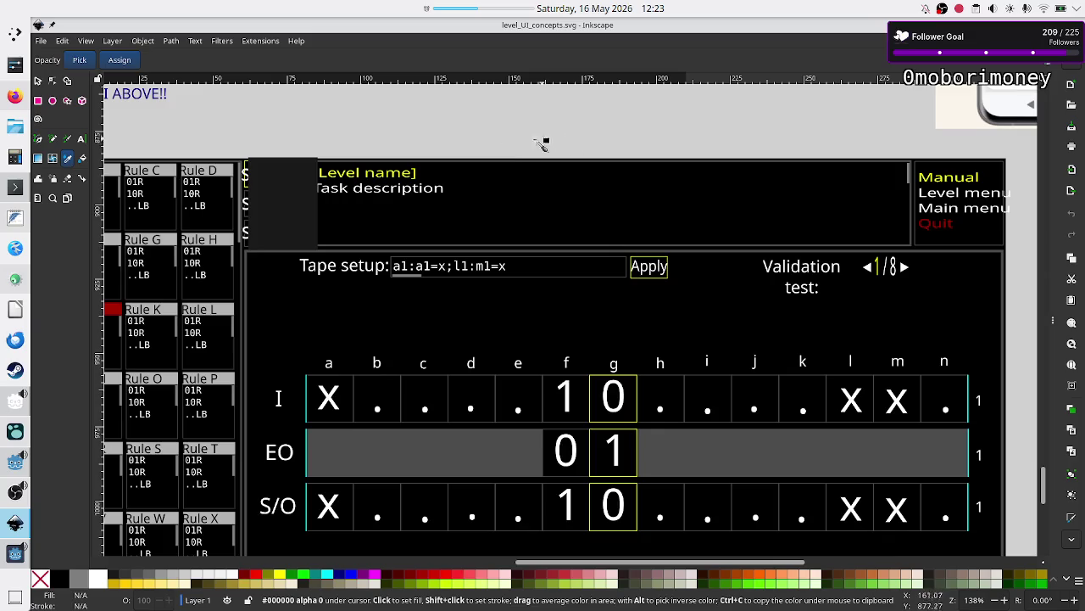
Step: Place the running game window over the Inkscape mockup below its tape setup row and apply the tape setup
click(16, 553)
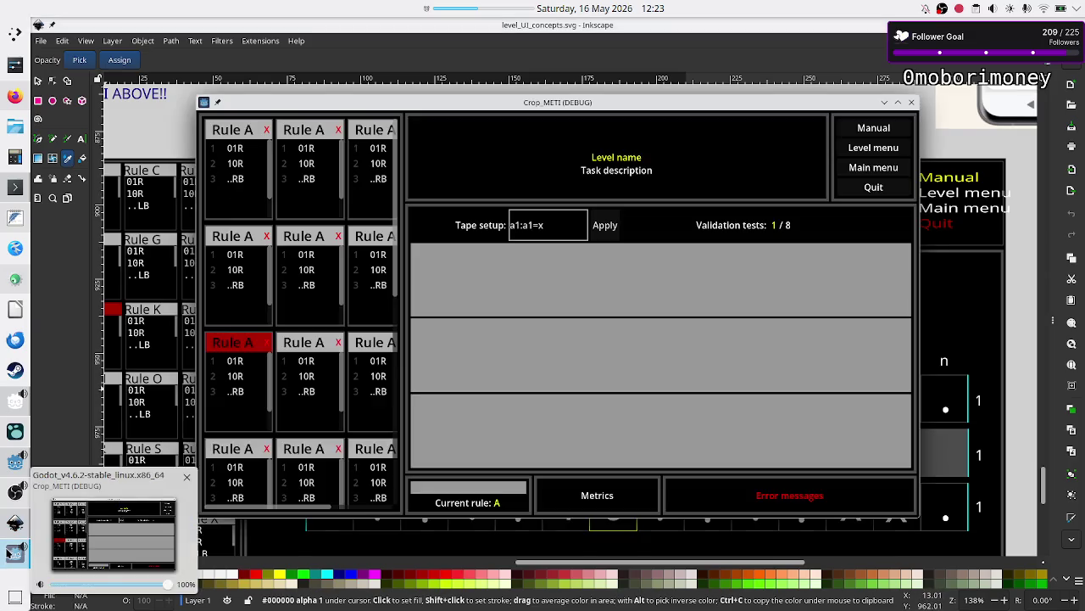
mouse_move(637, 103)
mouse_down()
mouse_move(730, 188)
mouse_move(730, 244)
mouse_move(707, 306)
mouse_up()
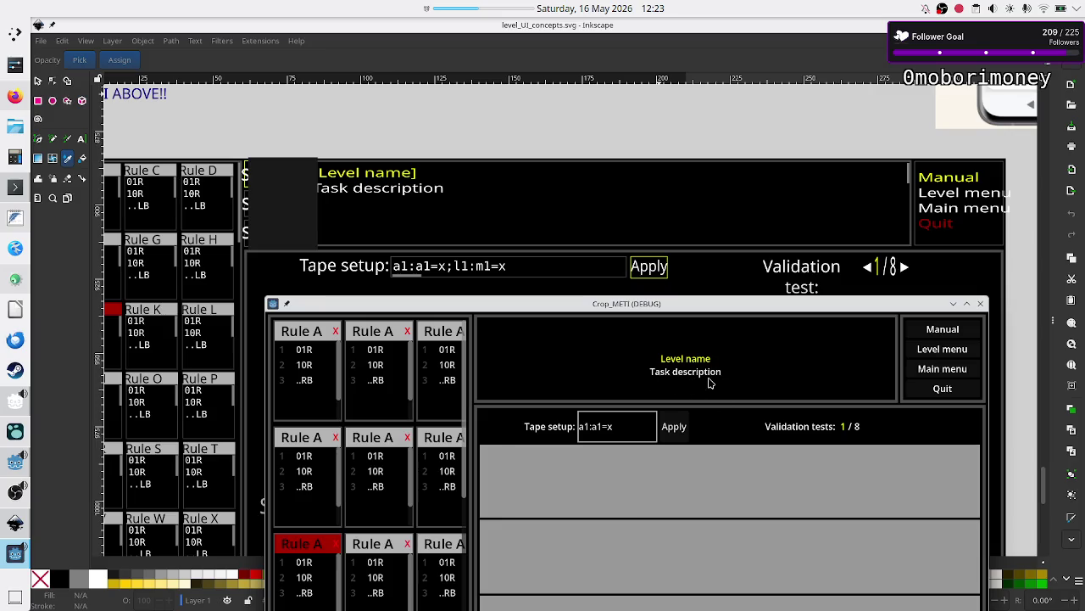
click(685, 435)
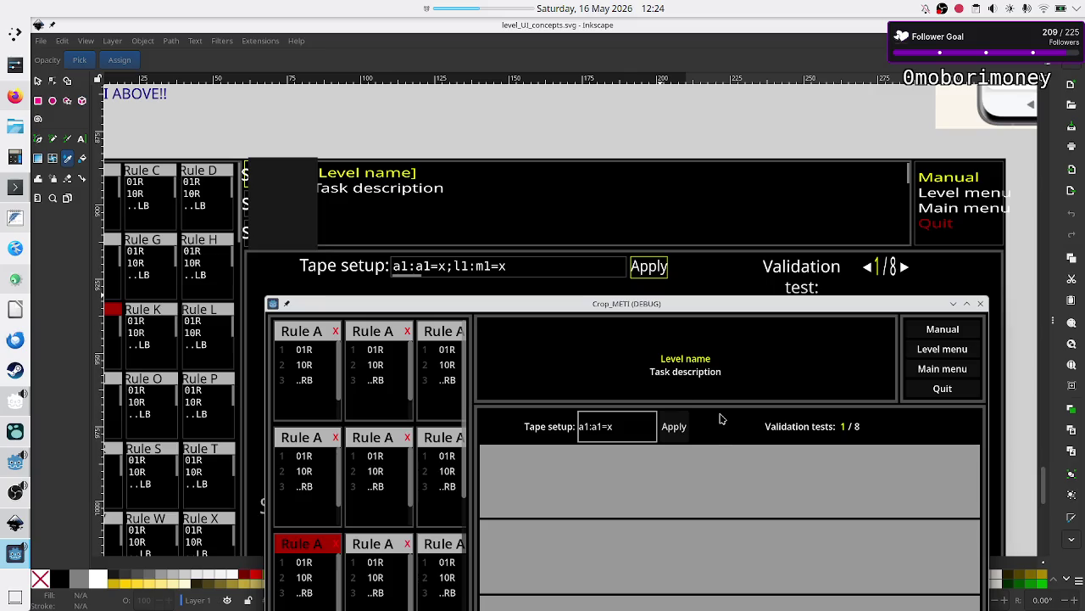
Step: Close the Crop_METI debug game window and switch back to the Godot editor's Level scene
mouse_move(664, 305)
mouse_down()
mouse_move(643, 351)
mouse_move(640, 301)
mouse_up()
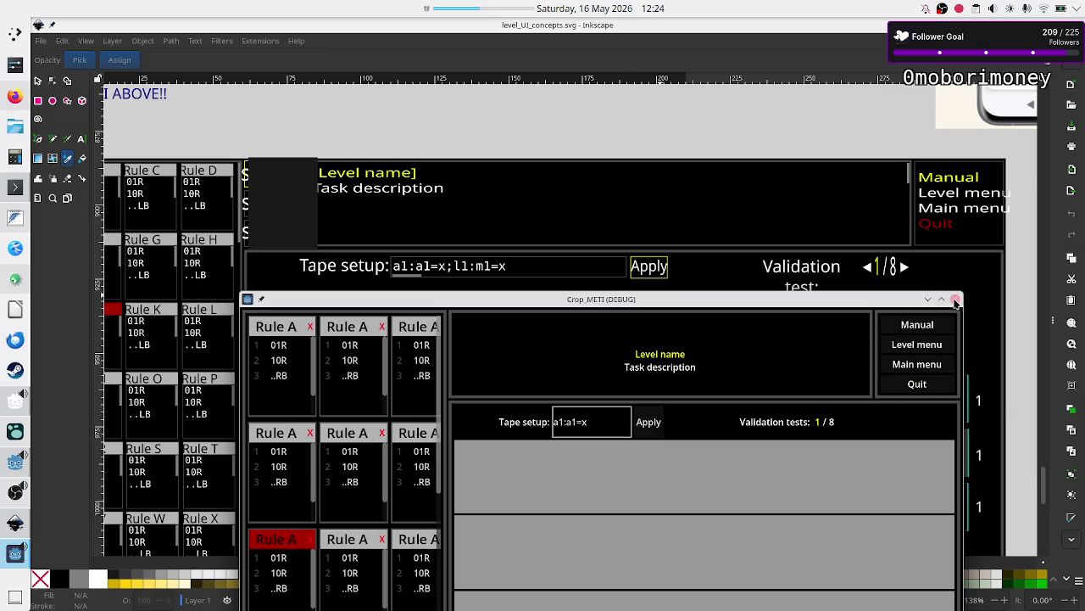
click(956, 301)
click(4, 469)
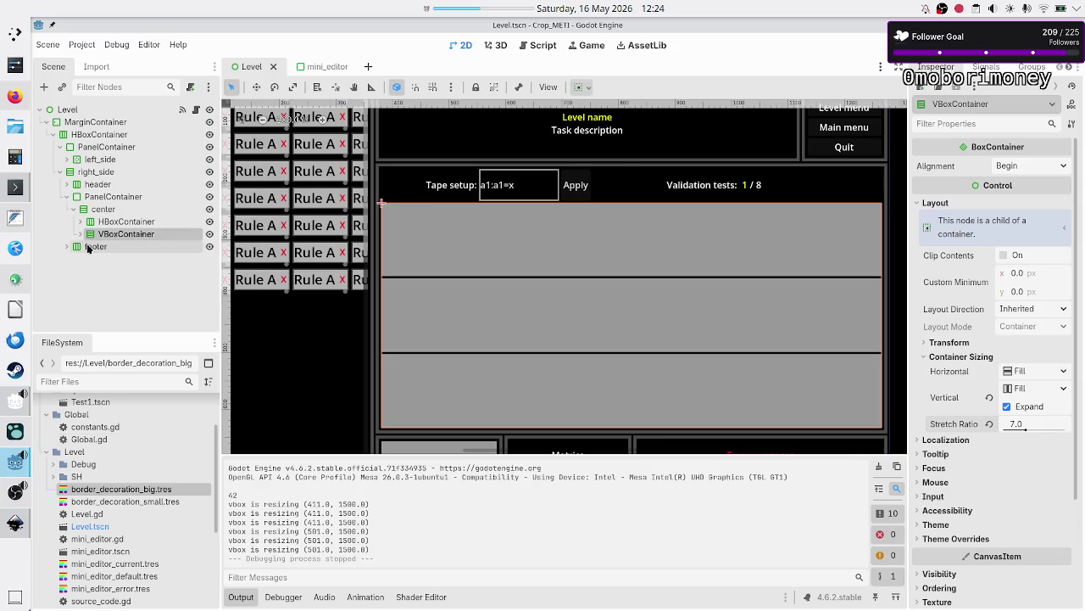
Step: Expand center > HBoxContainer and rename its Button node to Apply
click(139, 222)
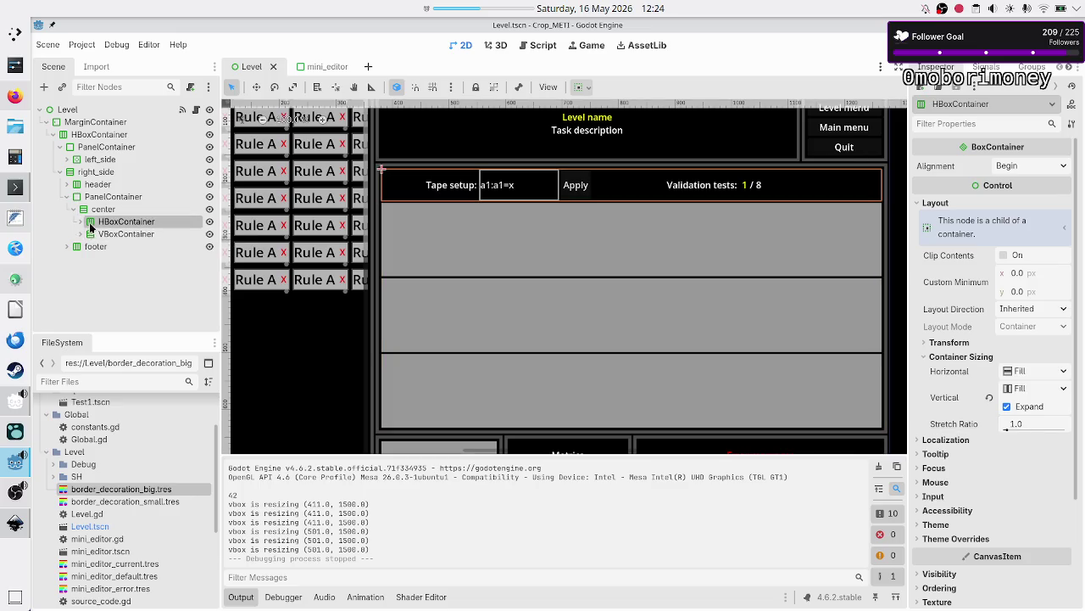
click(80, 221)
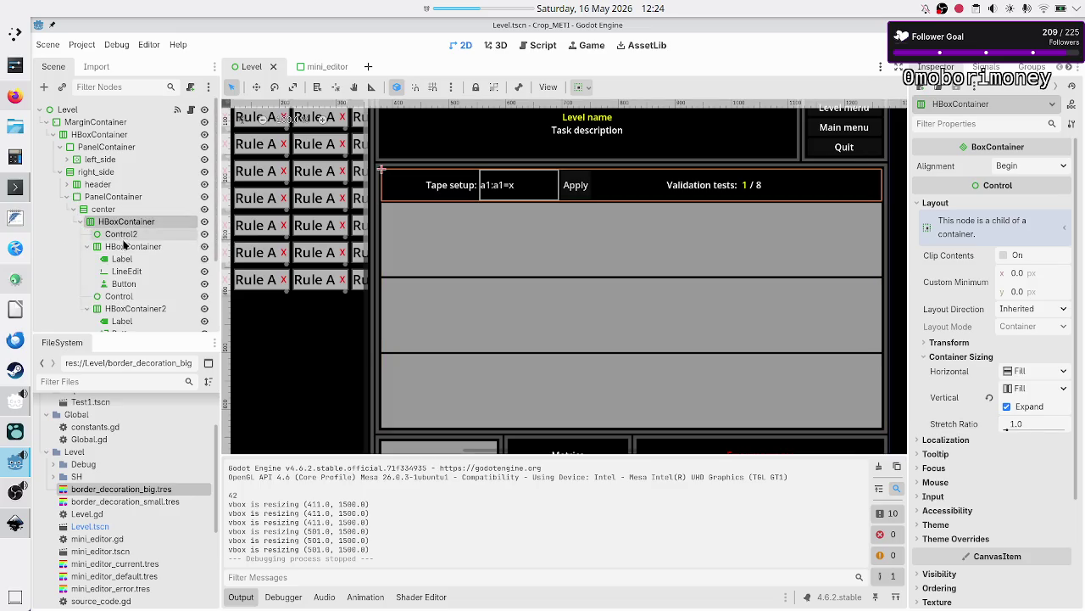
click(124, 295)
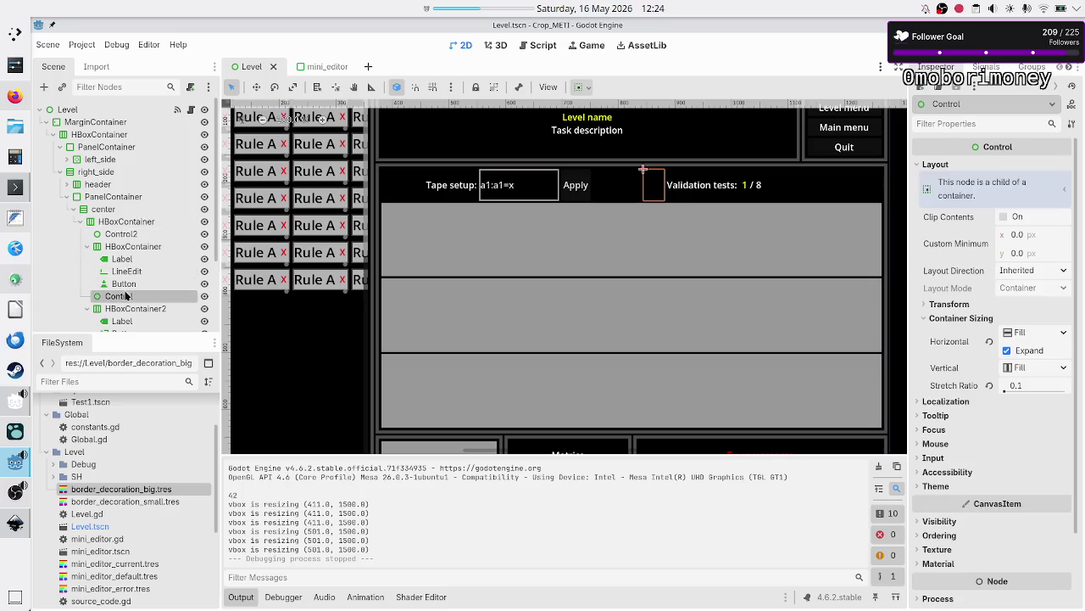
click(133, 284)
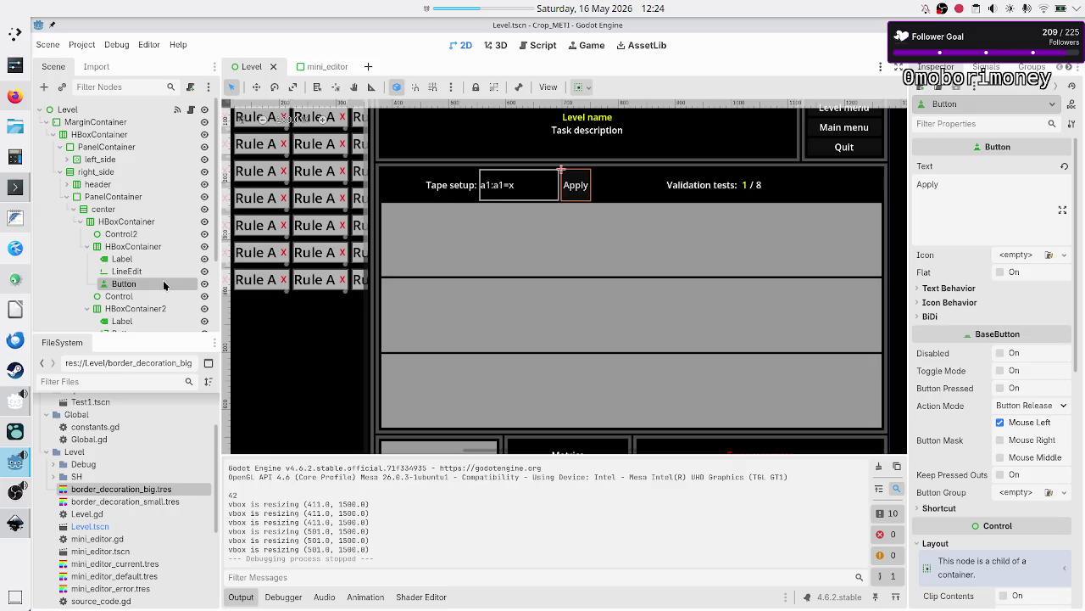
double_click(158, 283)
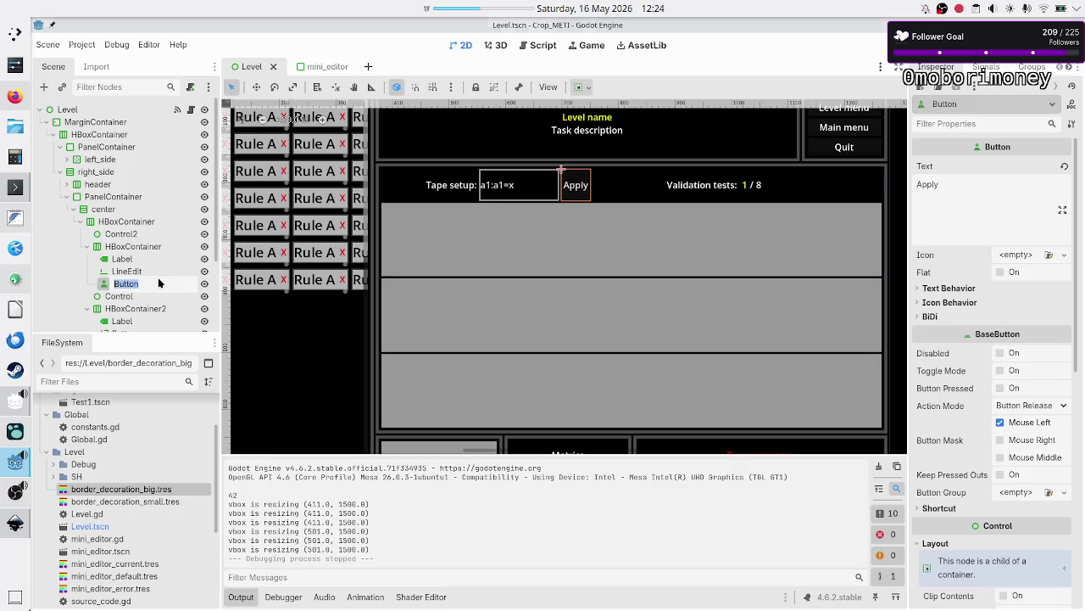
text(Apply)
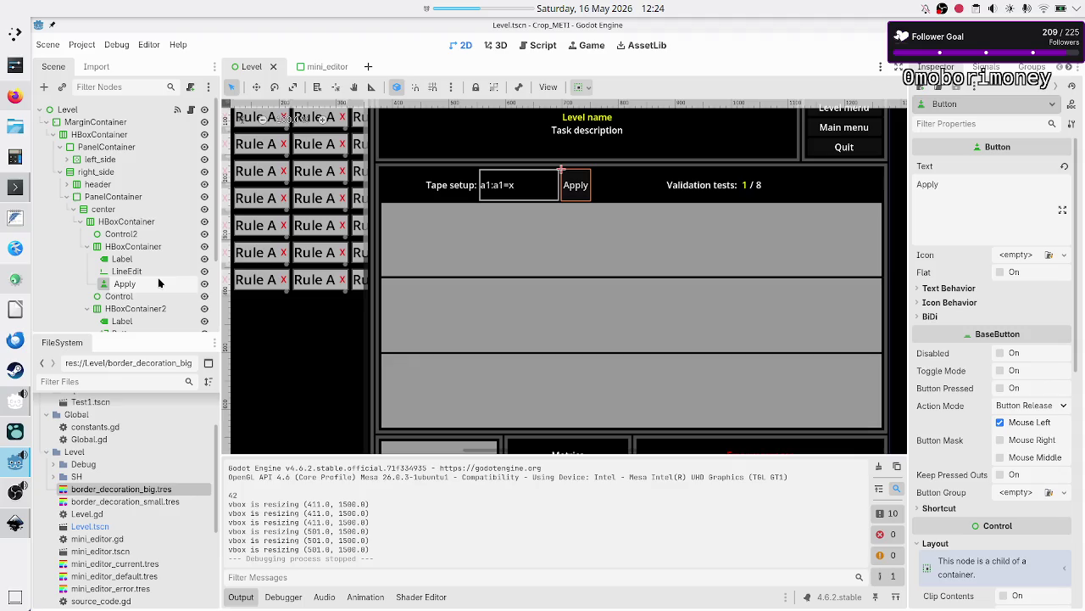
key(Return)
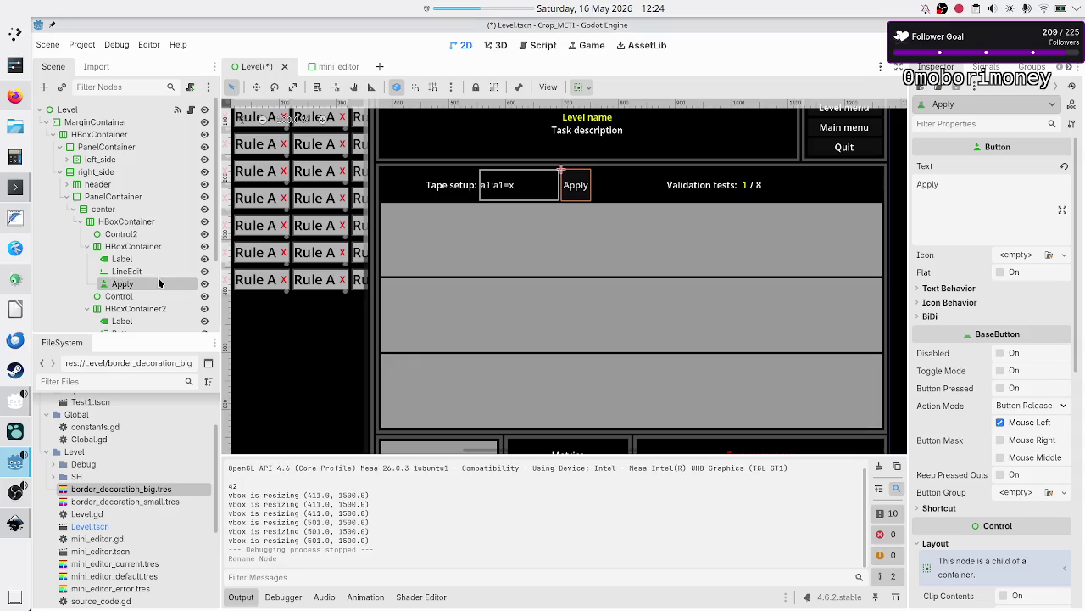
Step: Rename the tape-setup row's LineEdit node to TapeInit
click(153, 273)
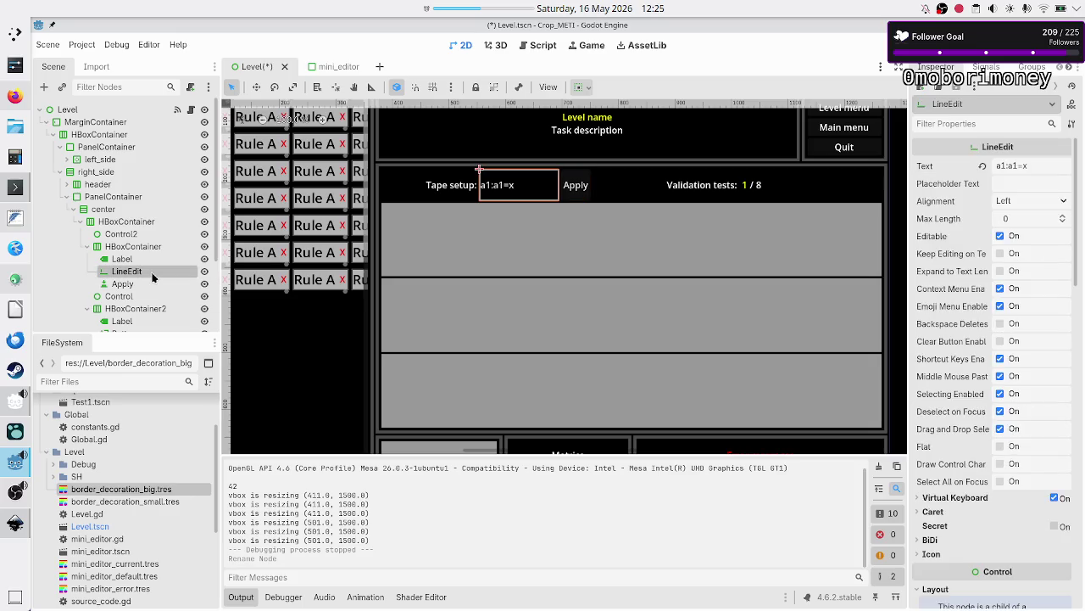
click(146, 283)
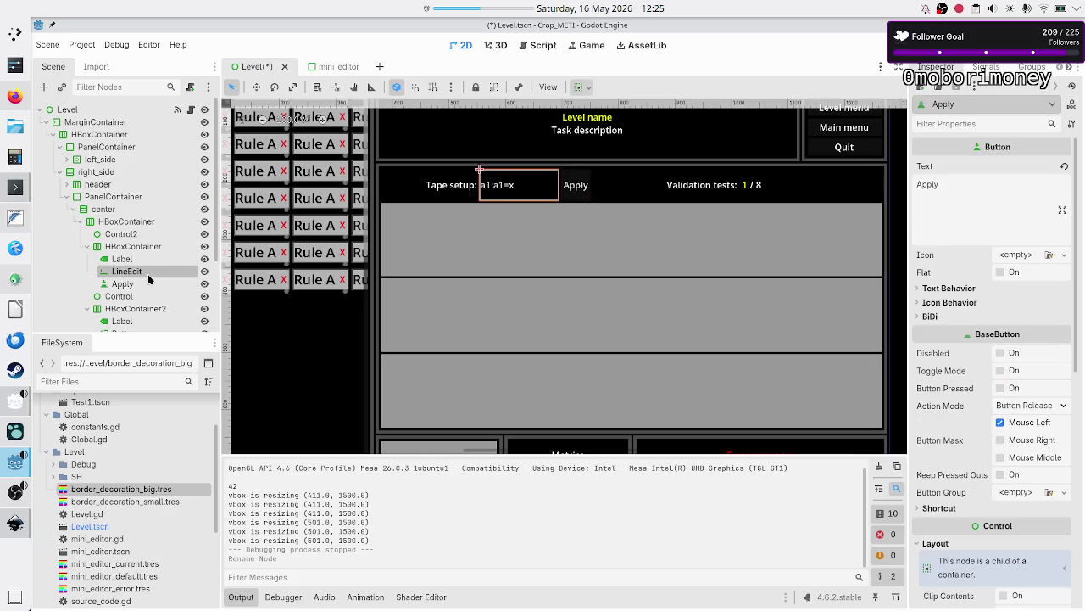
double_click(147, 273)
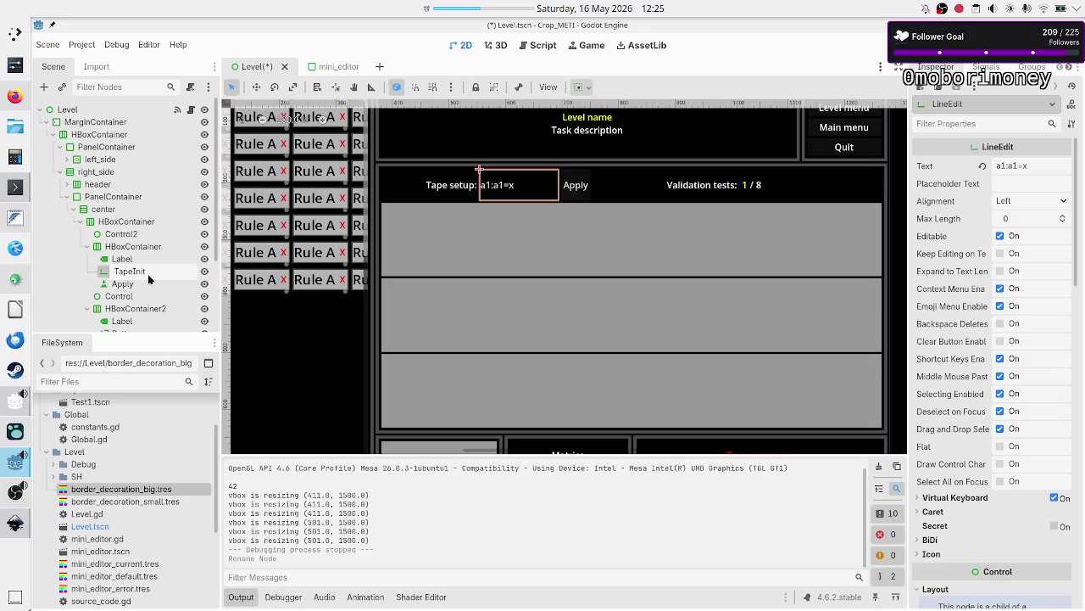
key(Return)
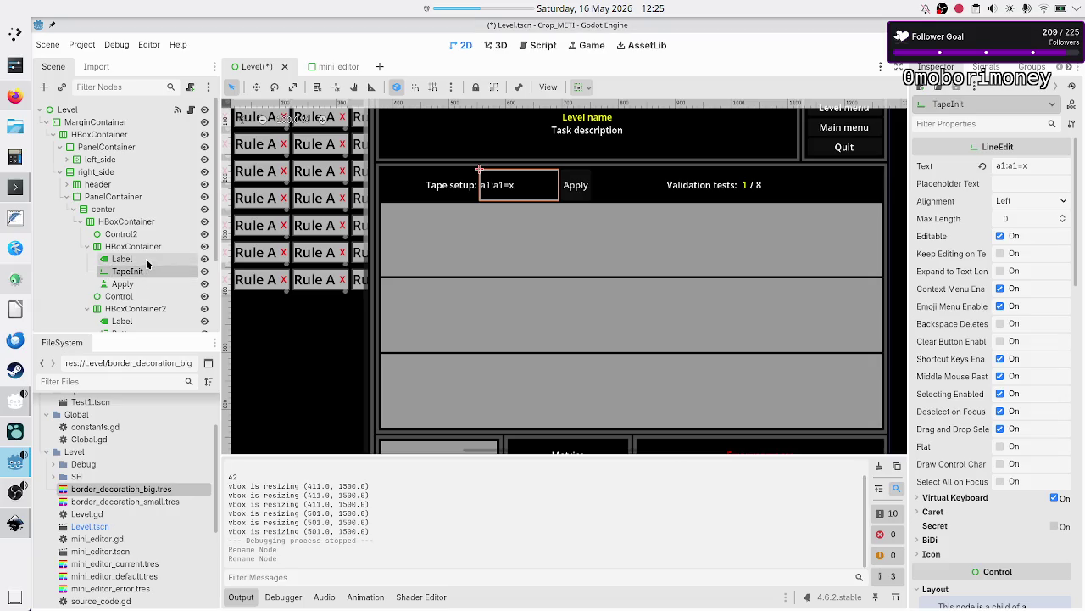
Step: Select the Apply button and enable its Font Color theme override
click(146, 263)
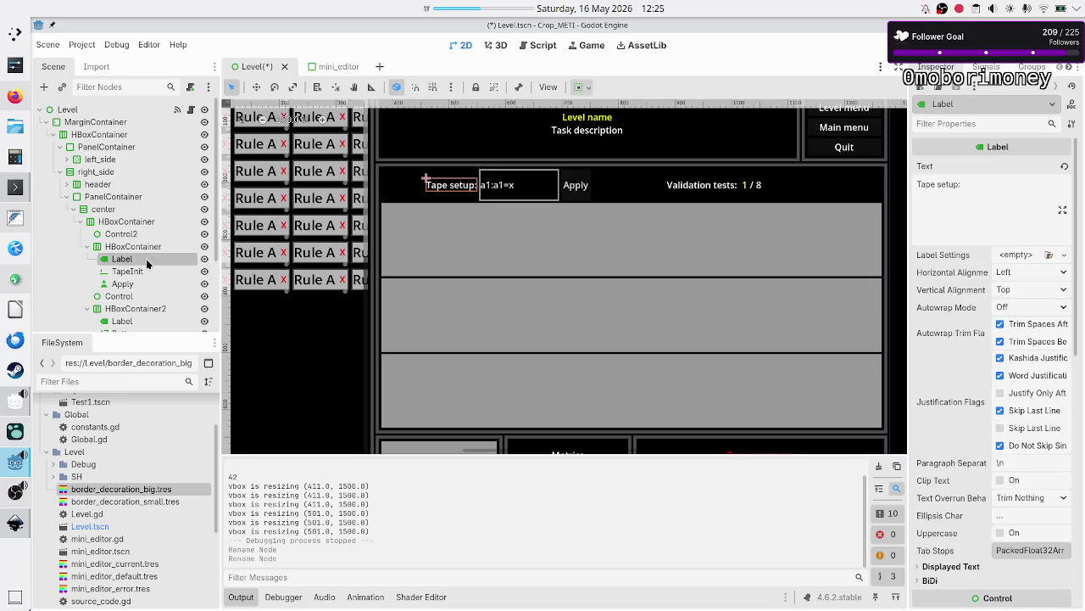
click(140, 284)
scroll(932, 449, down, 10)
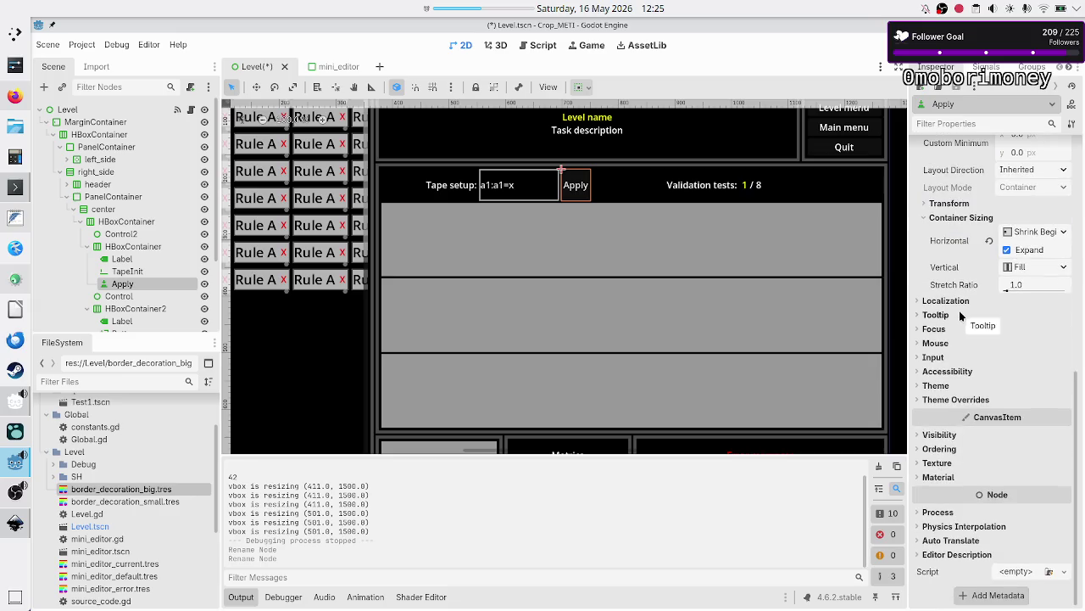
click(946, 399)
click(956, 413)
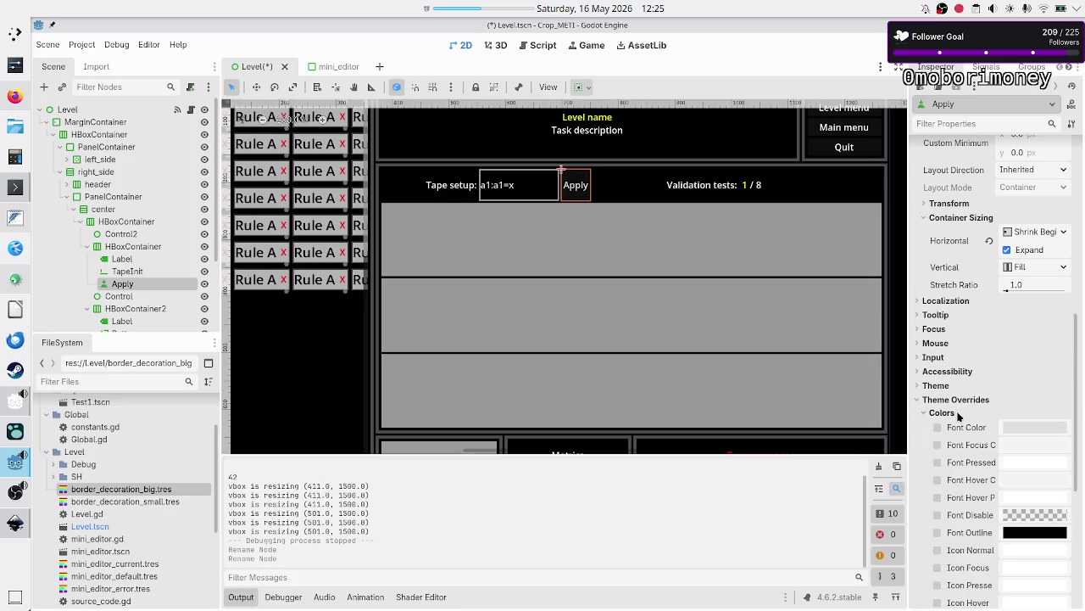
click(1026, 428)
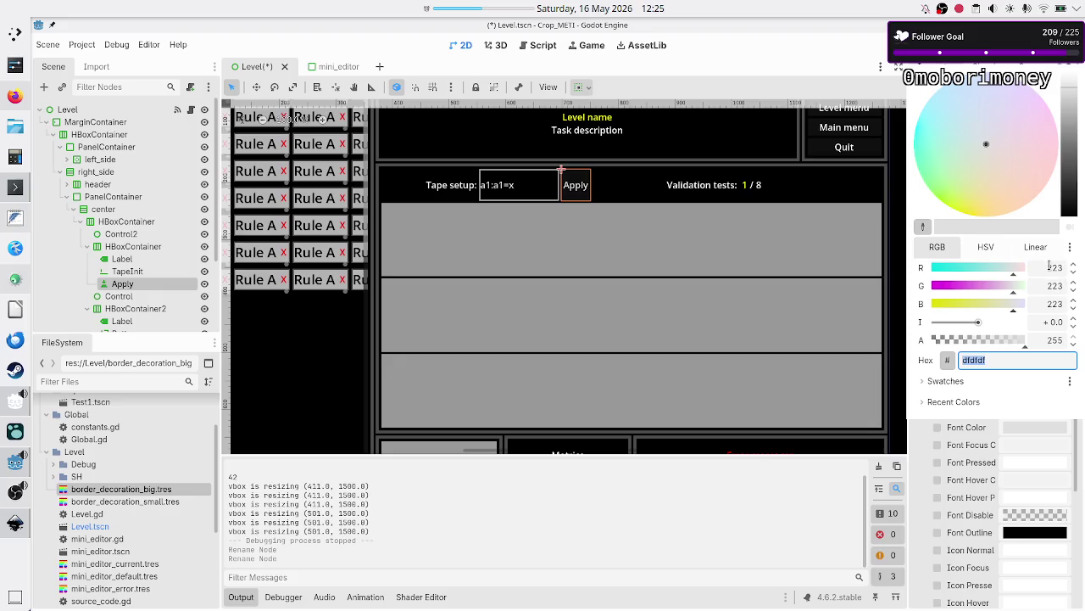
Step: Set the Font Color's red and green values to 255, giving near-white f2f2f2
click(1052, 267)
text(255)
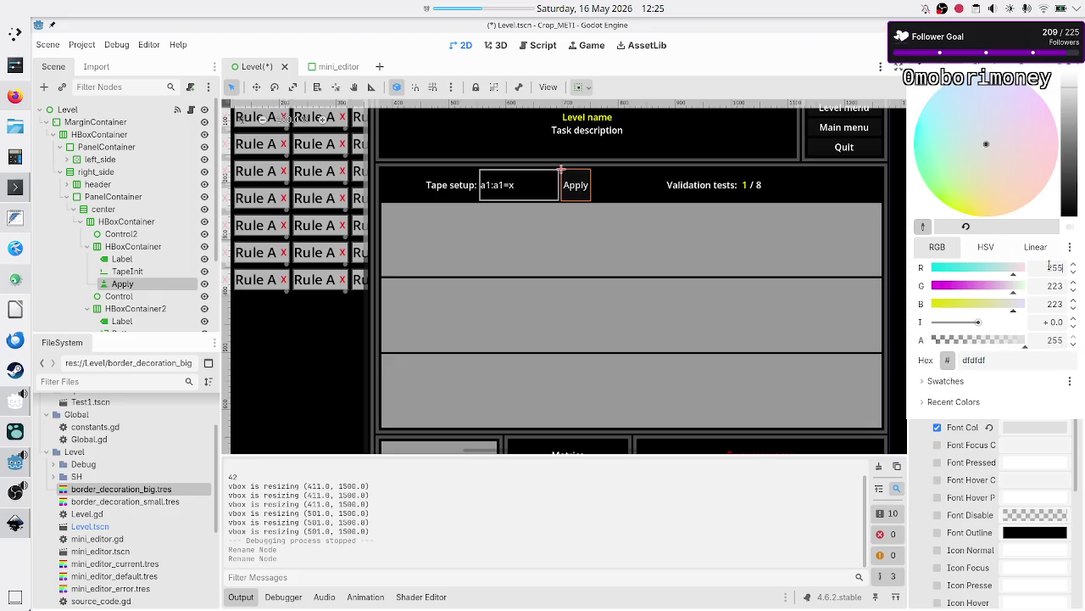
click(1050, 285)
text(255)
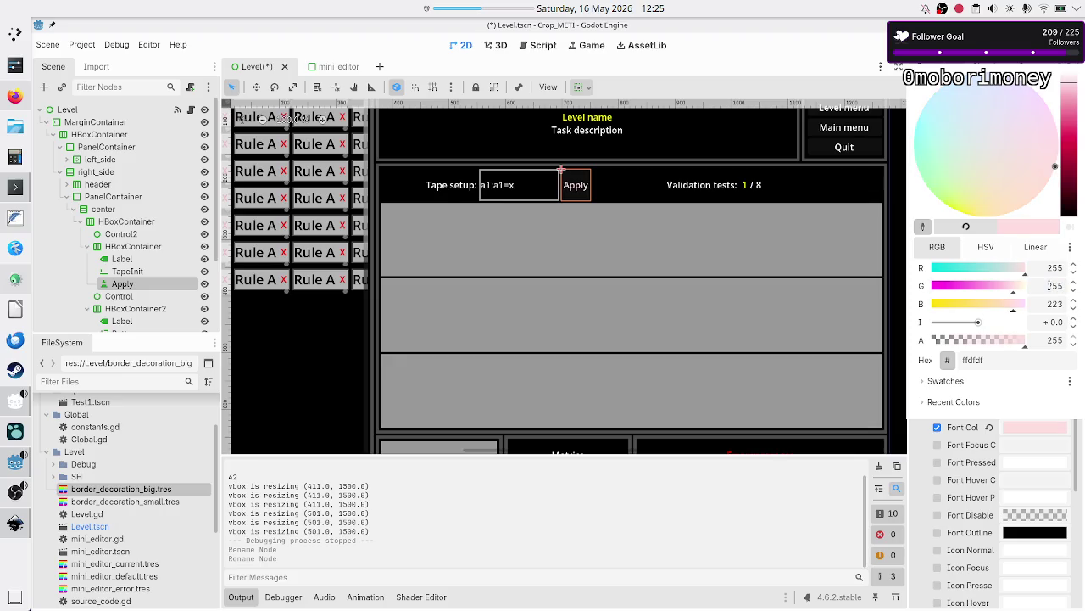
click(1051, 304)
key(Escape)
Step: Leave the Font Focus Color unchanged and bring up the Font Hover Color picker
click(1022, 444)
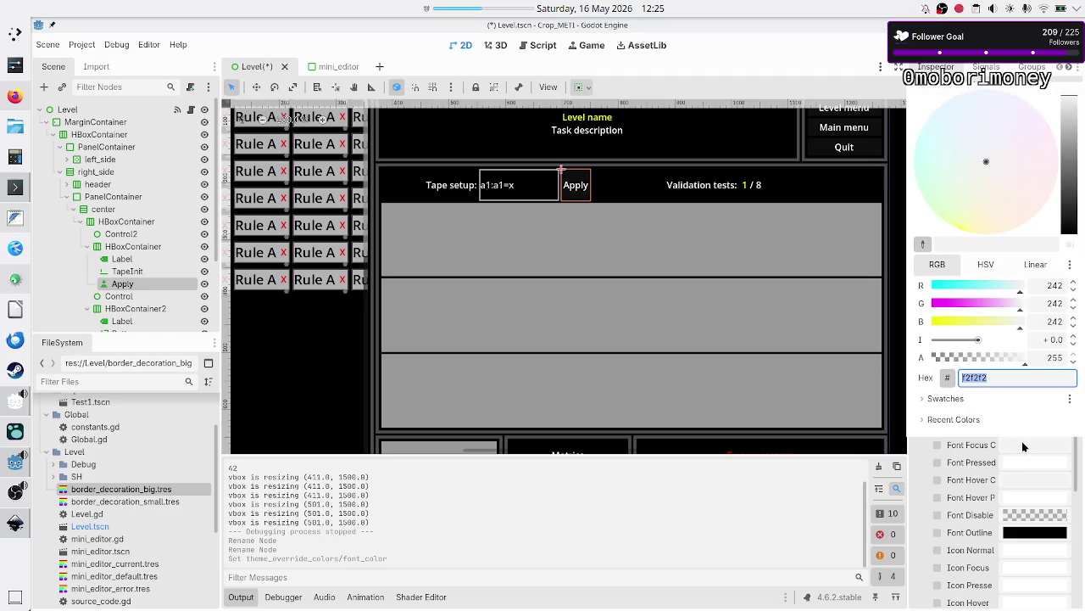
key(Escape)
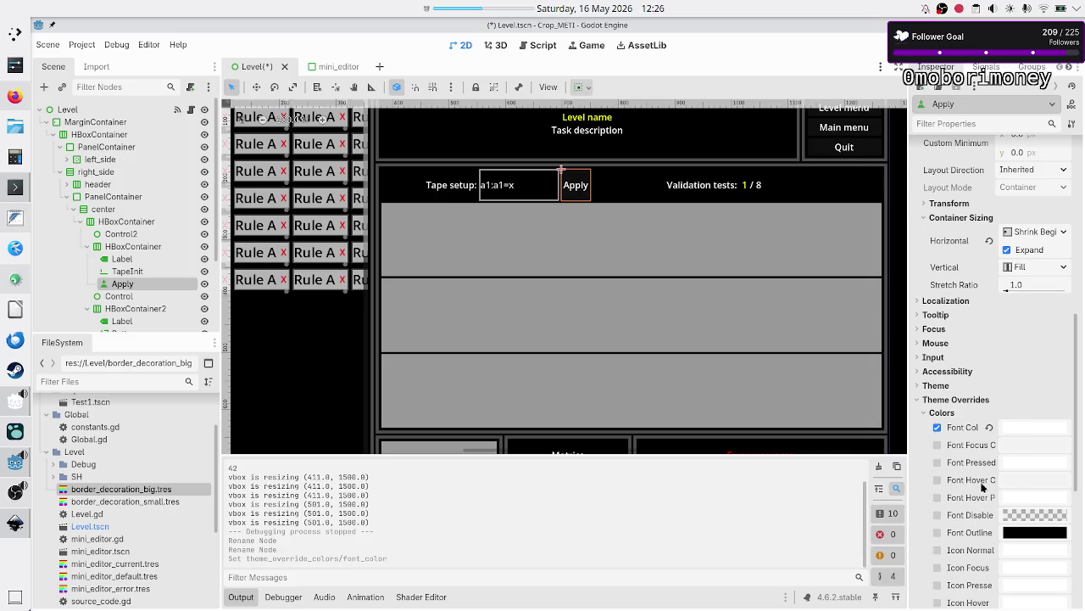
click(1033, 480)
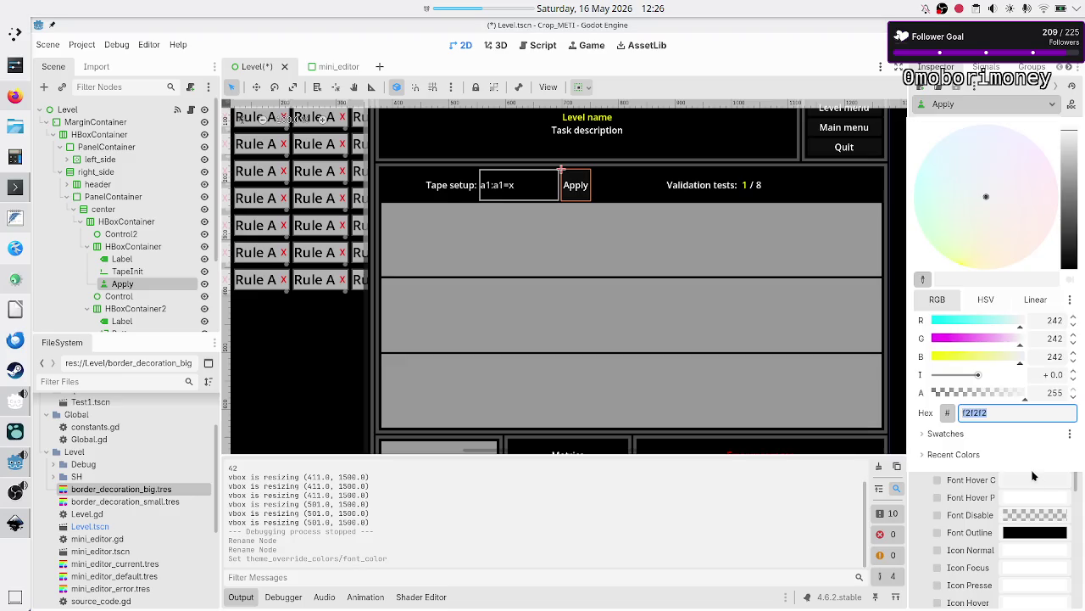
Step: Set Font Hover Color to yellow ffff00 and apply the same yellow to Font Hover Pressed Color
click(1049, 322)
text(255)
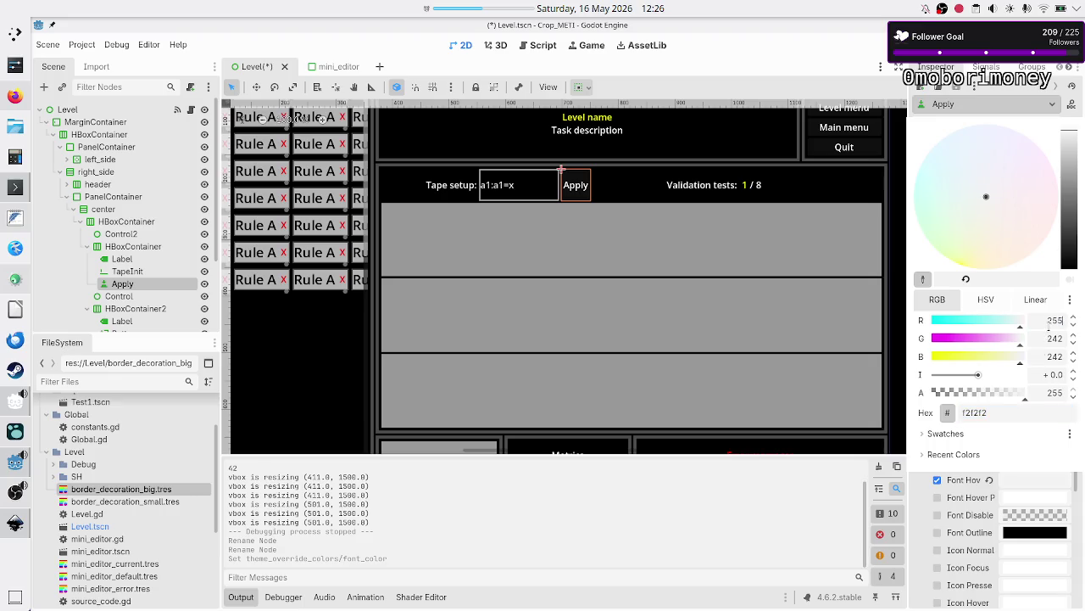
click(1049, 337)
text(255)
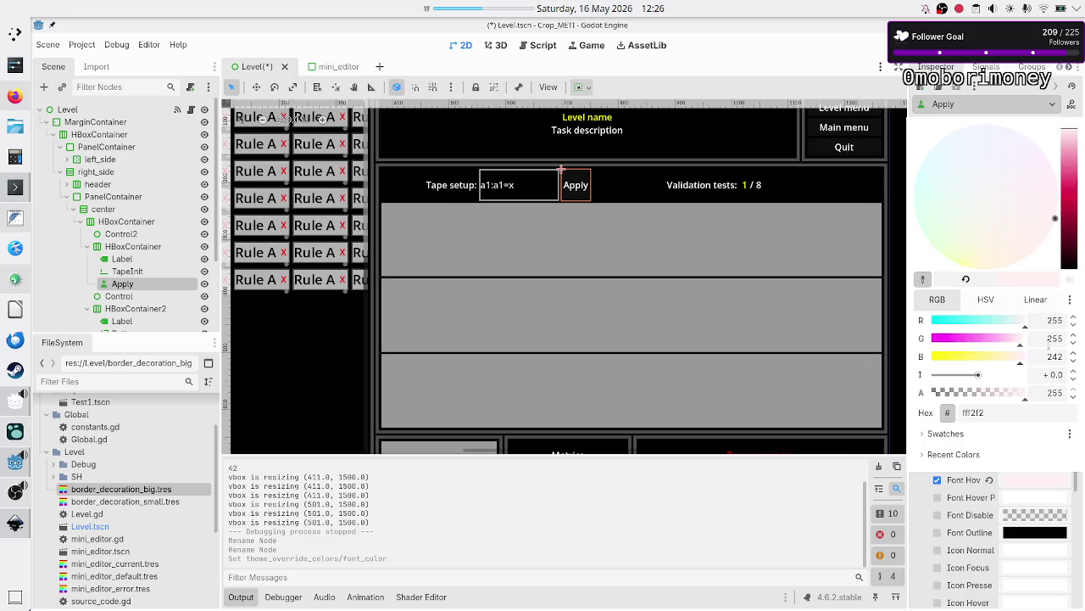
click(1049, 356)
text(0)
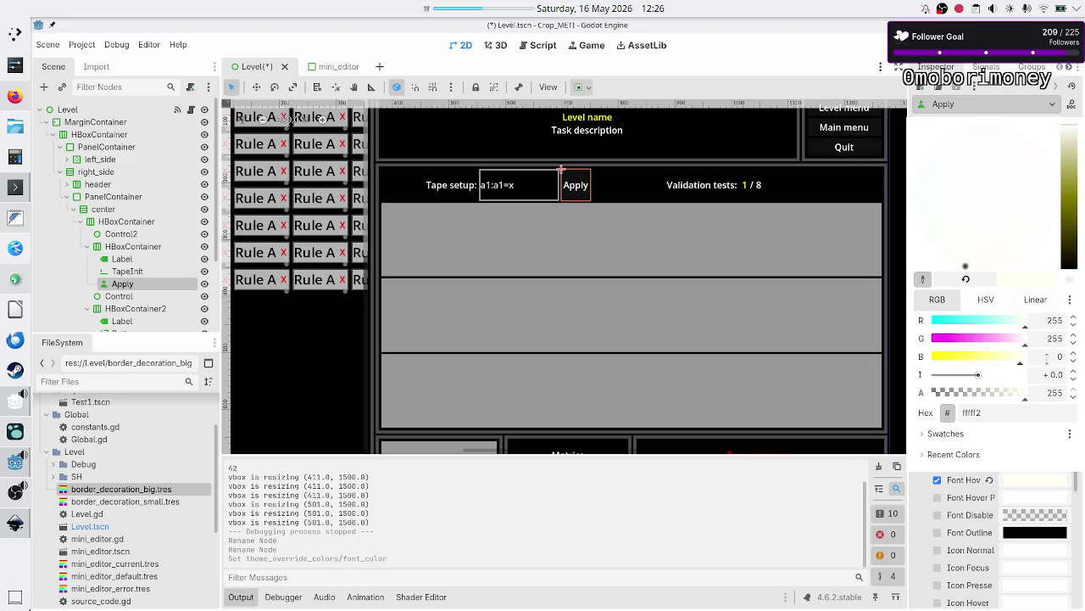
click(1056, 392)
click(1027, 411)
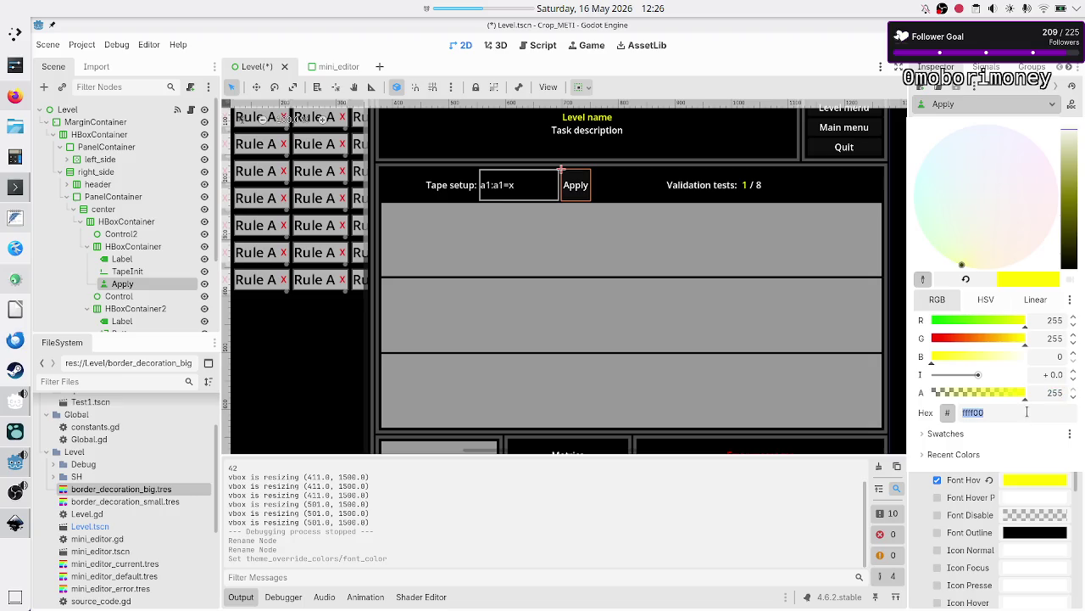
click(1007, 497)
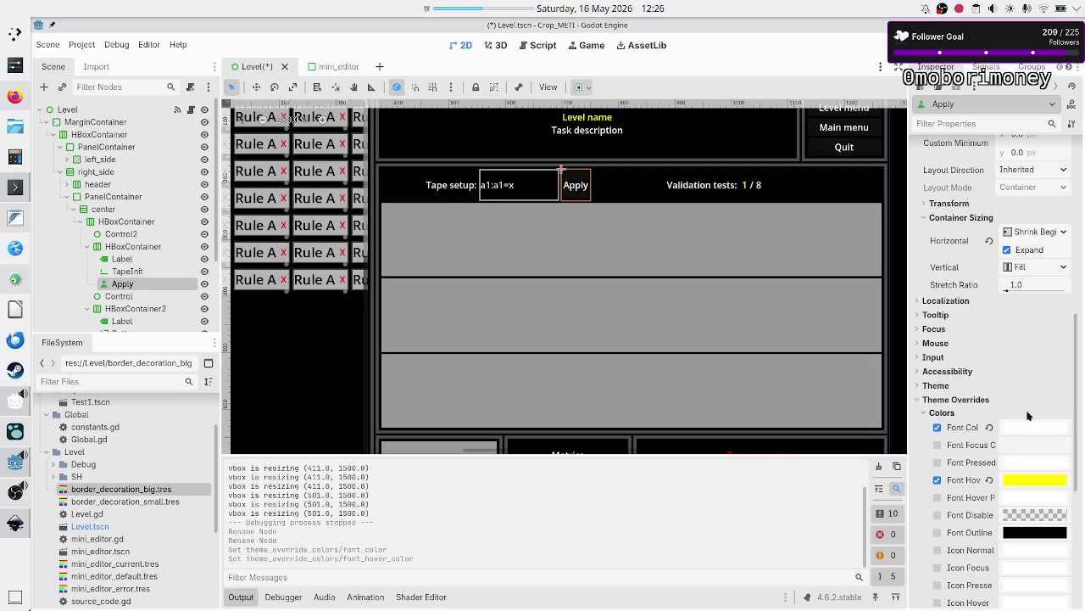
click(1007, 497)
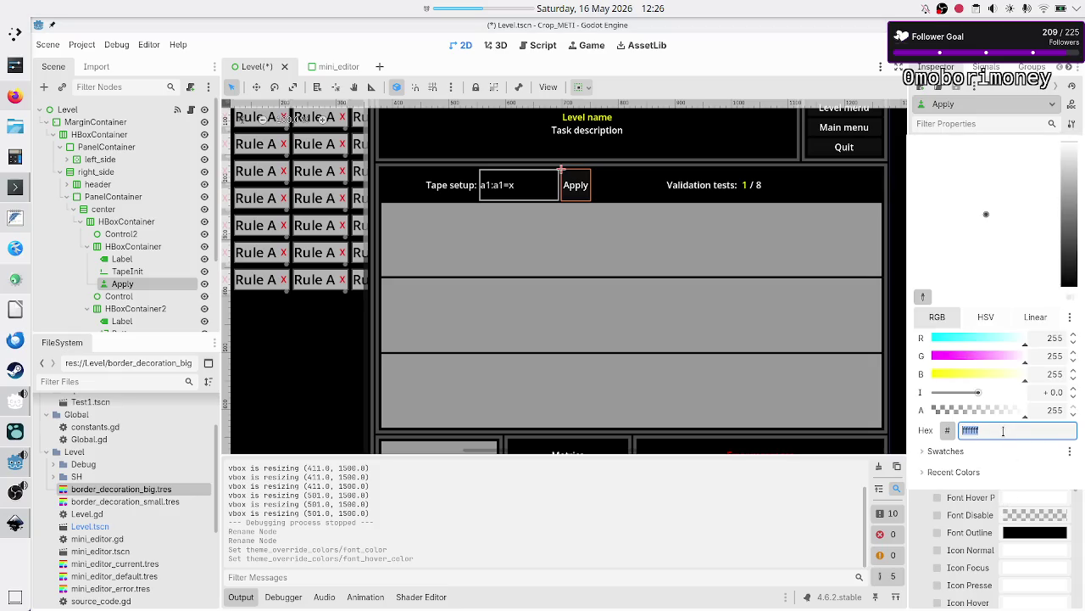
key(Escape)
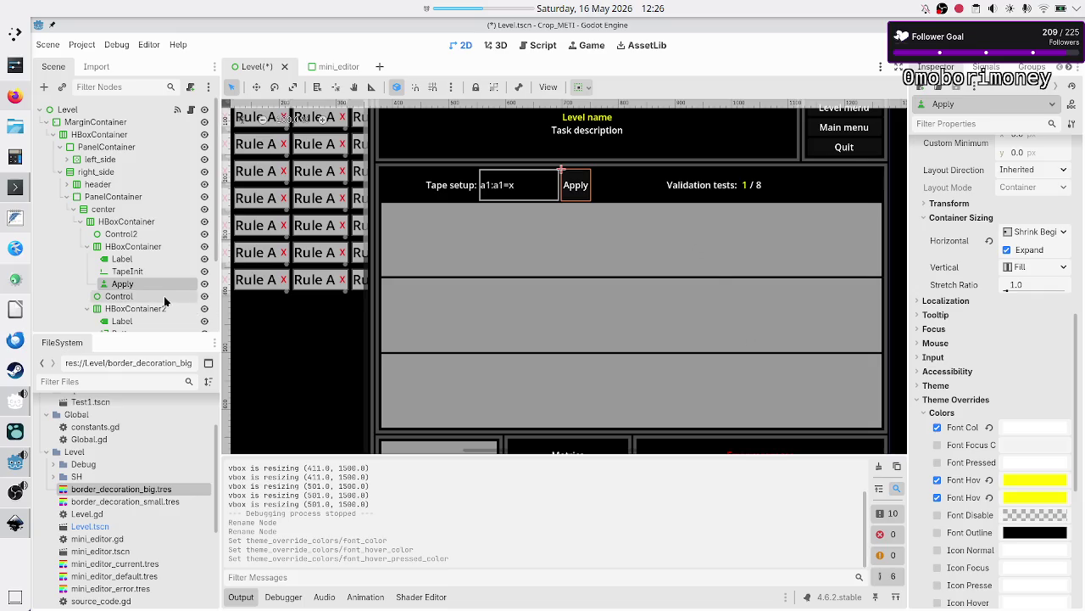
Step: Select the Tape setup and Validation tests labels together and expand their colour overrides
click(123, 259)
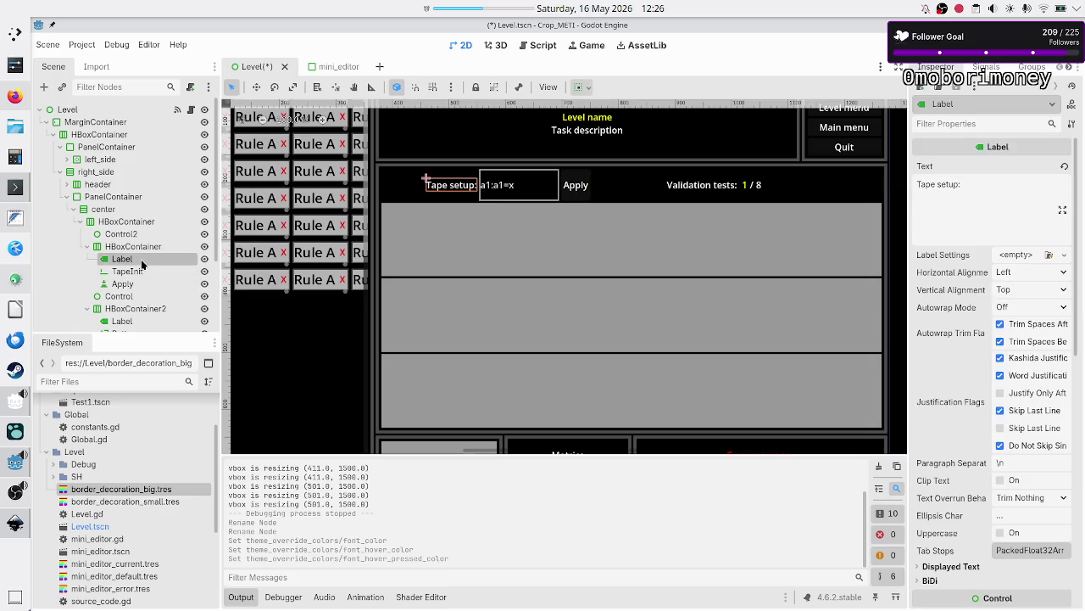
scroll(133, 296, down, 1)
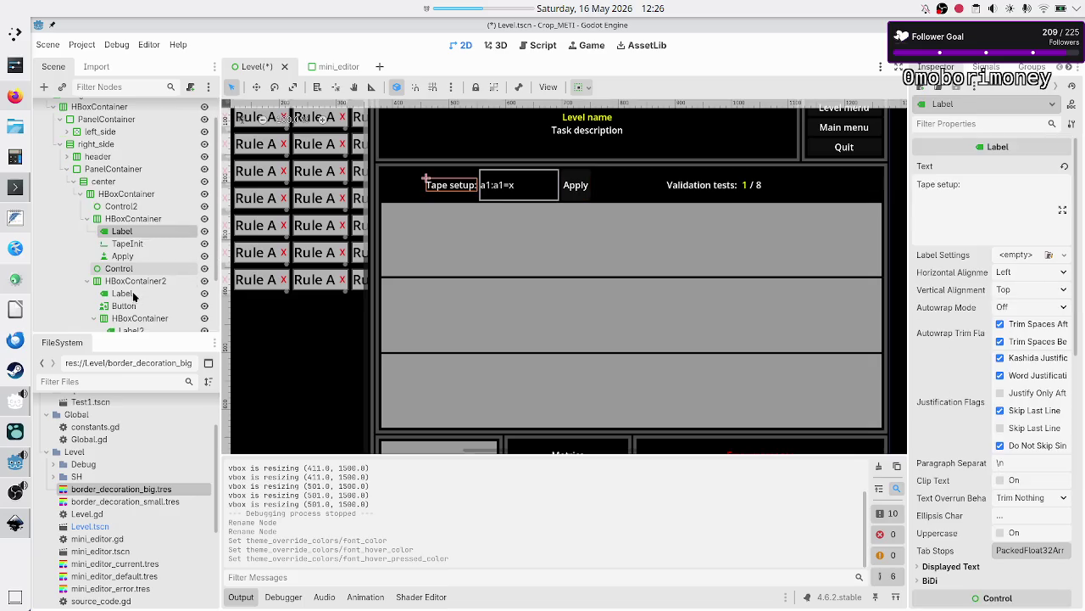
ctrl+click(133, 294)
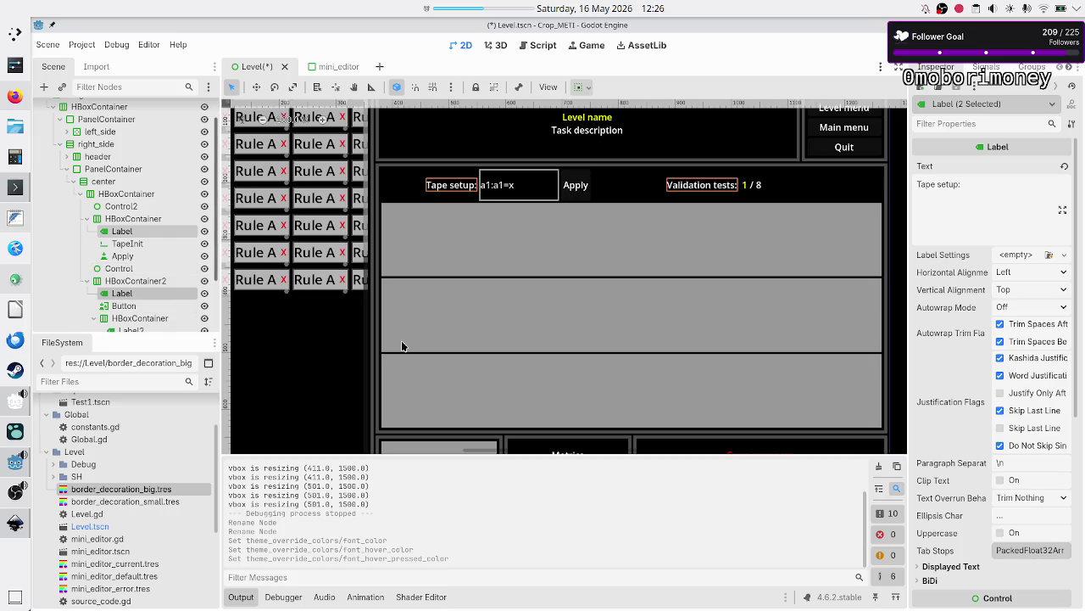
scroll(960, 432, down, 5)
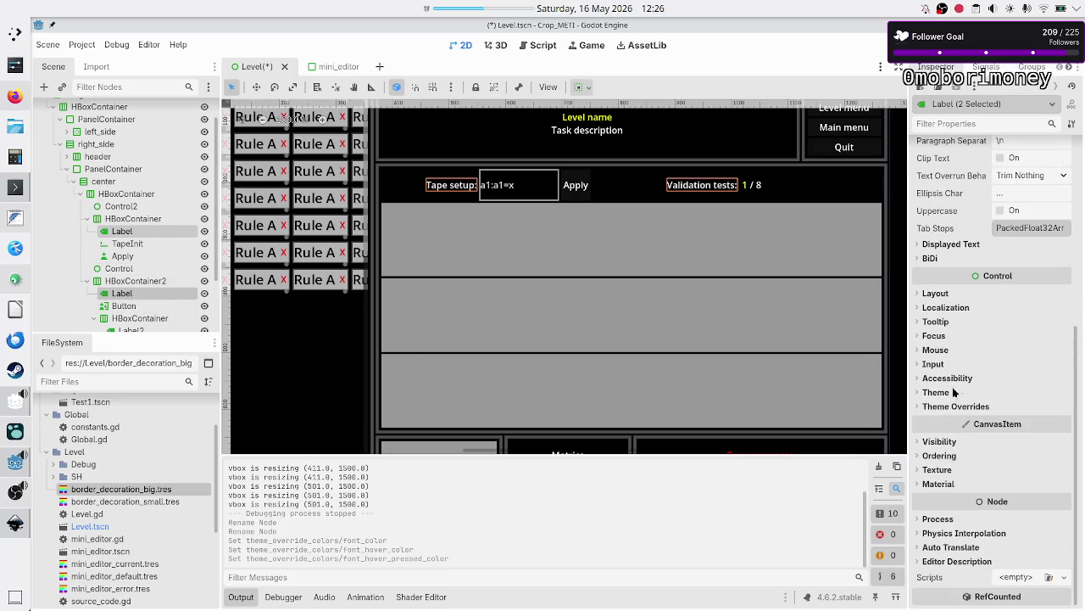
click(945, 295)
click(942, 294)
click(951, 406)
click(951, 420)
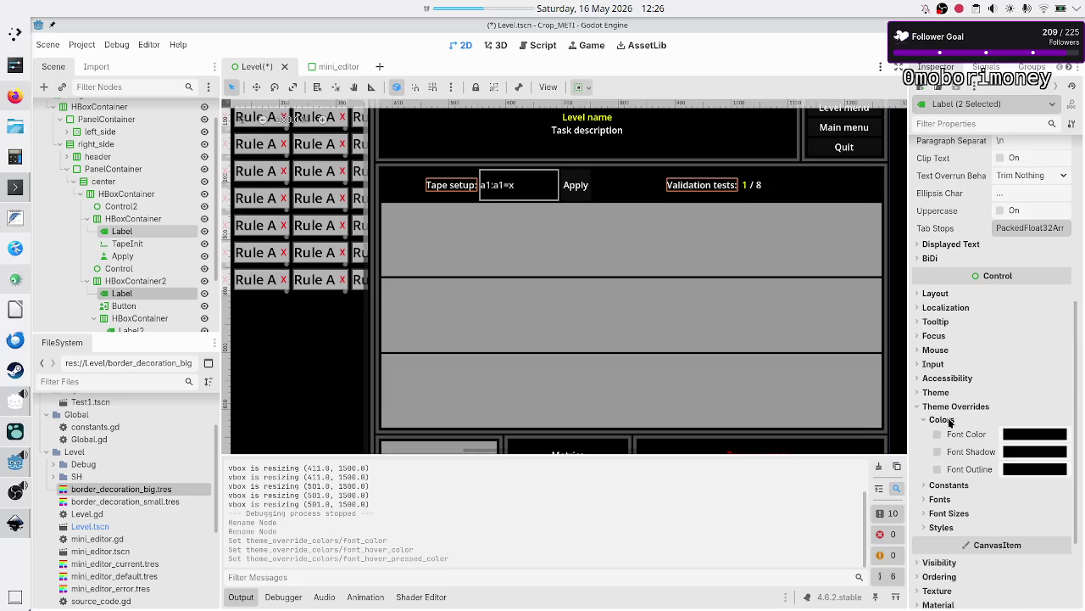
Step: Set both labels' Font Color override to white ffffff
click(1033, 436)
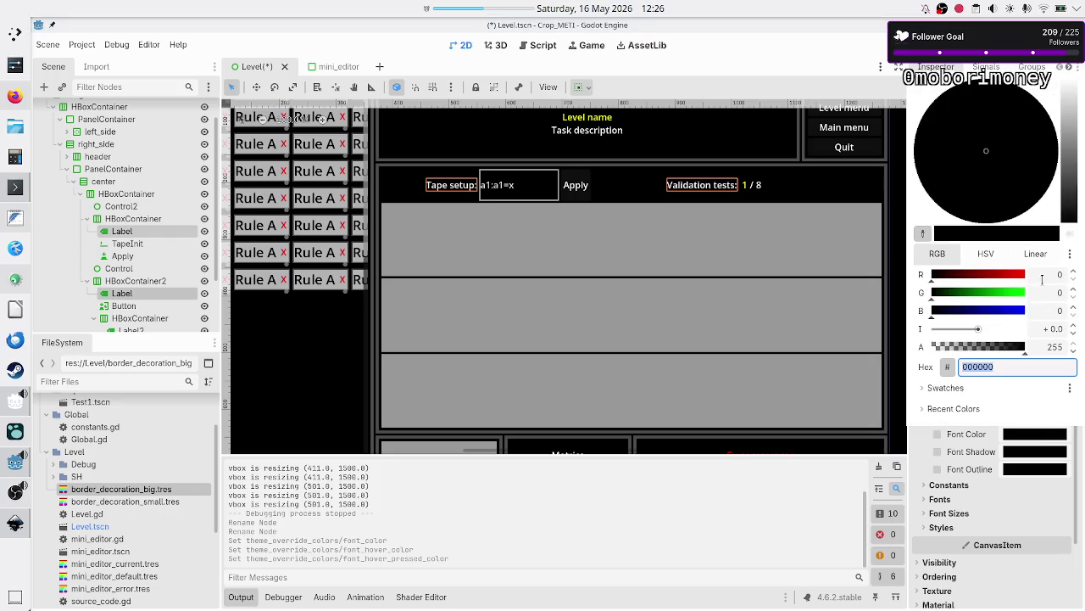
drag(1071, 127, 1070, 80)
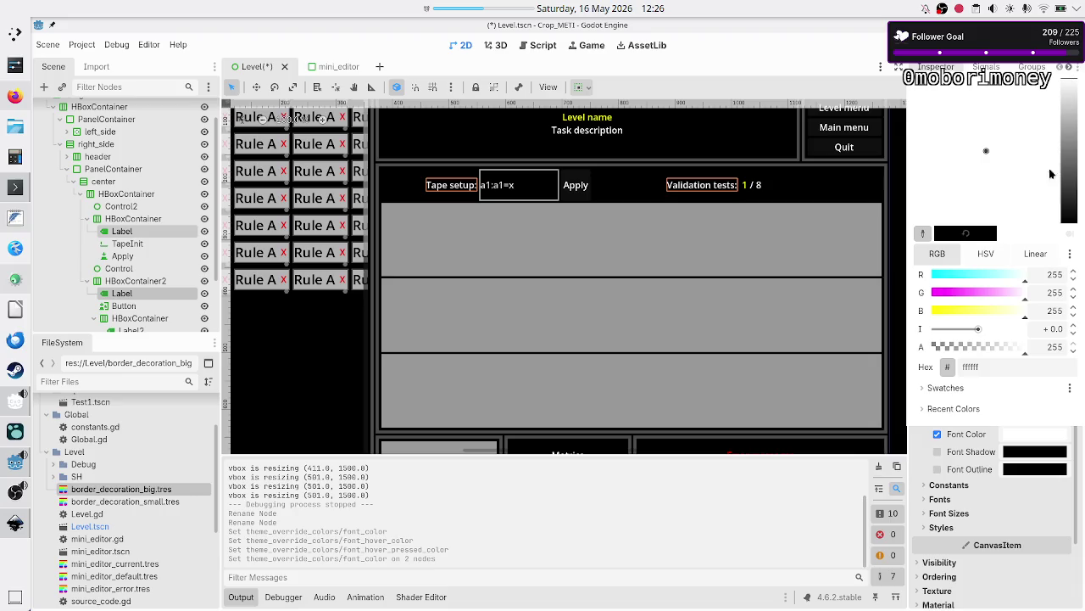
click(1011, 371)
click(1011, 372)
key(Return)
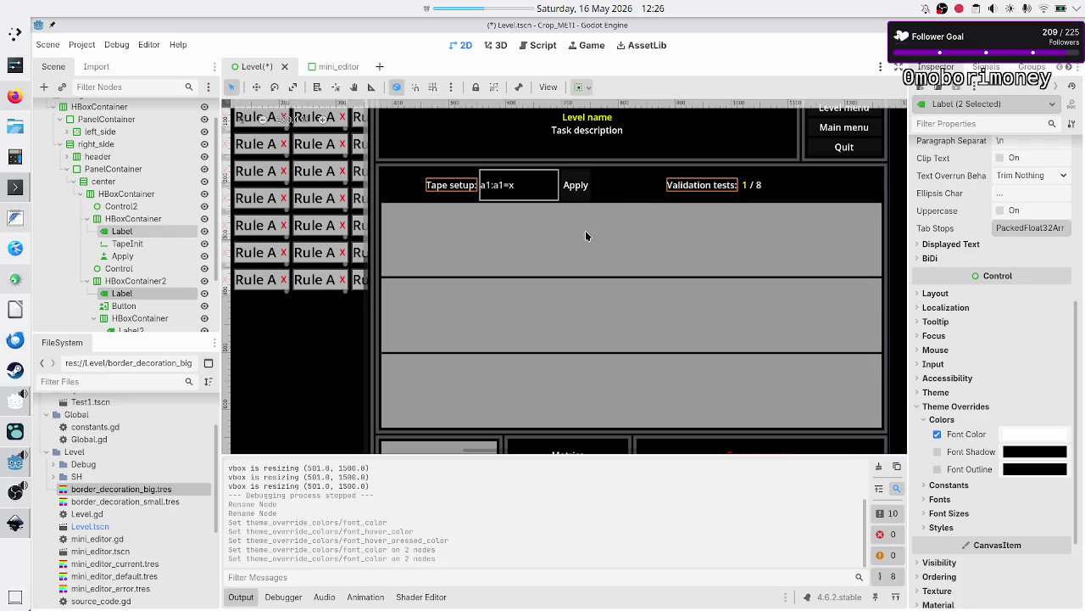
scroll(551, 245, up, 1)
scroll(551, 245, down, 2)
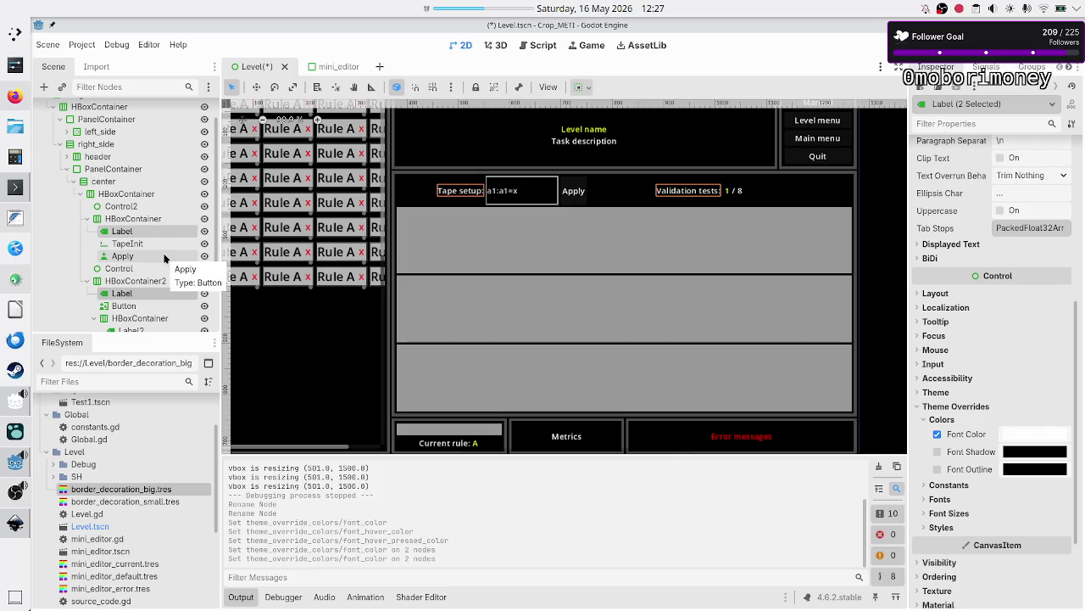
Step: Set the VBoxContainer below the top row to a stretch ratio of 8
click(129, 220)
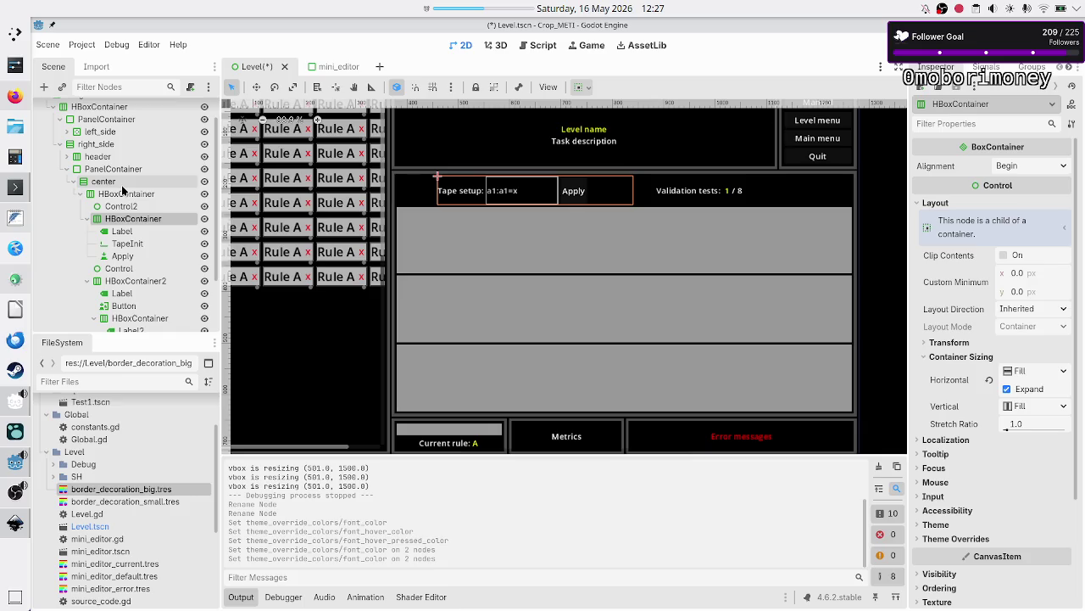
click(122, 184)
click(114, 194)
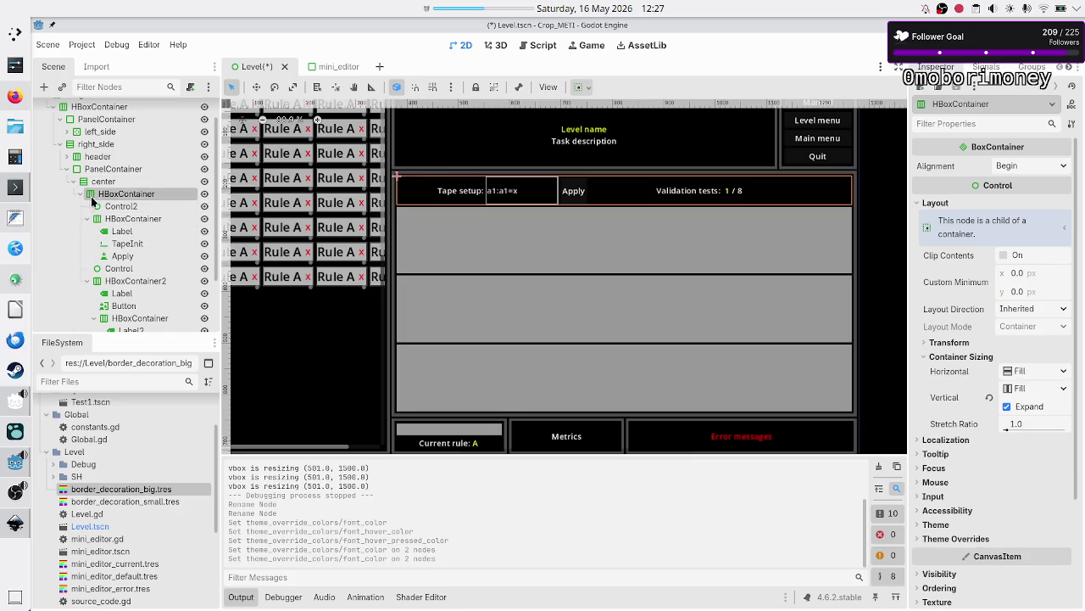
click(127, 281)
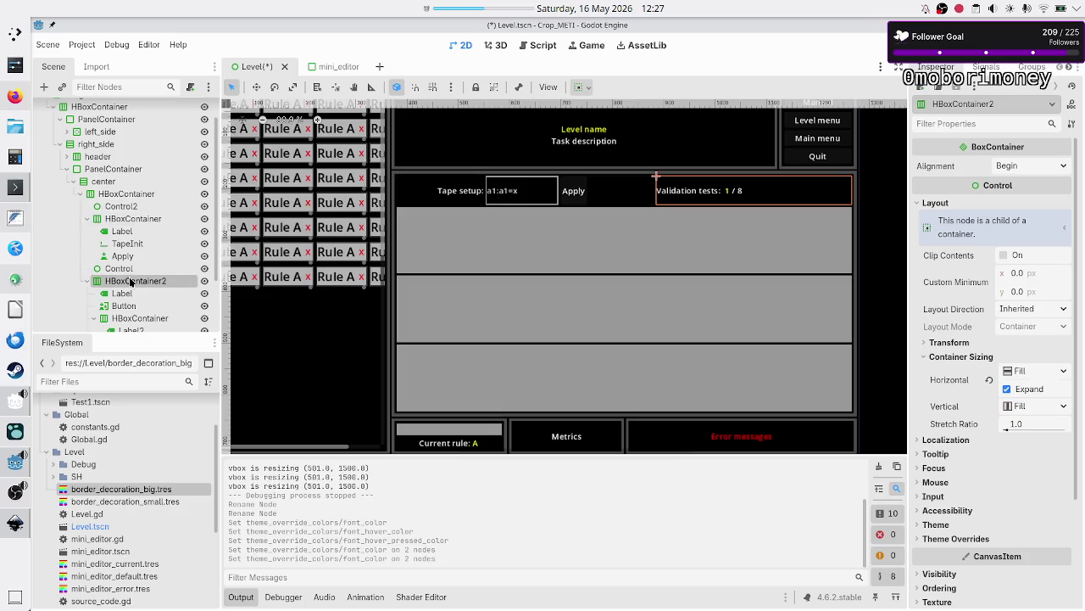
scroll(170, 276, down, 2)
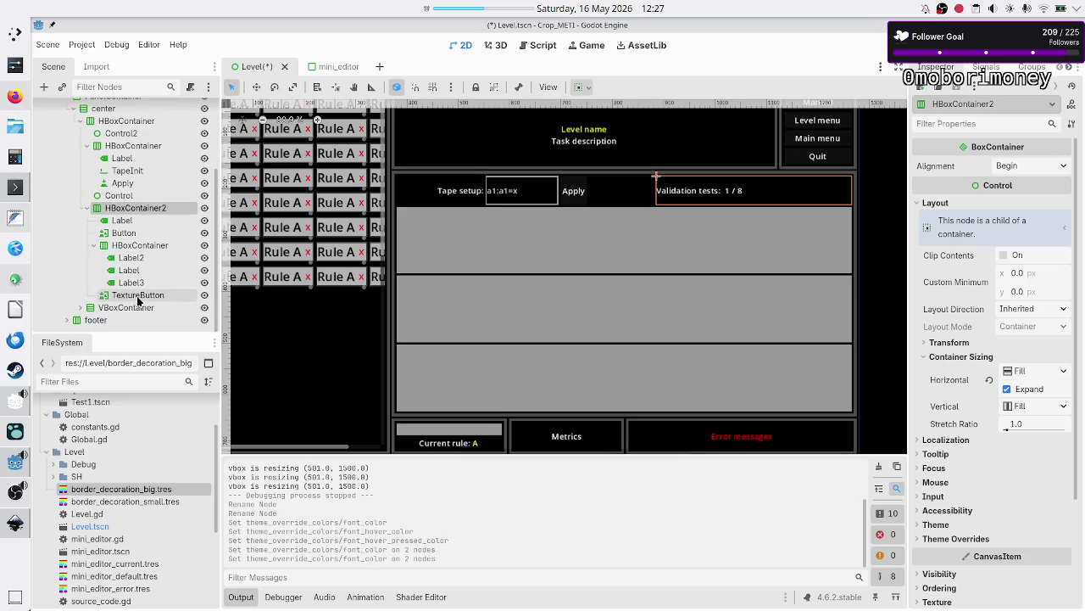
click(126, 307)
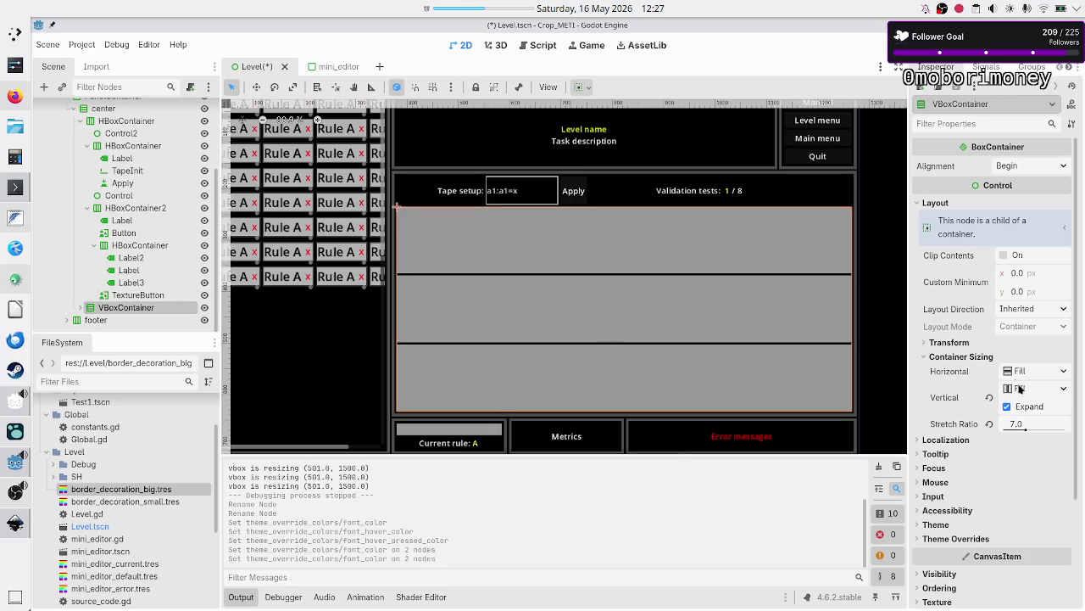
click(1032, 424)
text(8)
key(Return)
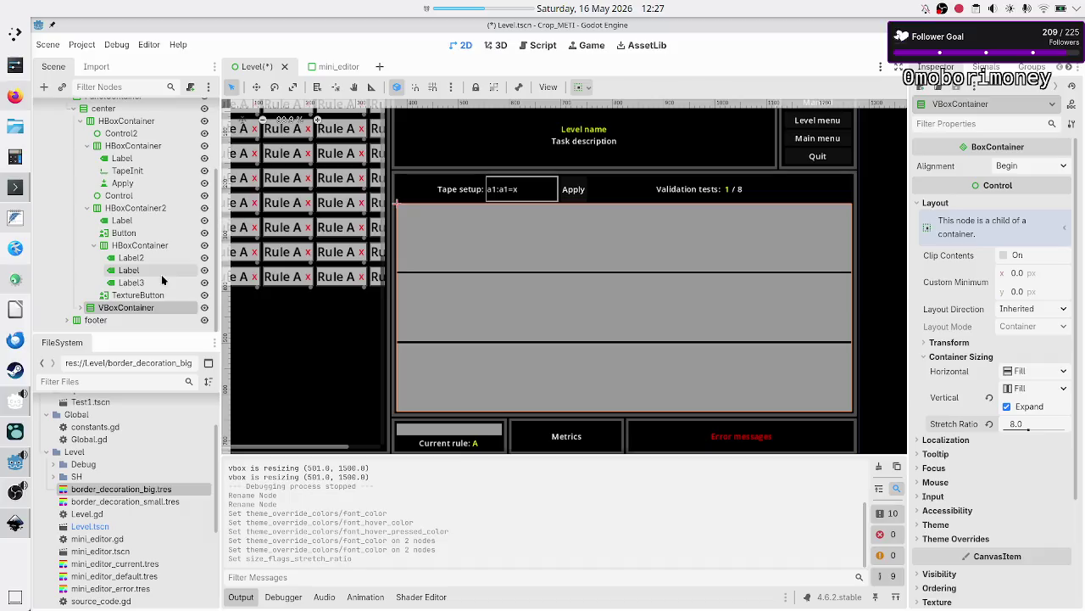
Step: Expand the footer's PanelContainer and VBoxContainer and inspect its Panel, spacer and Current rule label
click(67, 320)
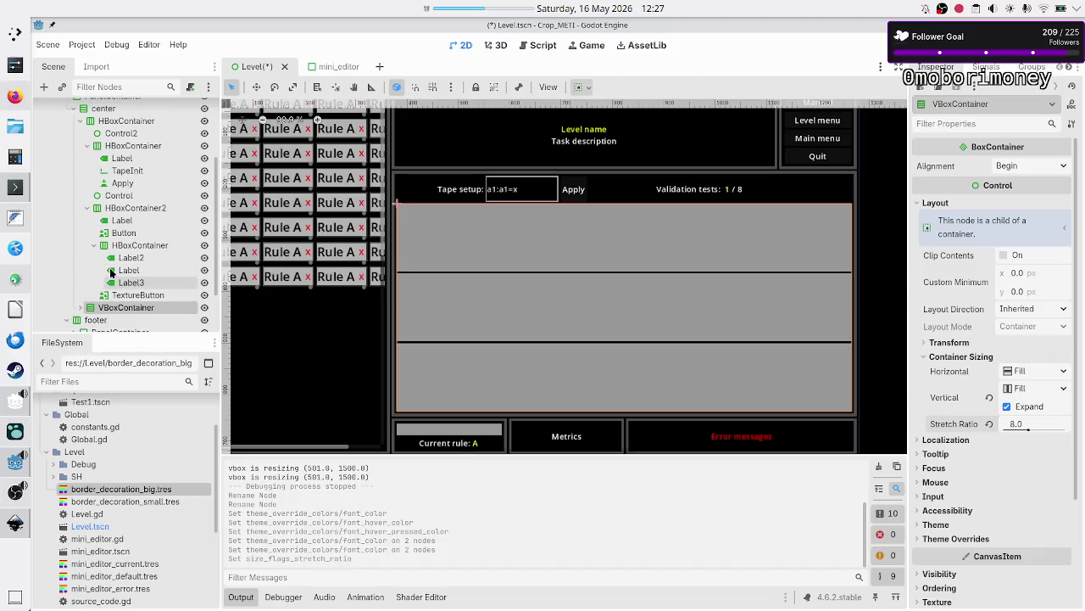
scroll(101, 288, down, 2)
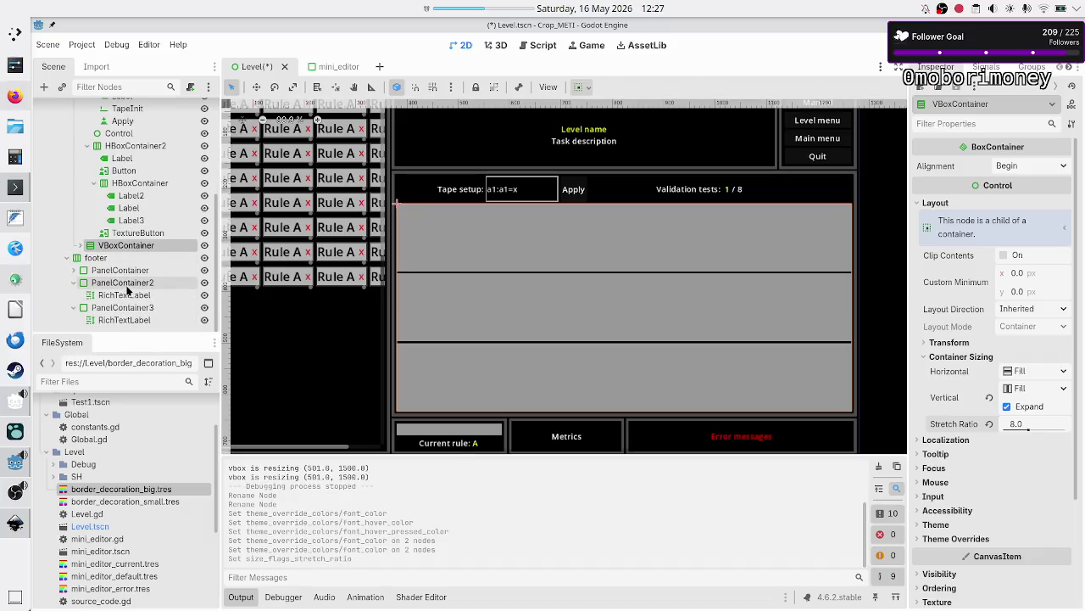
click(73, 269)
click(80, 282)
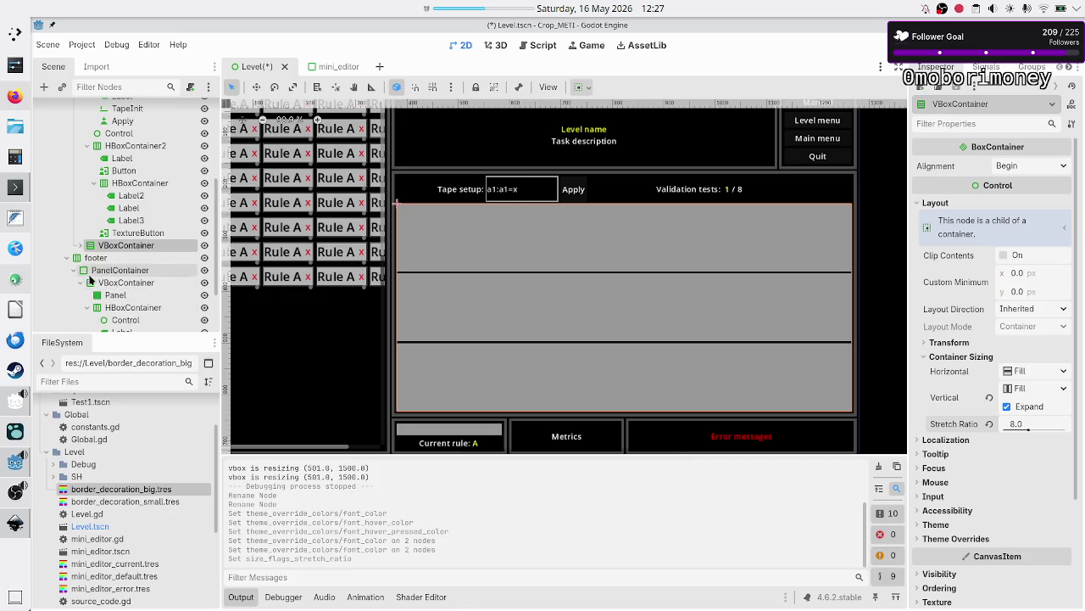
scroll(127, 306, down, 3)
click(150, 222)
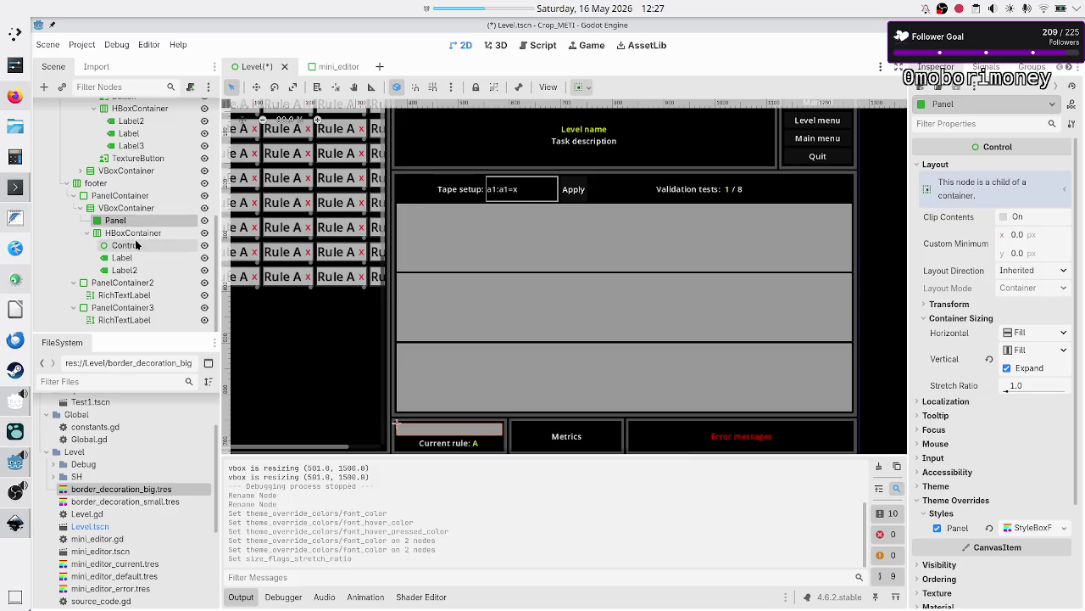
click(127, 245)
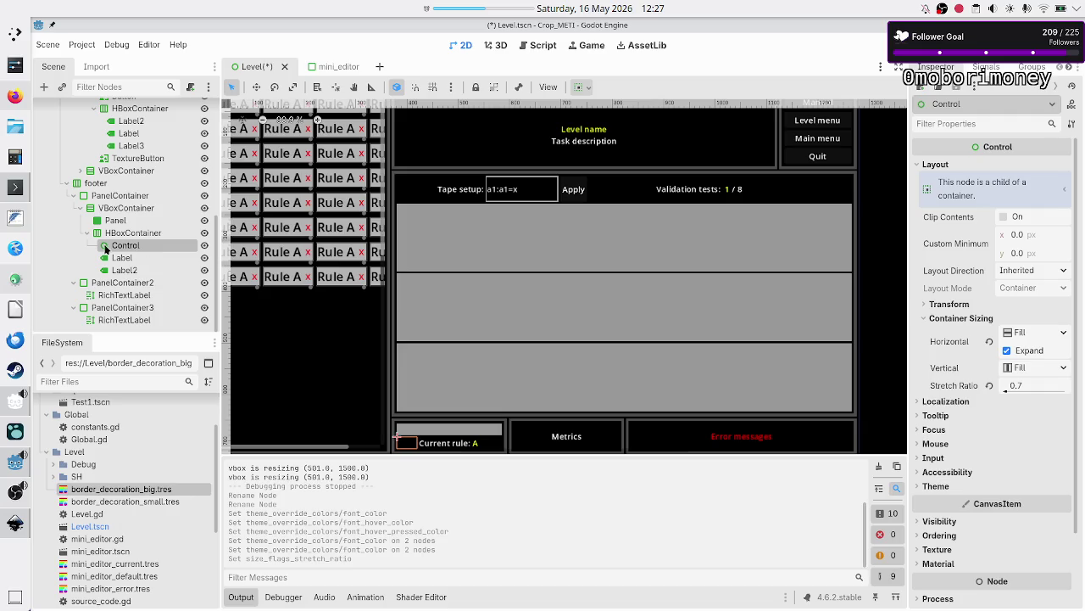
click(123, 257)
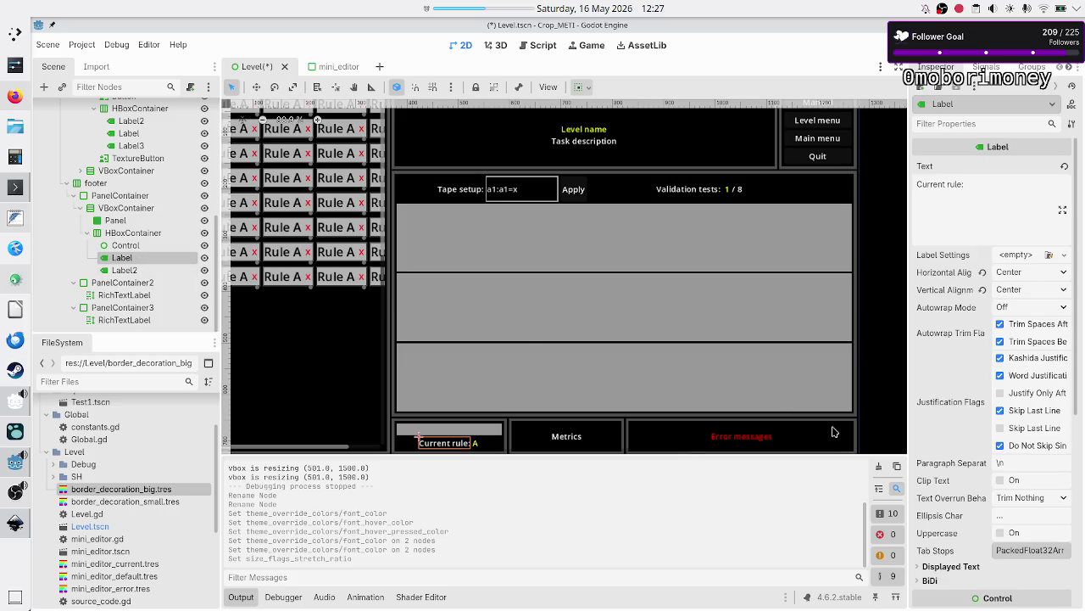
scroll(946, 479, down, 5)
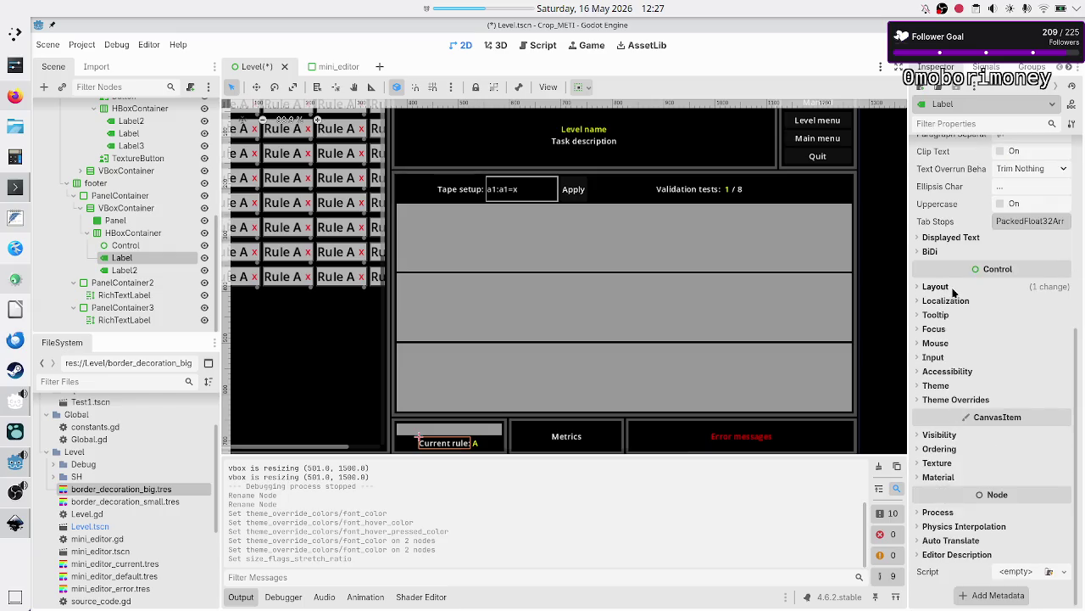
click(957, 401)
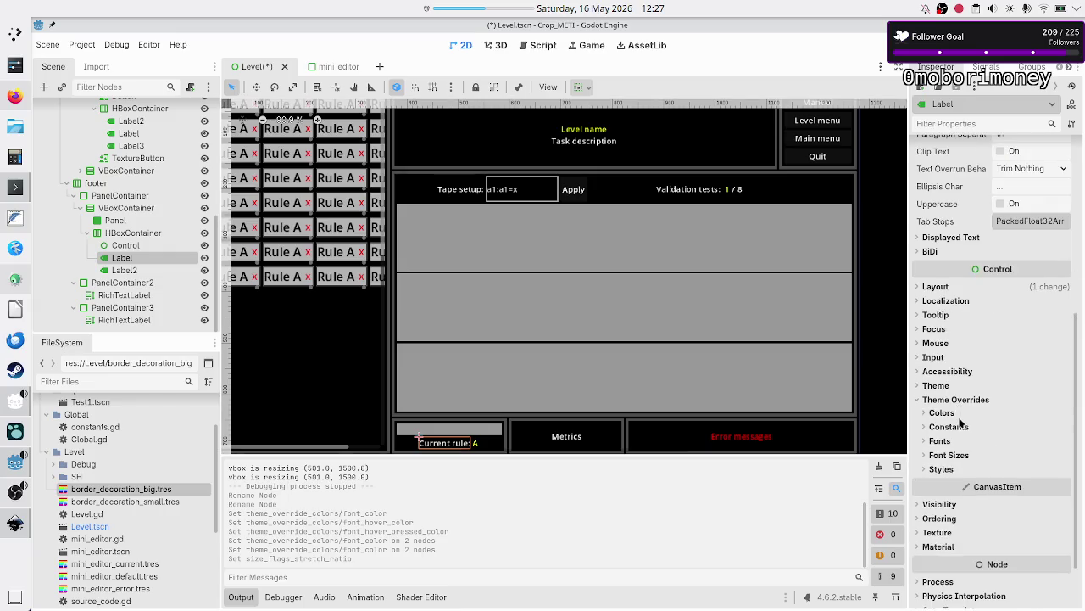
click(960, 413)
click(1037, 426)
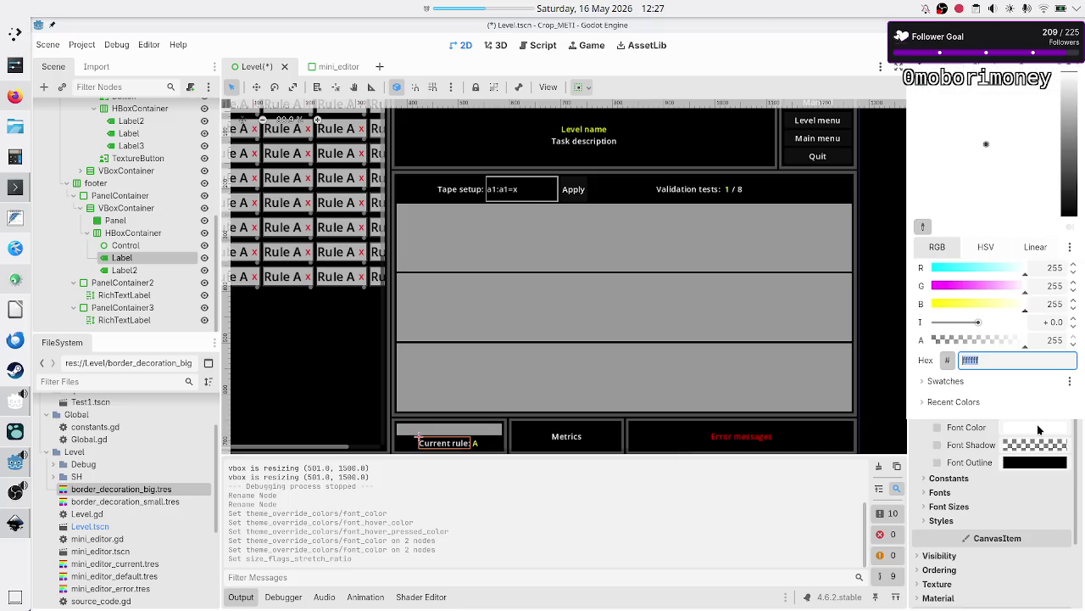
click(1037, 424)
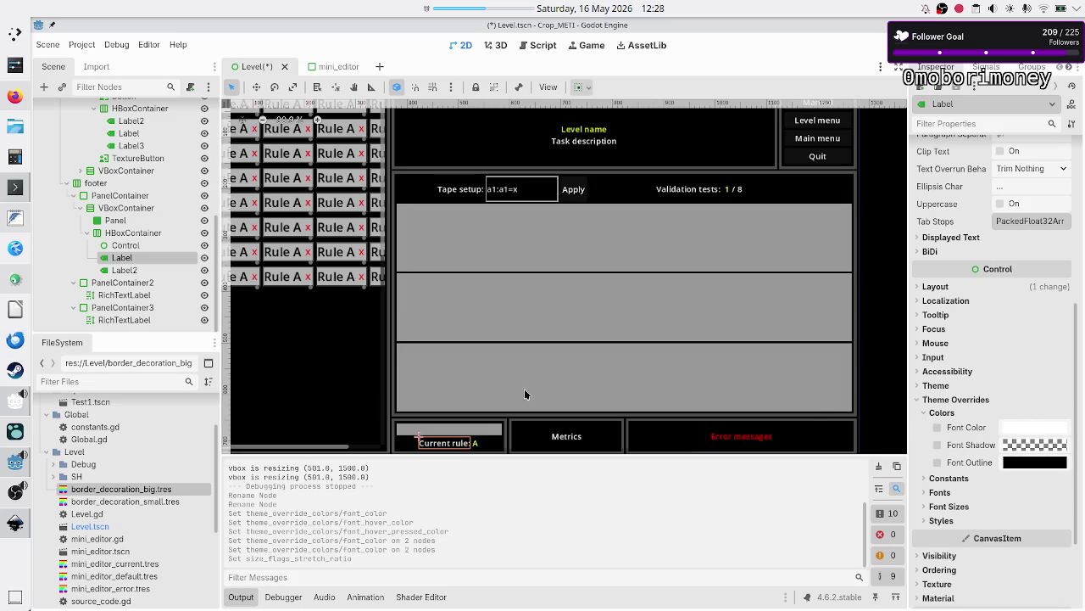
click(1024, 429)
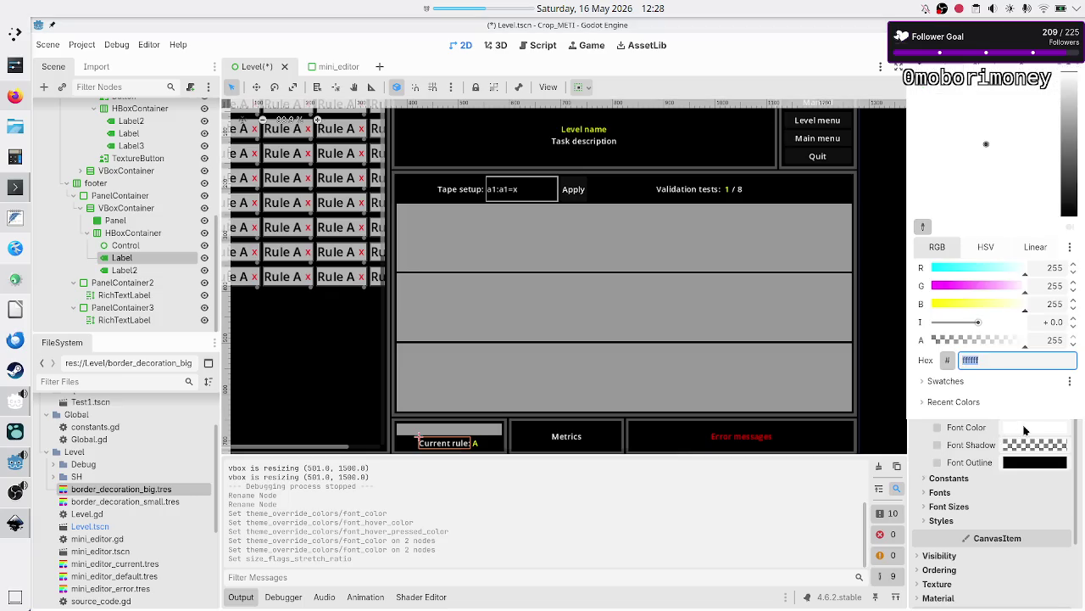
click(1025, 429)
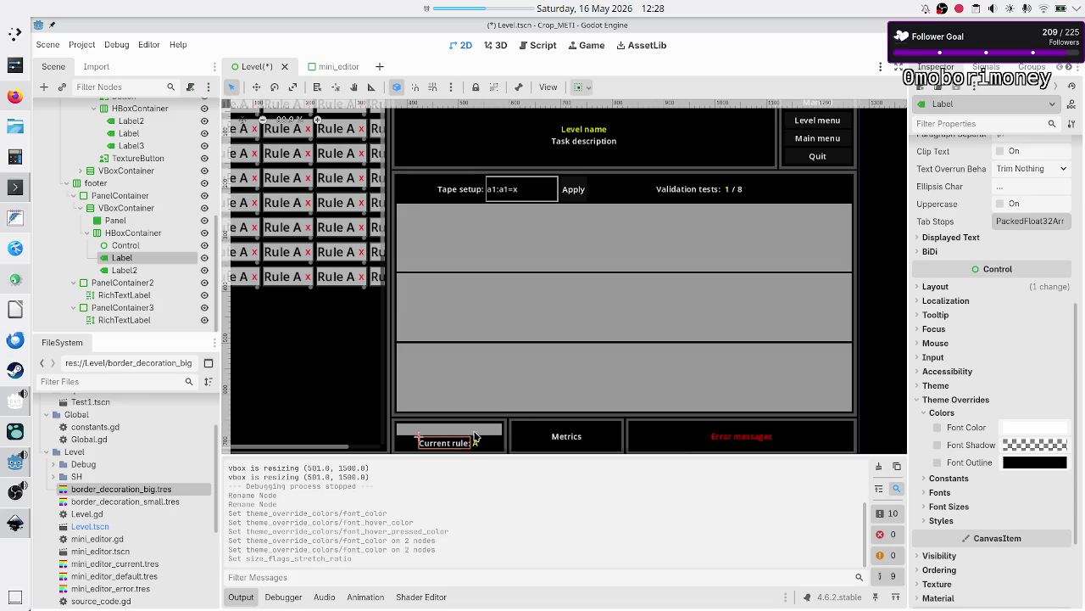
click(144, 234)
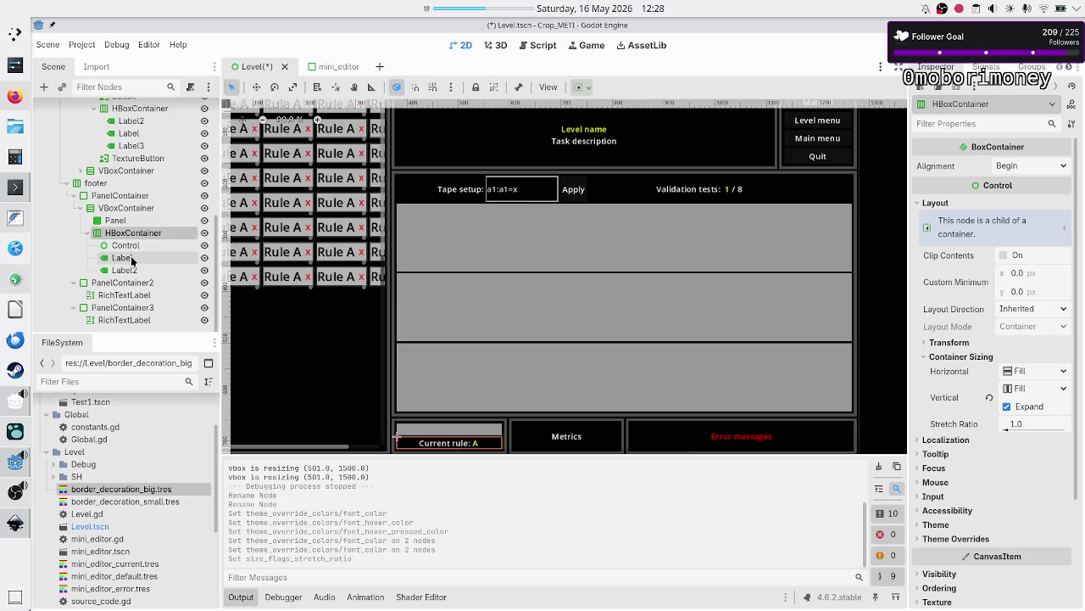
Step: Delete the Control spacer from the footer row, leaving only Label and Label2
click(134, 258)
click(134, 270)
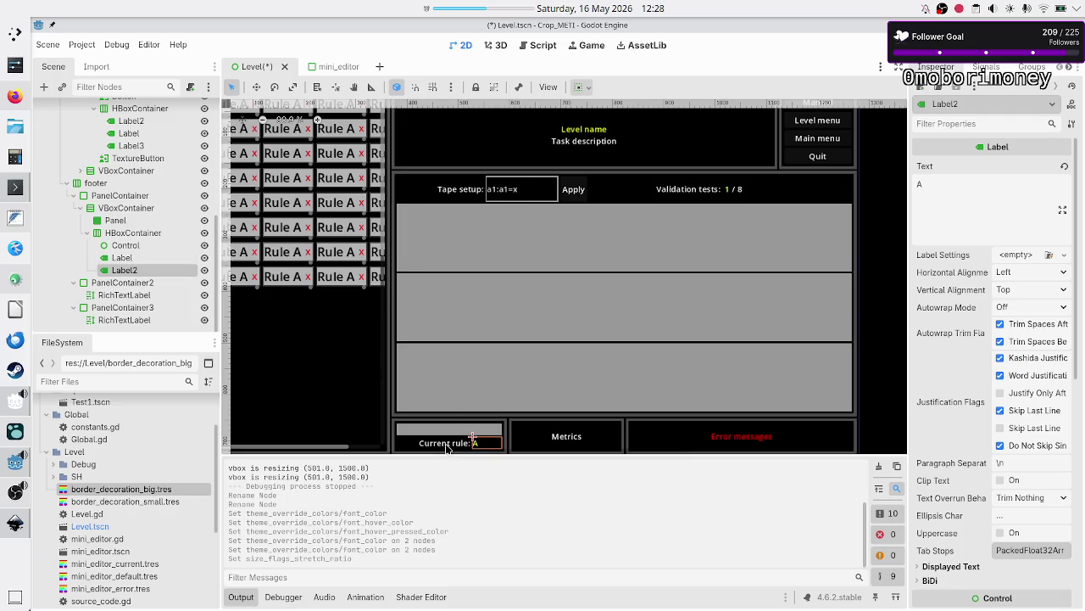
click(442, 439)
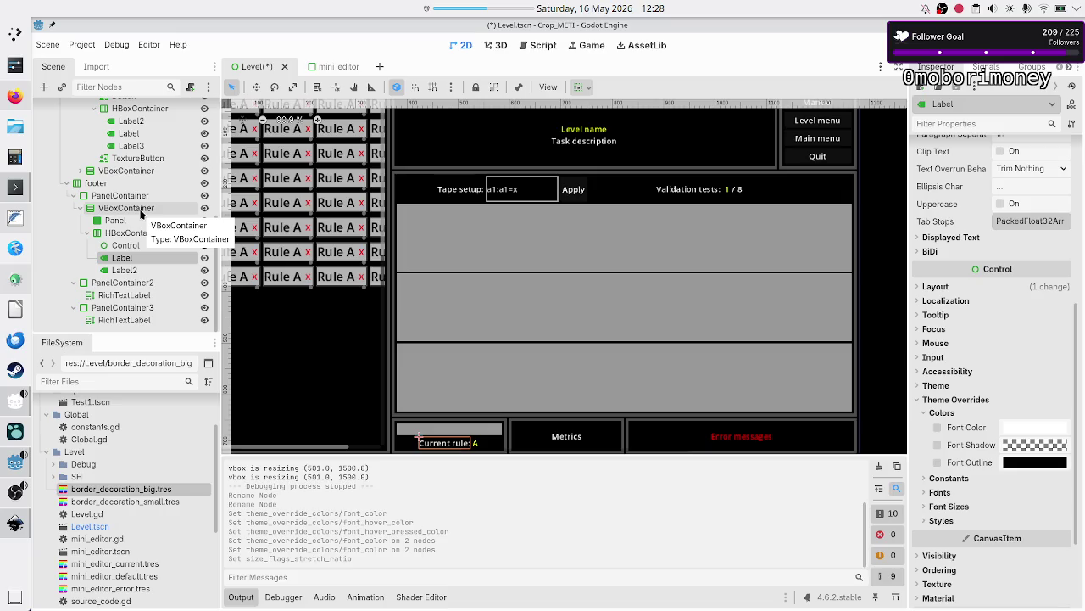
click(123, 245)
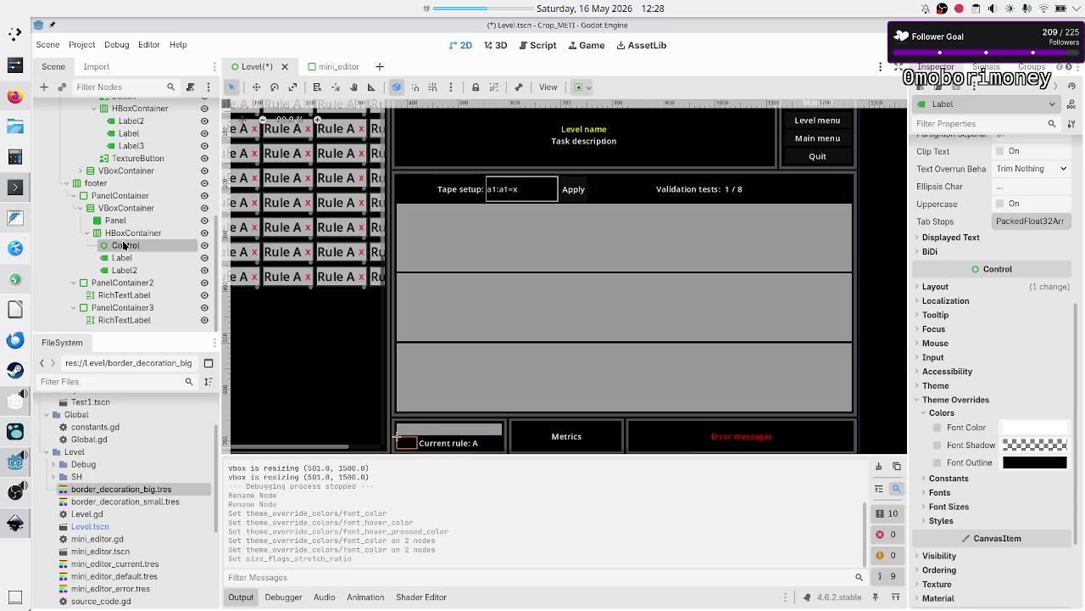
key(Delete)
key(Return)
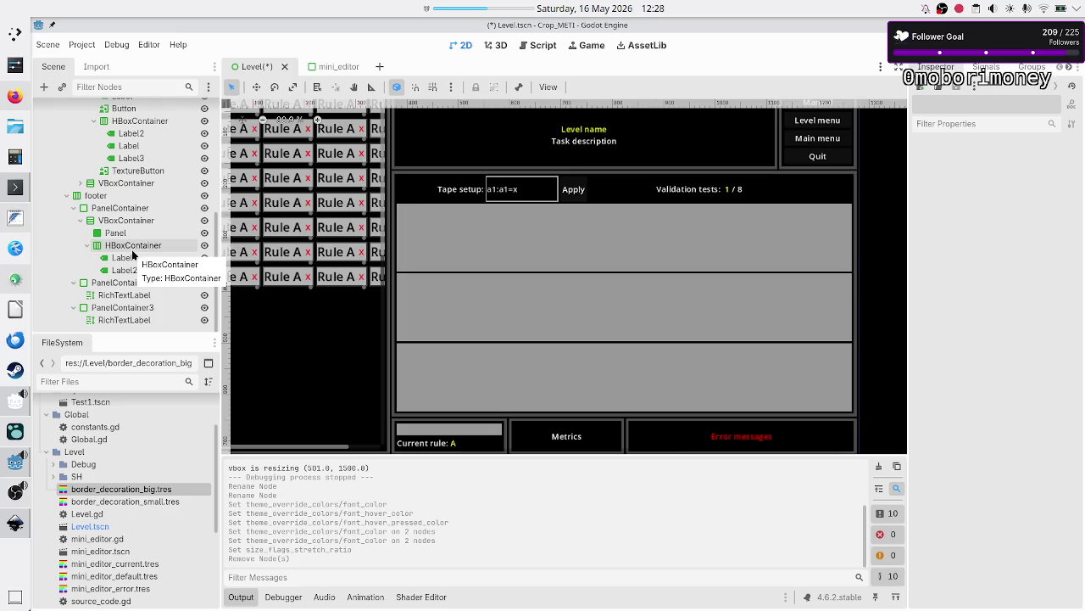
click(132, 251)
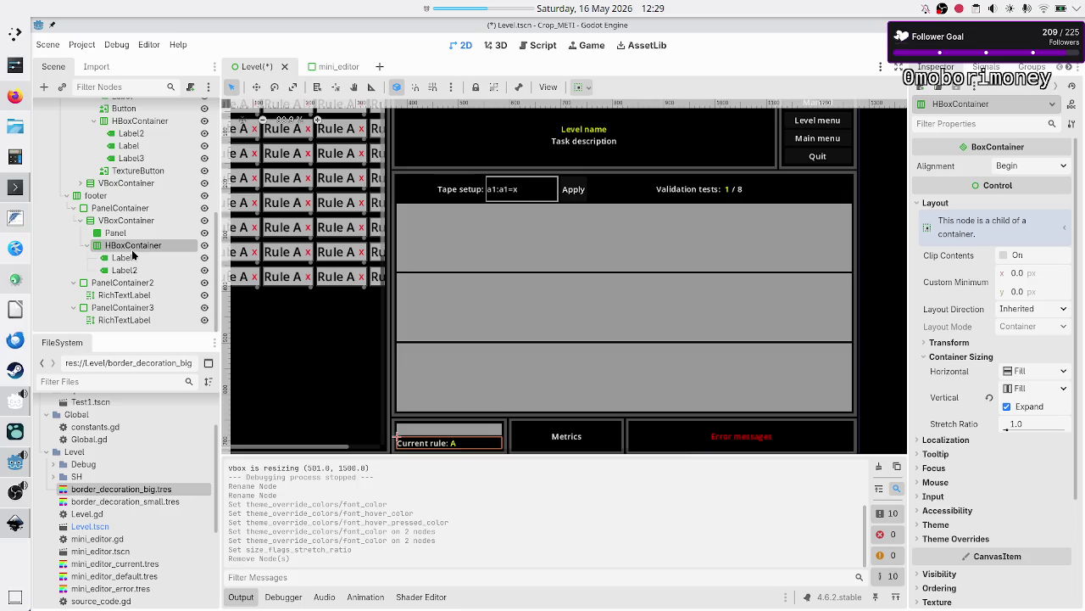
click(122, 257)
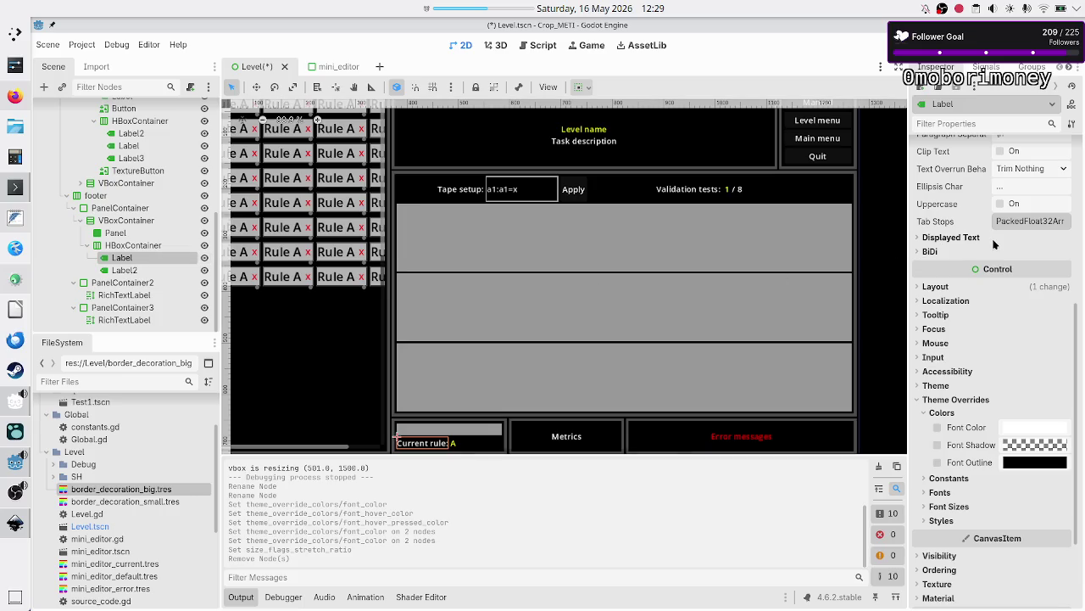
click(961, 286)
click(987, 443)
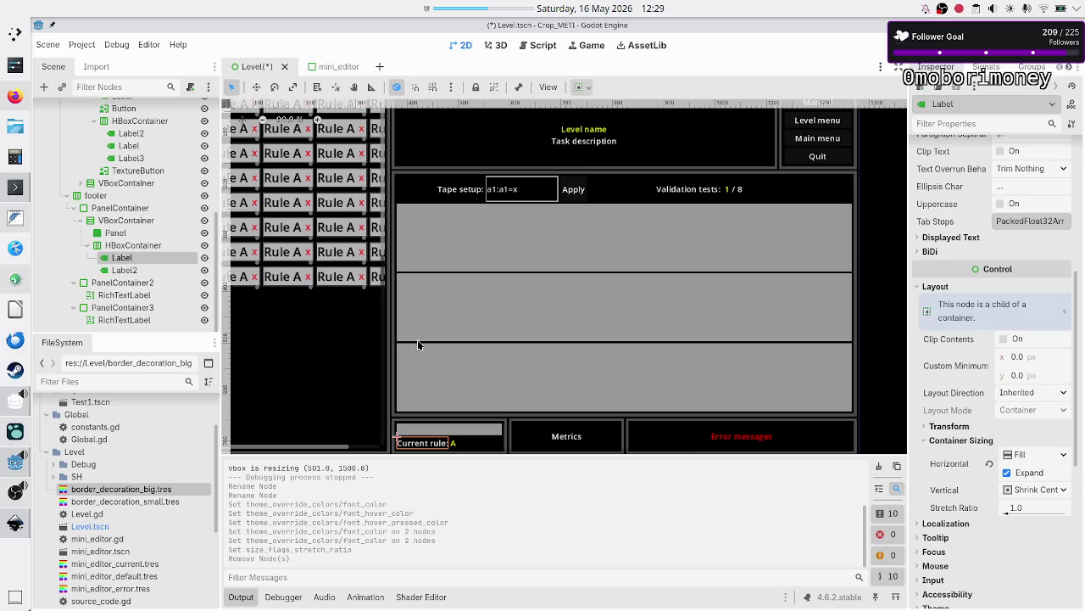
click(157, 271)
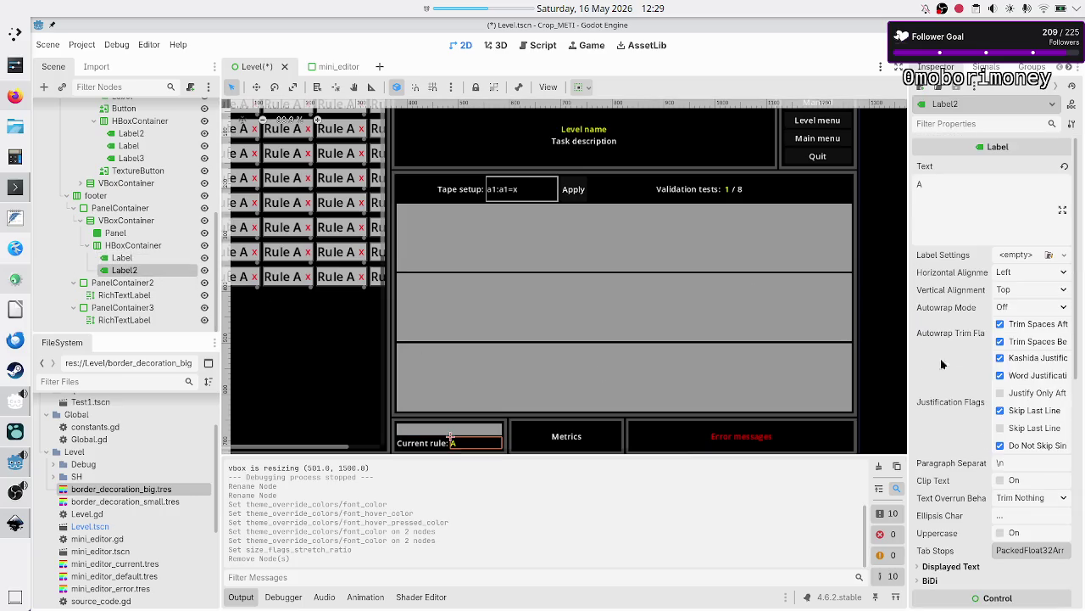
scroll(963, 382, down, 3)
click(963, 381)
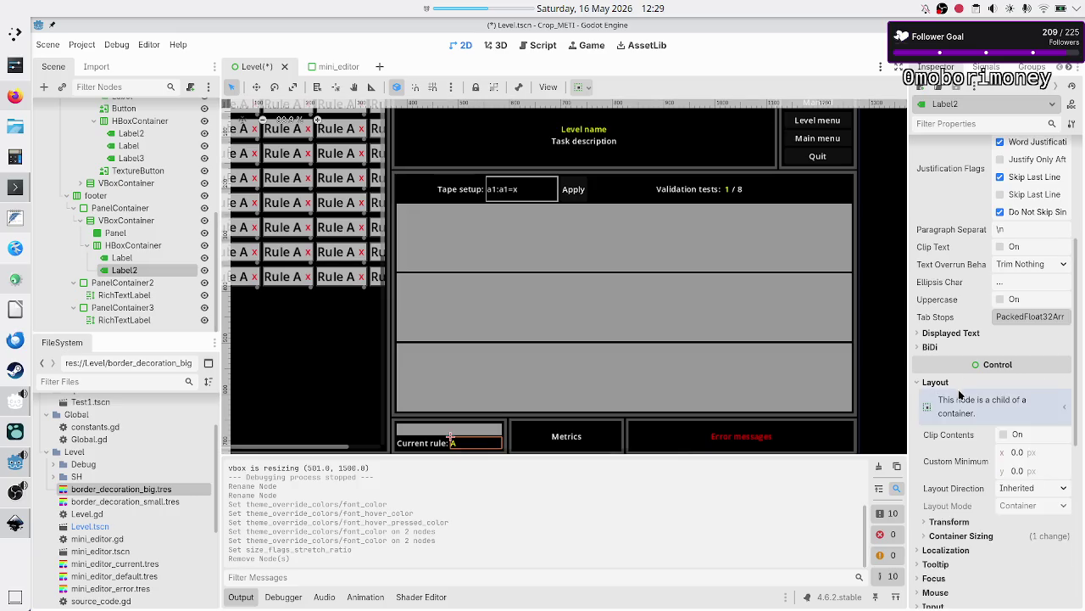
click(962, 535)
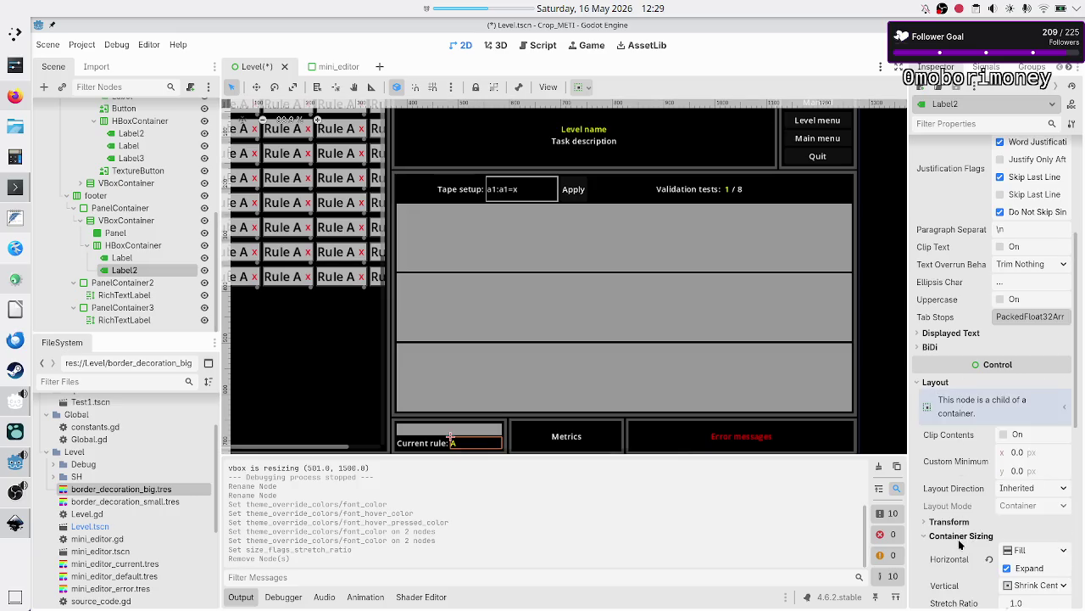
scroll(924, 521, down, 2)
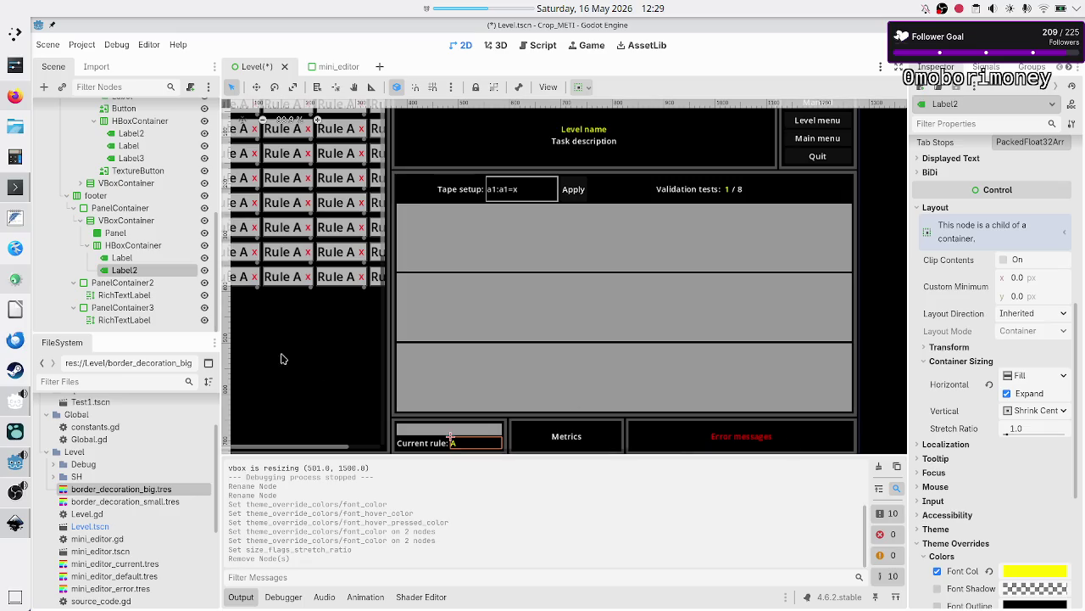
click(140, 245)
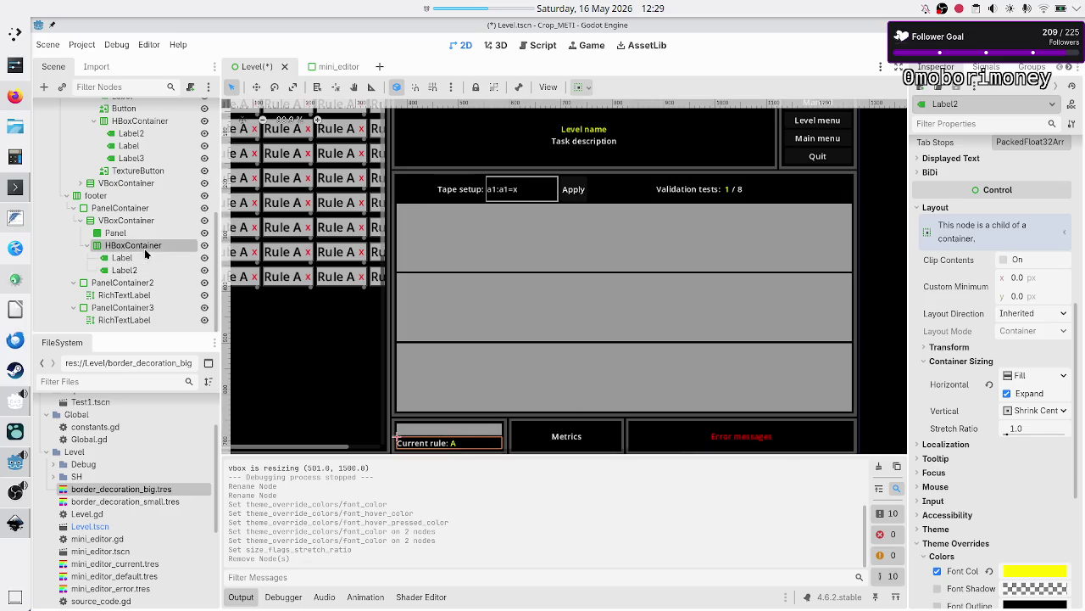
click(87, 245)
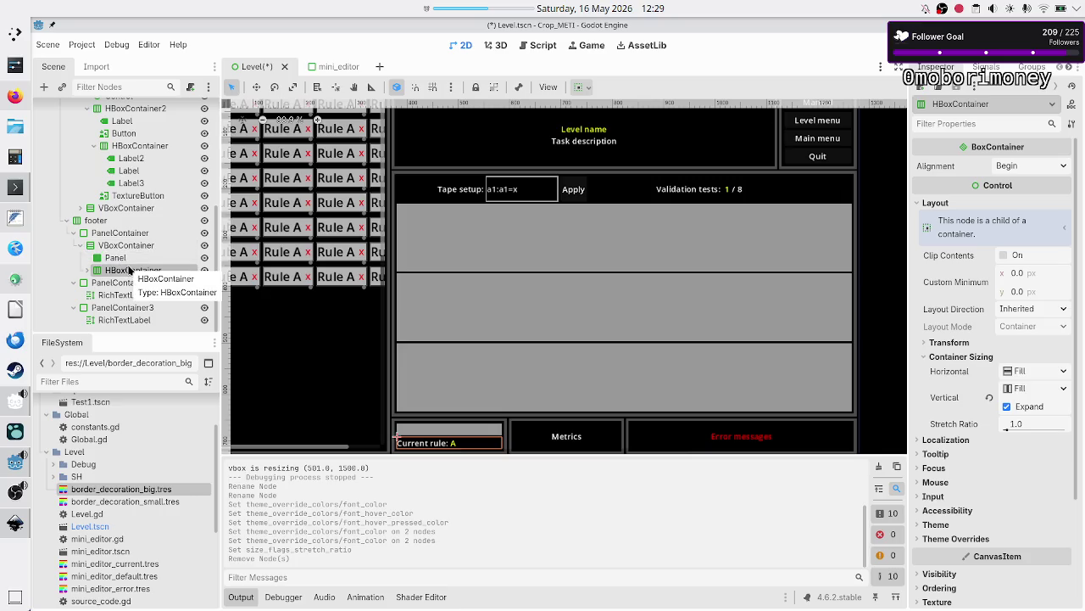
click(133, 245)
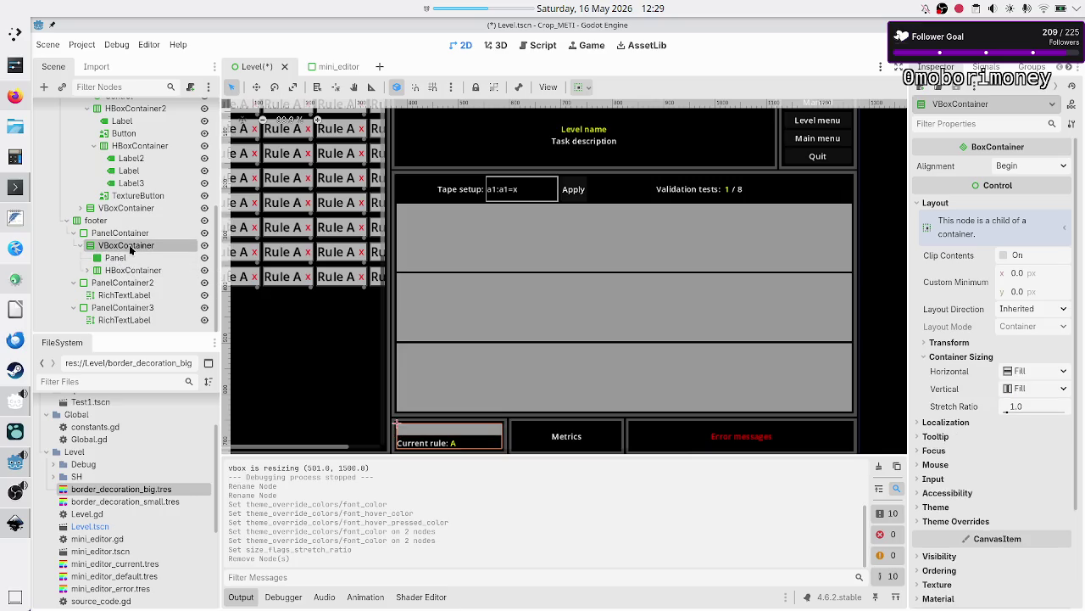
Step: Add a CenterContainer to the footer VBoxContainer and move the HBoxContainer row into it
click(45, 87)
text(center)
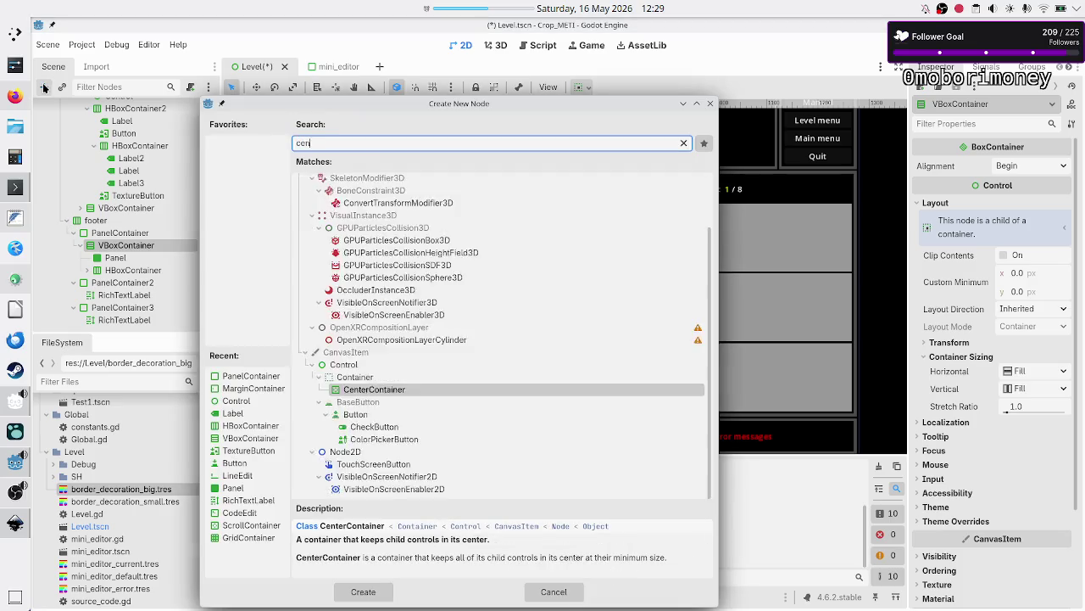
key(Return)
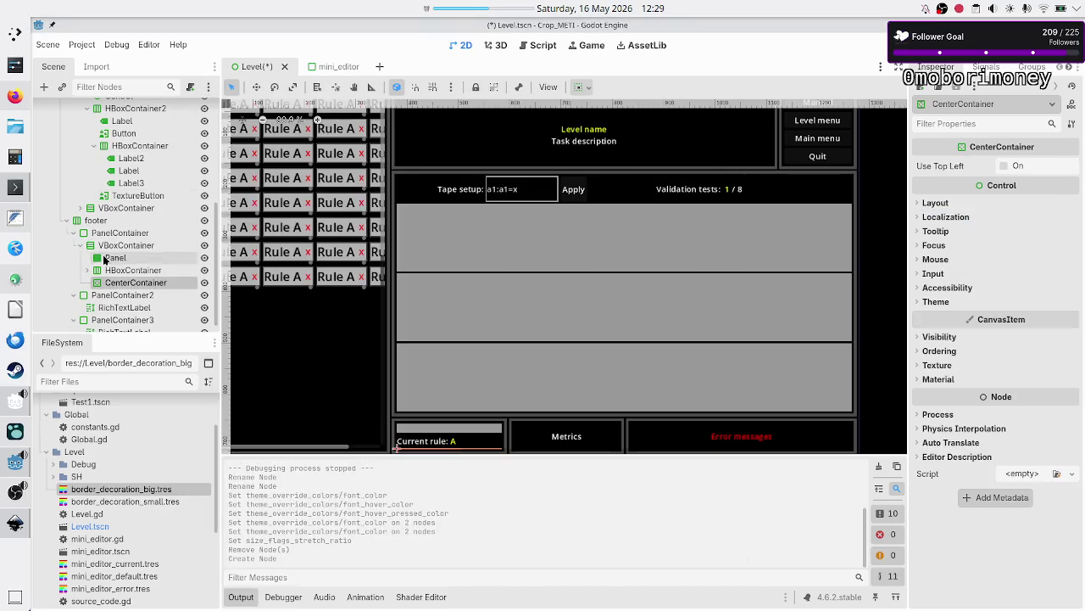
click(122, 271)
drag(122, 273, 140, 284)
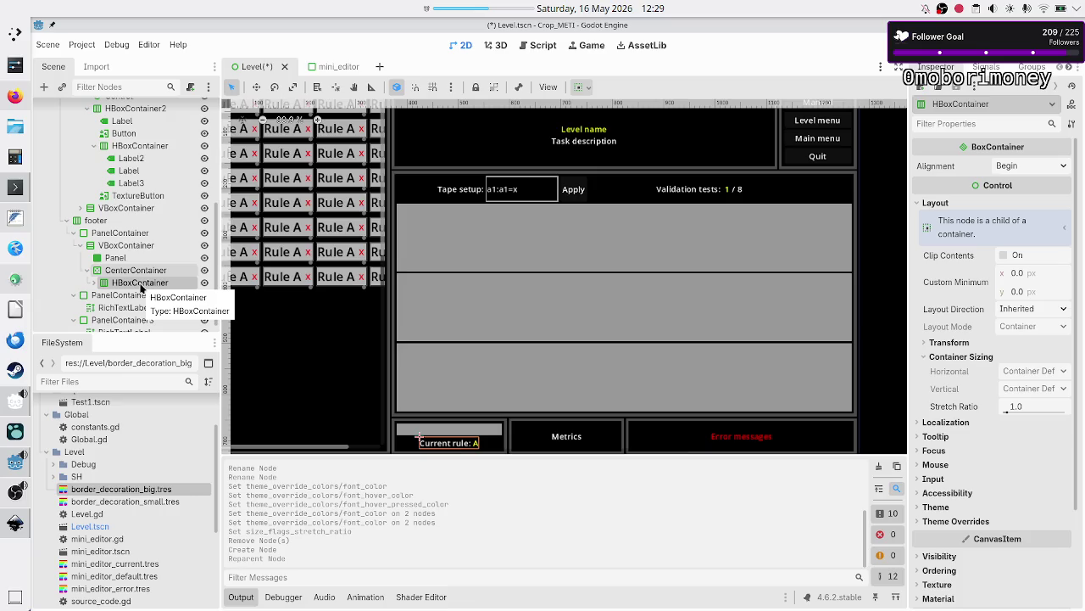
Step: Turn on Vertical Expand in the CenterContainer's container sizing
click(138, 271)
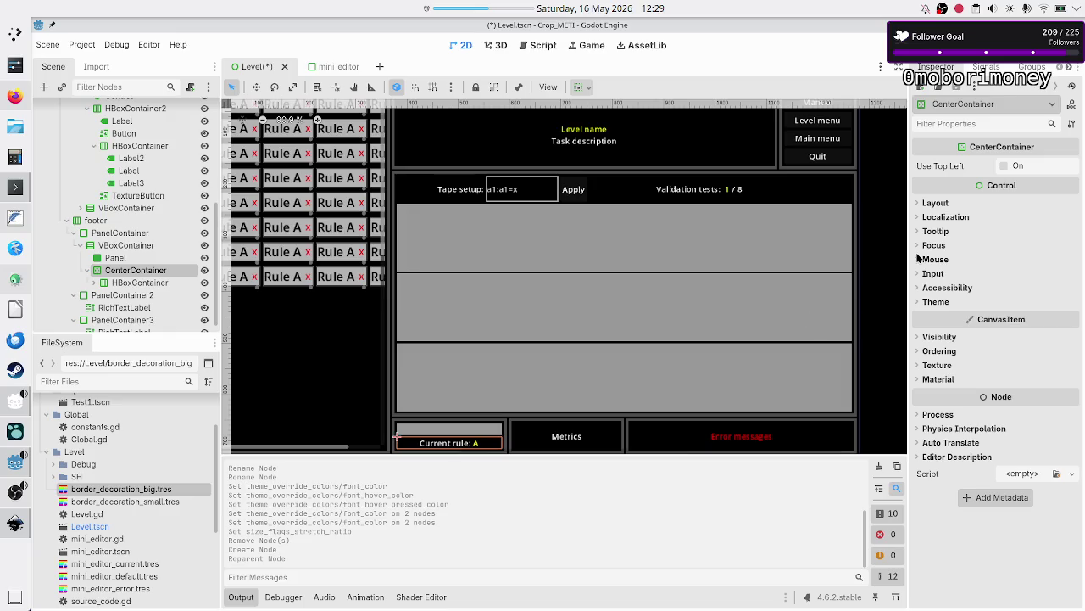
click(941, 202)
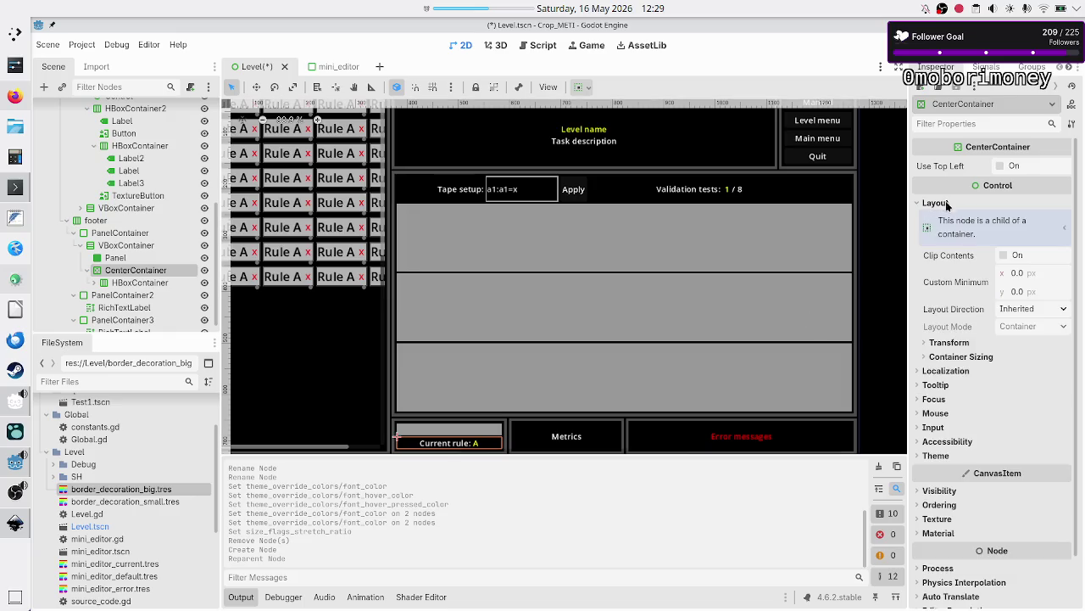
click(970, 356)
click(1027, 406)
click(1027, 405)
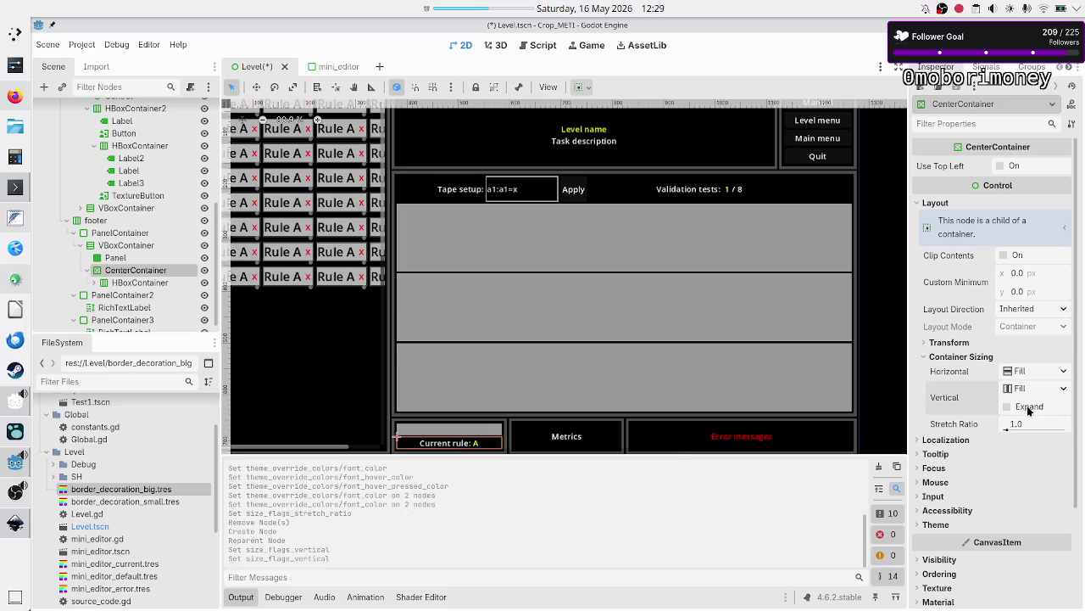
click(1027, 405)
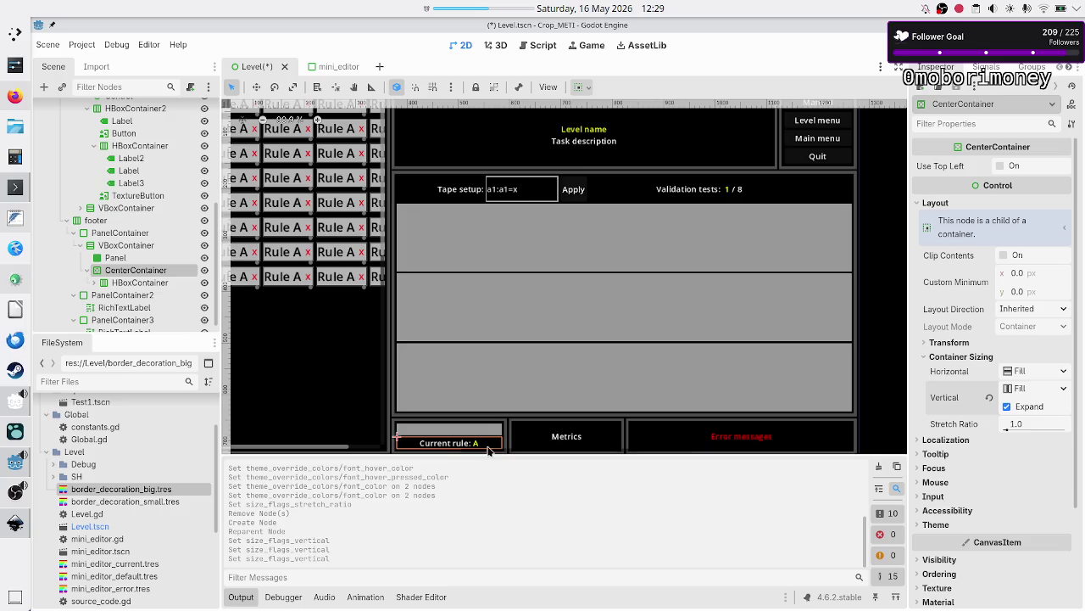
click(240, 598)
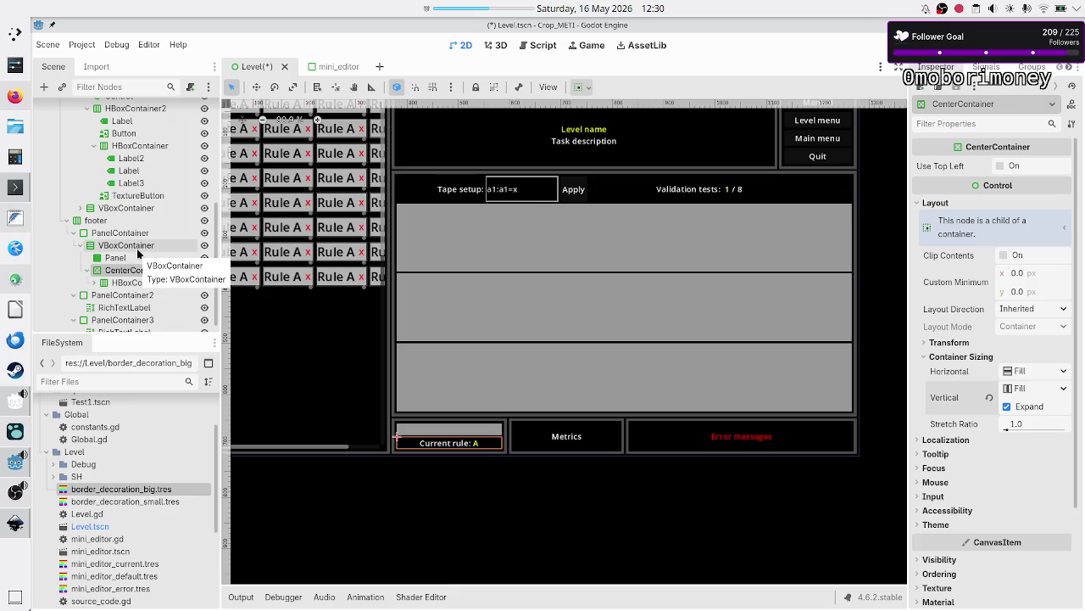
click(1028, 409)
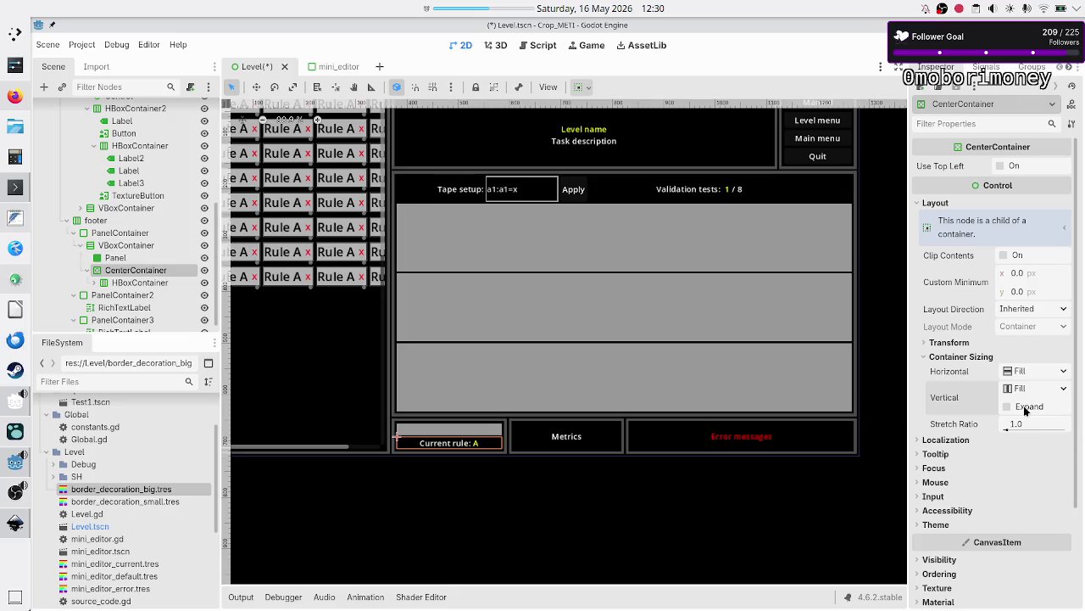
click(1026, 409)
click(1026, 409)
click(1026, 408)
click(116, 283)
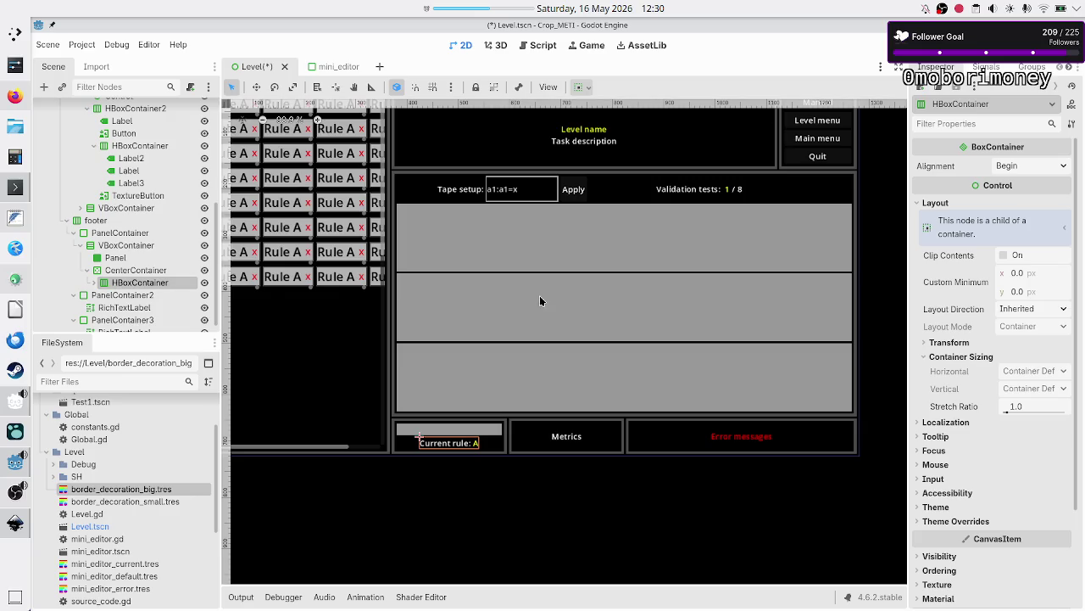
click(95, 283)
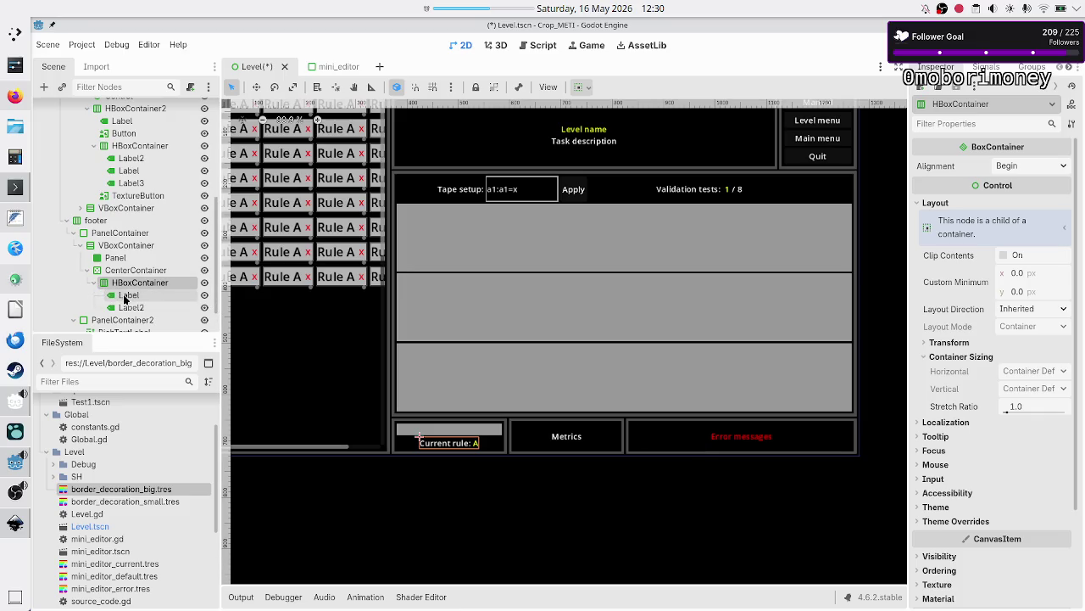
click(126, 296)
click(136, 307)
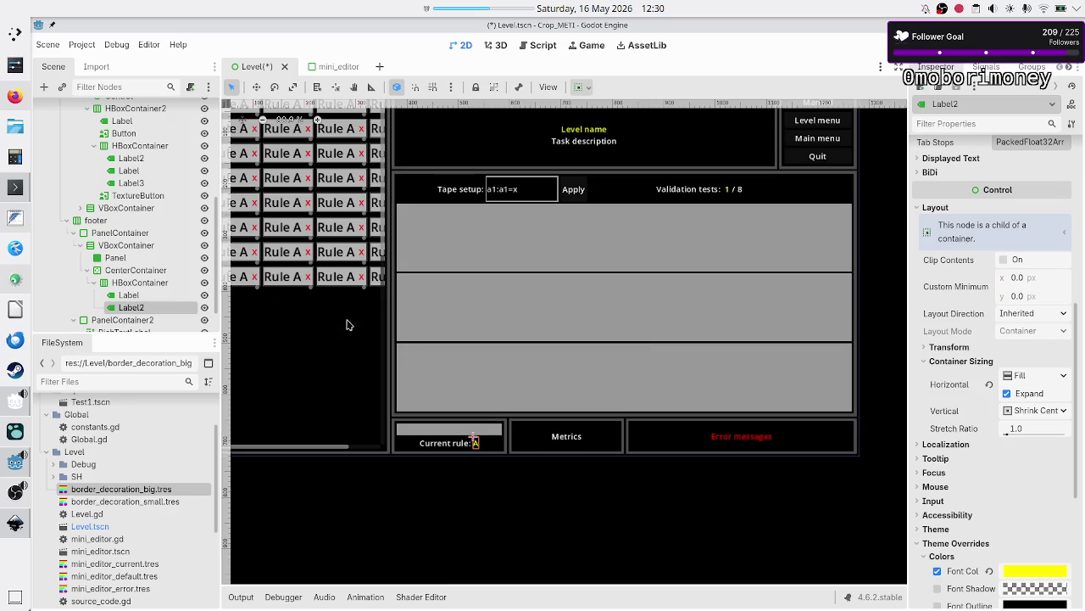
scroll(163, 299, down, 2)
click(128, 295)
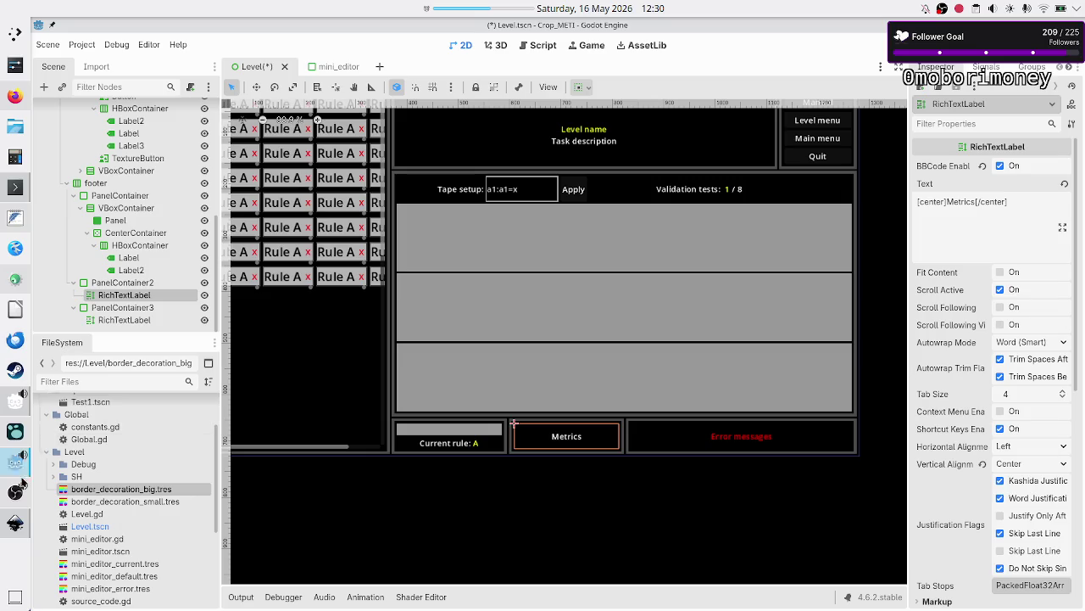
click(14, 522)
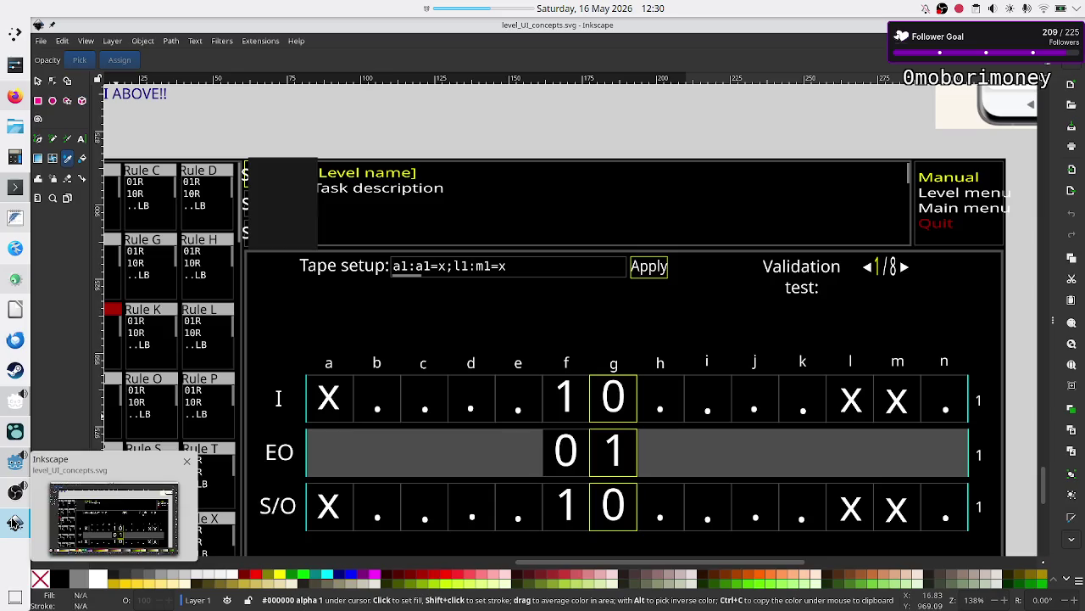
Step: Scroll to the mockup's footer, then view the TIS-100 reference screenshot in Firefox
scroll(587, 407, down, 5)
scroll(586, 407, down, 1)
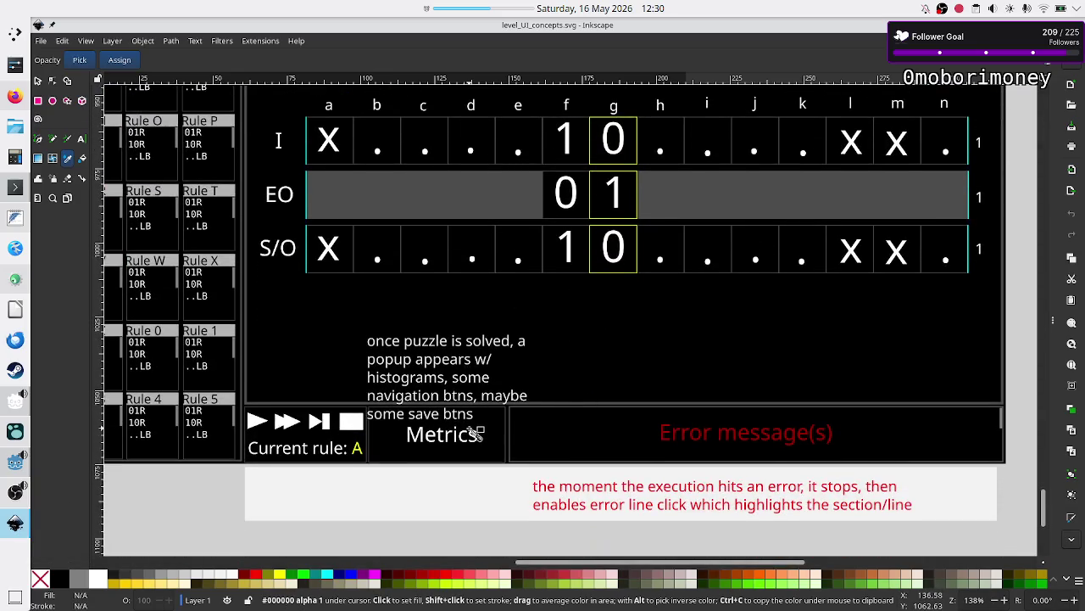
click(15, 96)
click(848, 31)
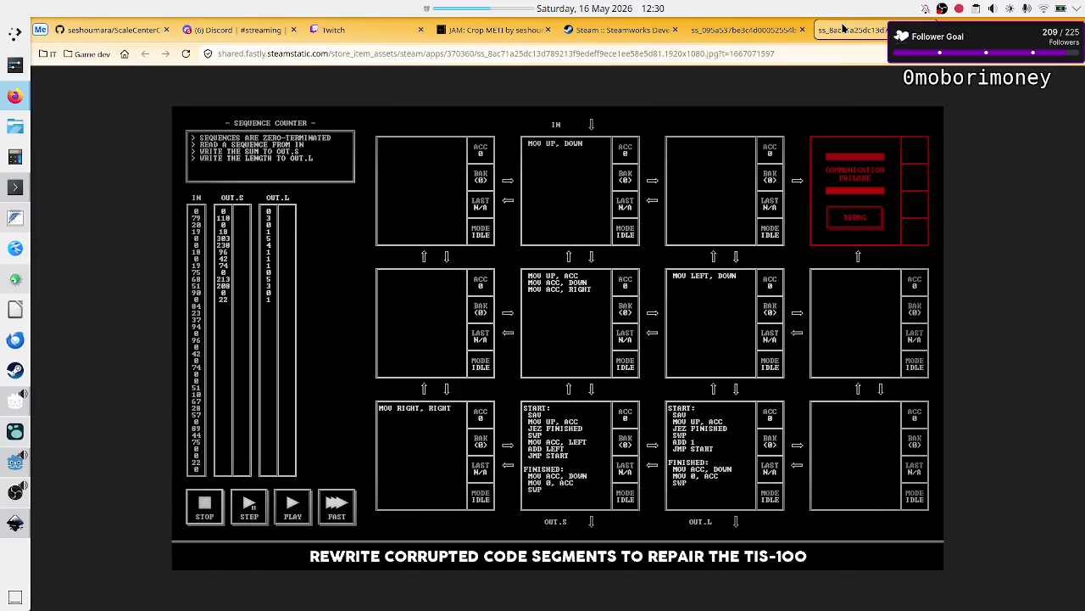
Step: View the Exapunks reference screenshot, then return to the Inkscape mockup
click(770, 37)
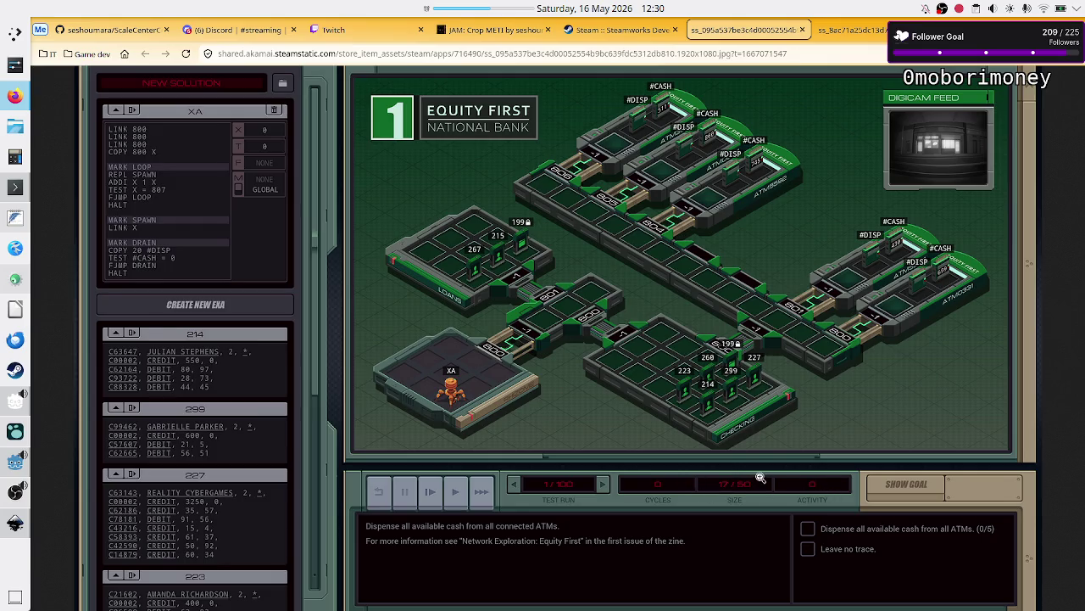
key(alt+Tab)
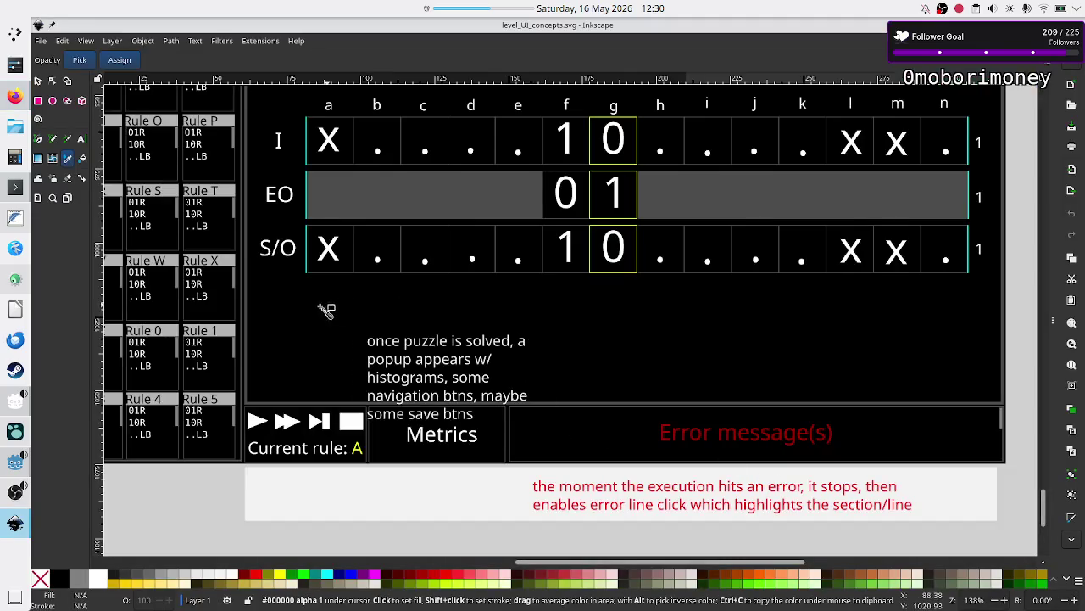
Step: Scroll over the Inkscape mockup's rules panel and tape grid, then return to Godot's Level scene
scroll(290, 319, left, 2)
scroll(290, 319, left, 4)
scroll(290, 320, up, 6)
scroll(290, 319, down, 3)
scroll(290, 320, down, 3)
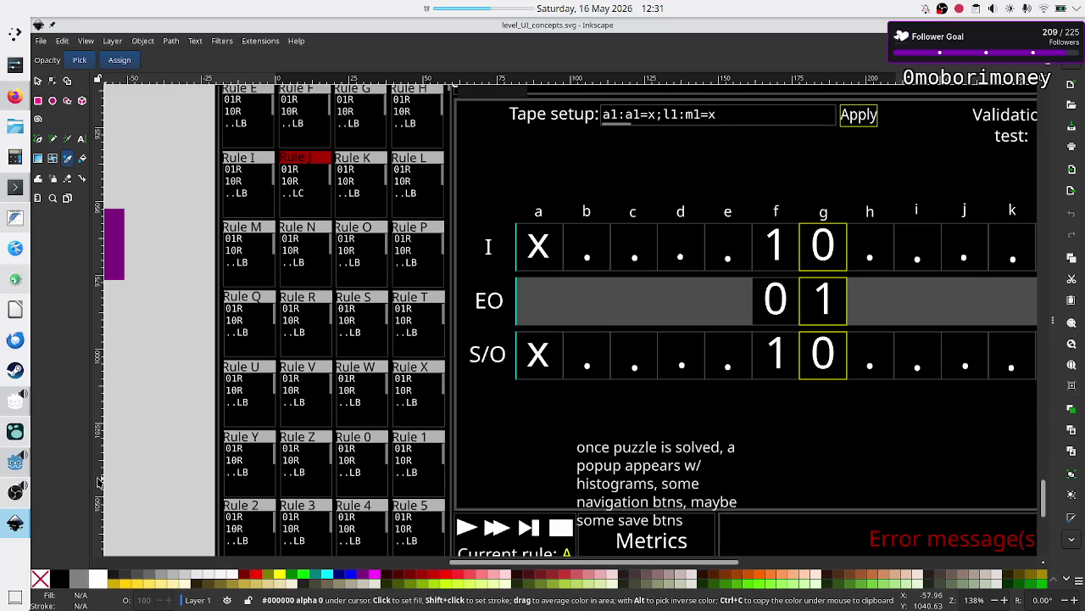
click(14, 466)
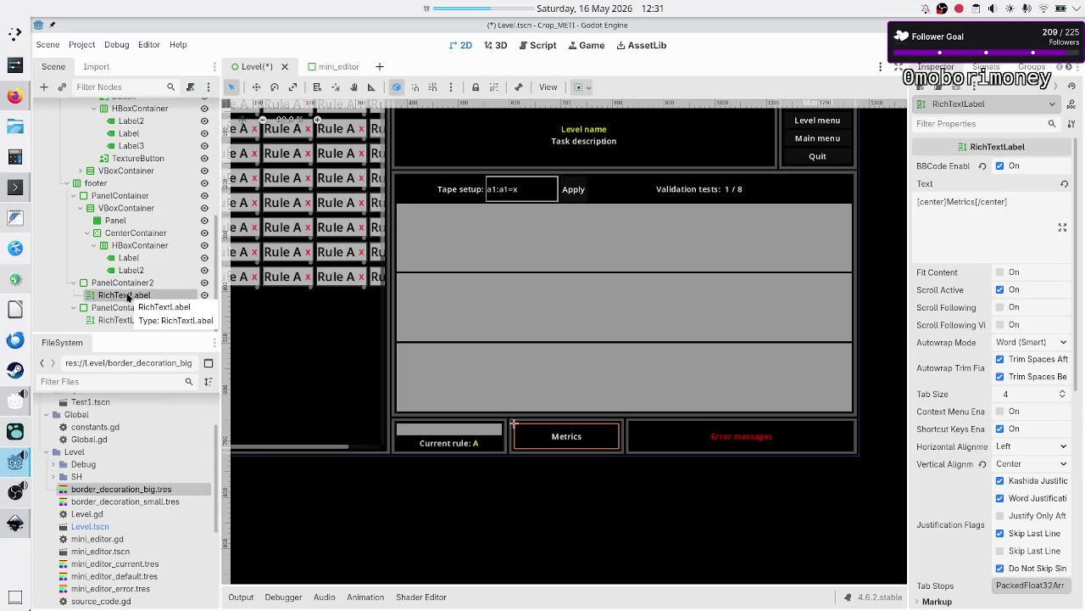
Step: Select the Metrics panel's PanelContainer2 and check it against the Inkscape mockup
click(127, 283)
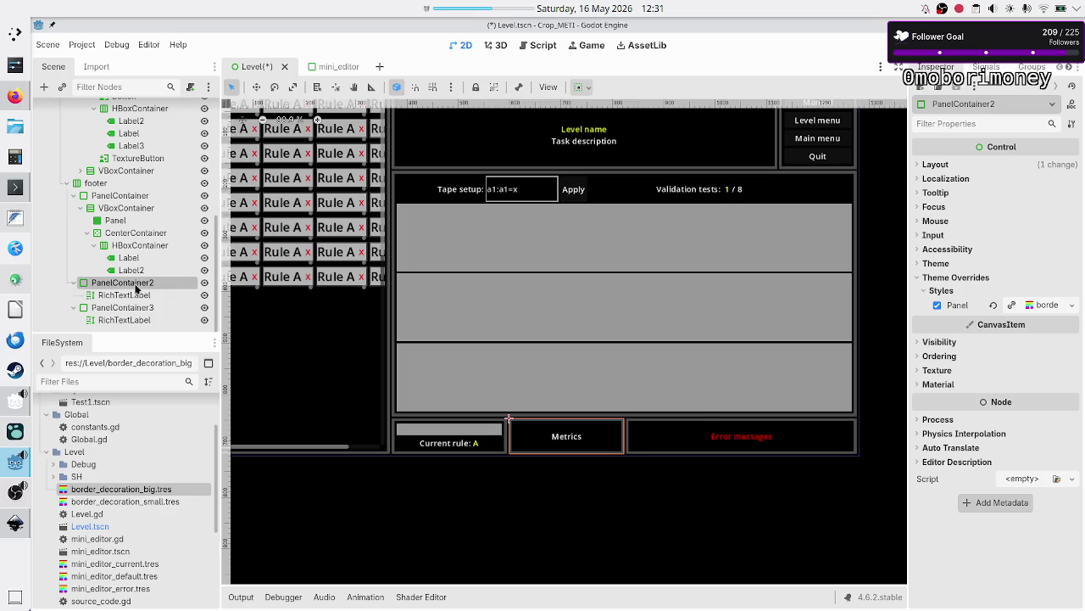
key(alt+Tab)
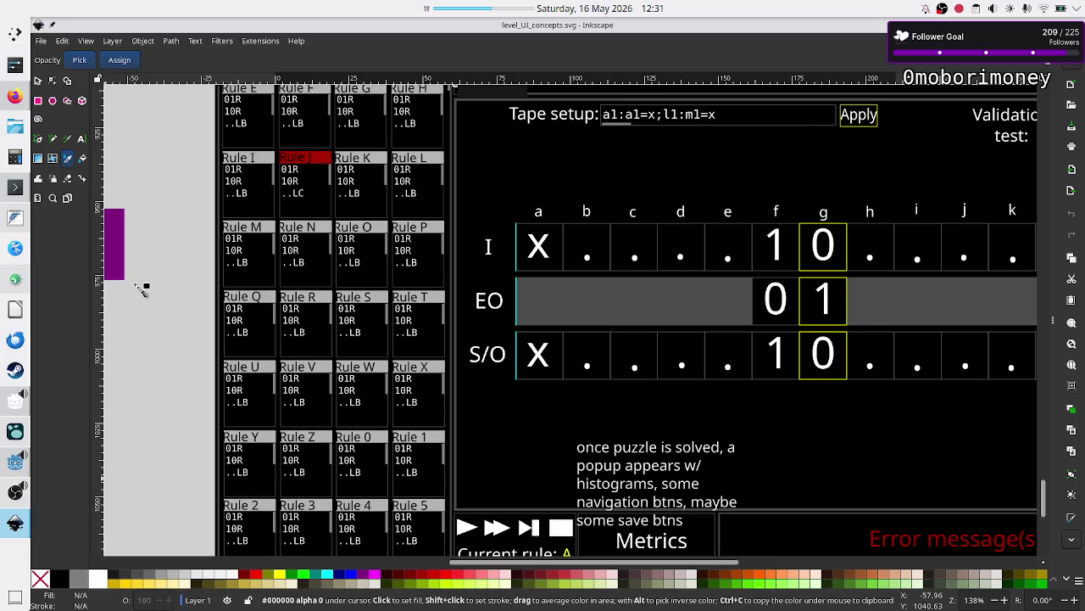
key(alt+Tab)
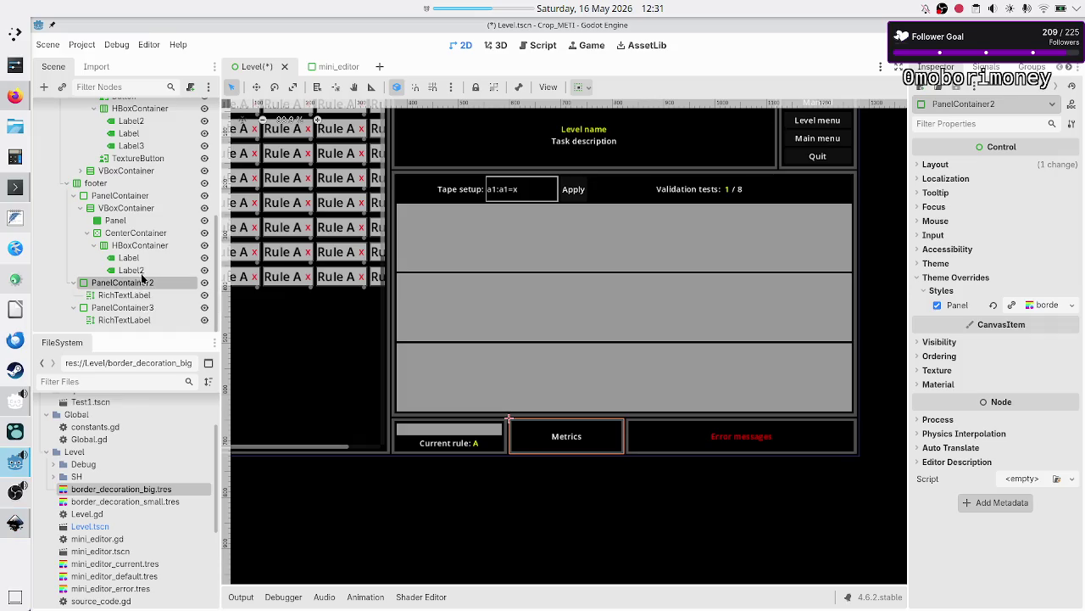
click(44, 87)
Step: Add a VBoxContainer to PanelContainer2 and delete the Metrics RichTextLabel
text(vbox)
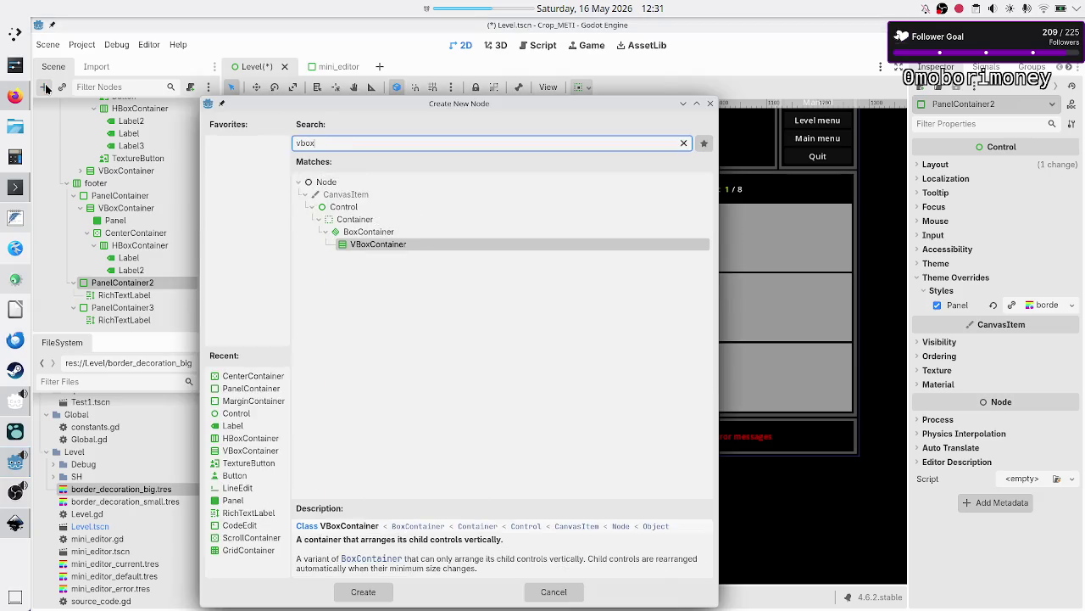
key(Return)
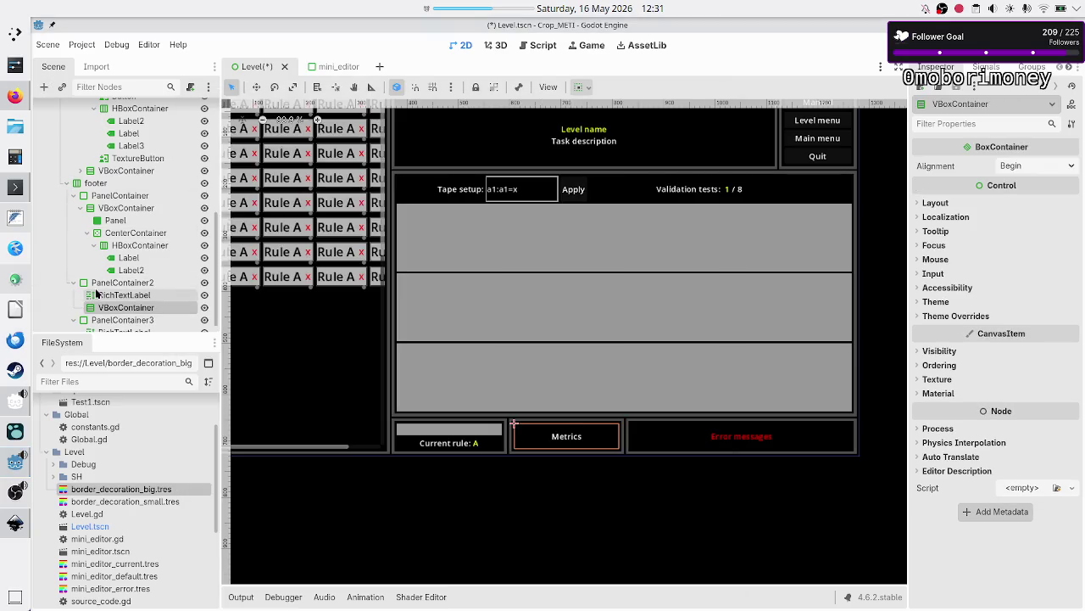
click(95, 295)
key(Delete)
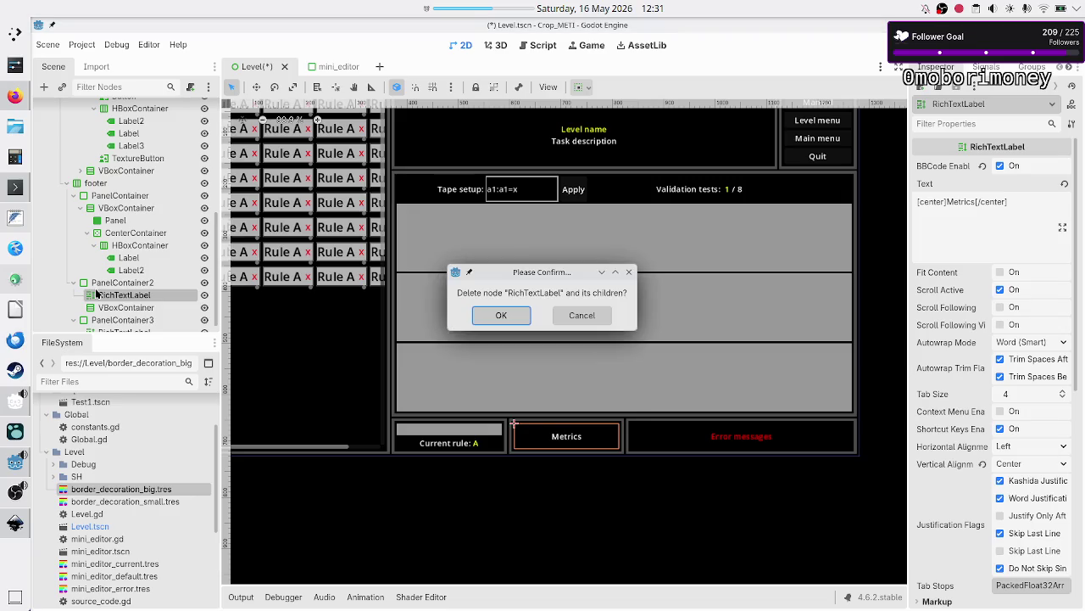
key(Return)
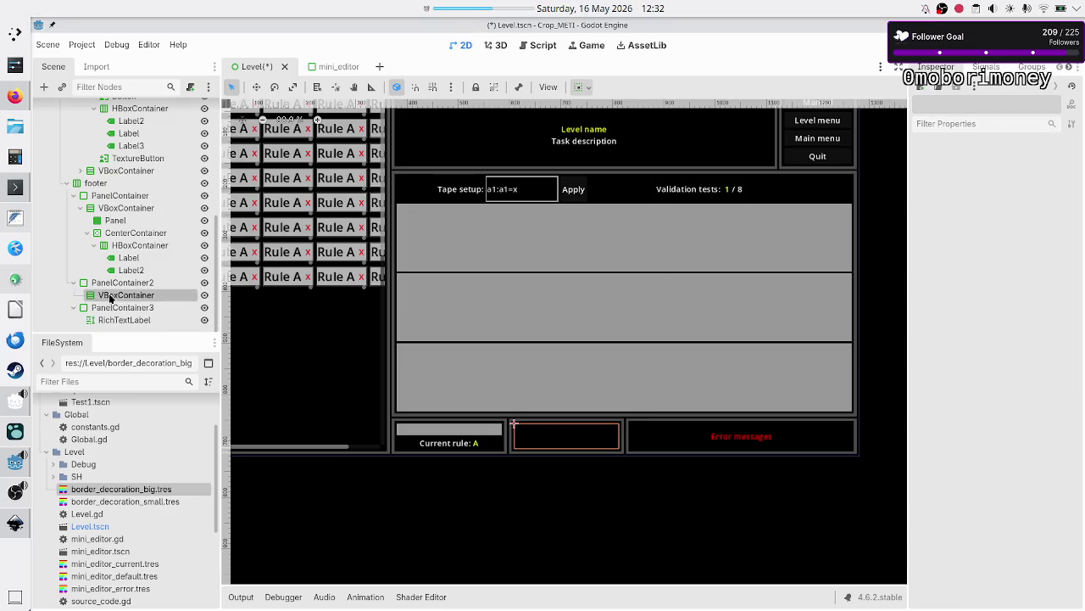
click(963, 202)
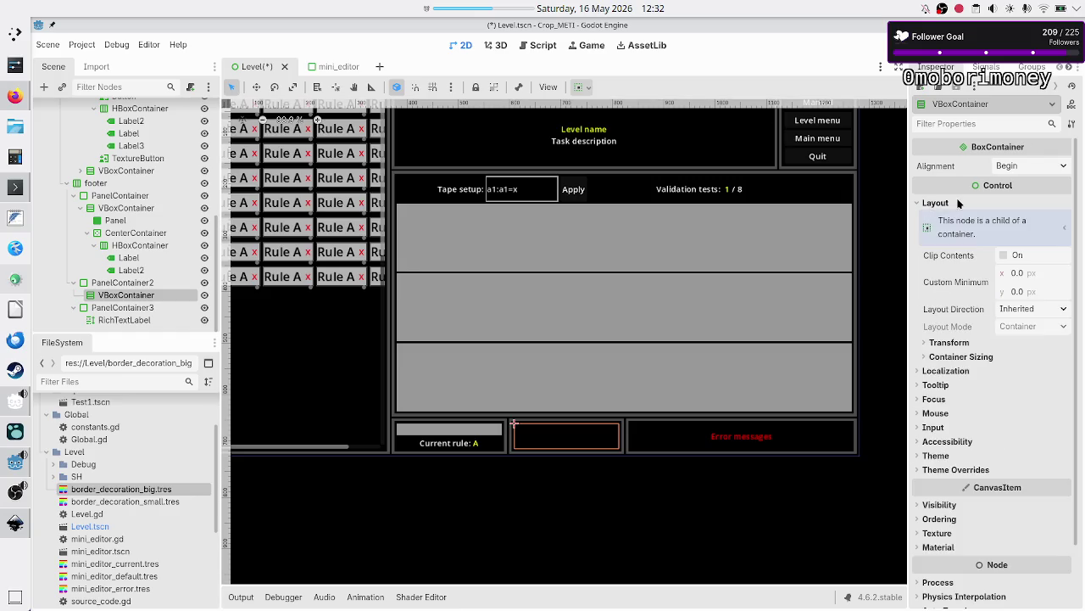
click(977, 356)
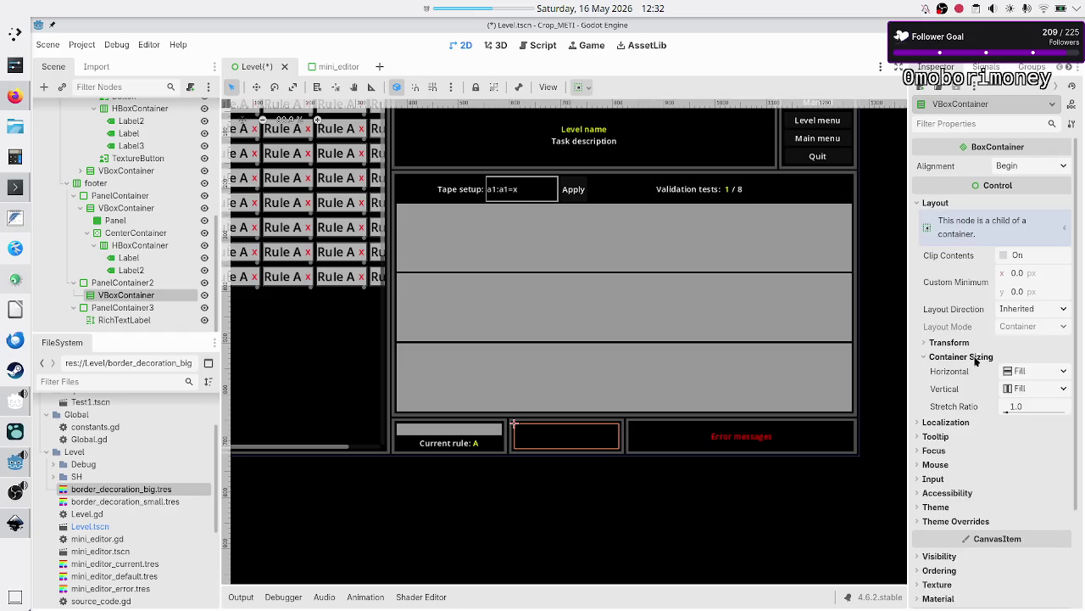
Step: Add three HBoxContainer rows under the VBoxContainer
click(42, 87)
text(hbox)
key(Return)
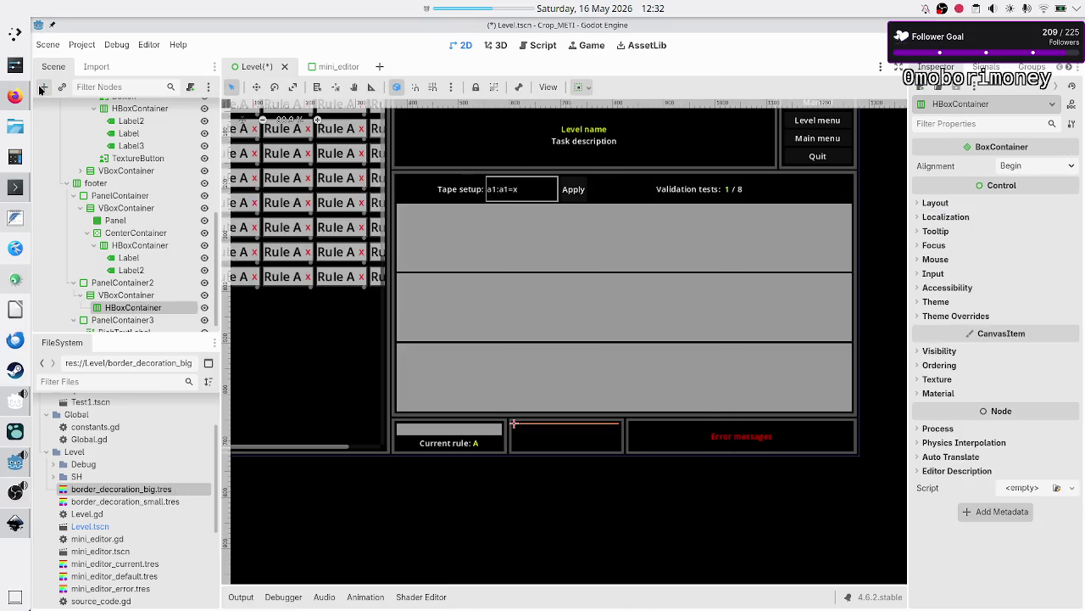
click(109, 295)
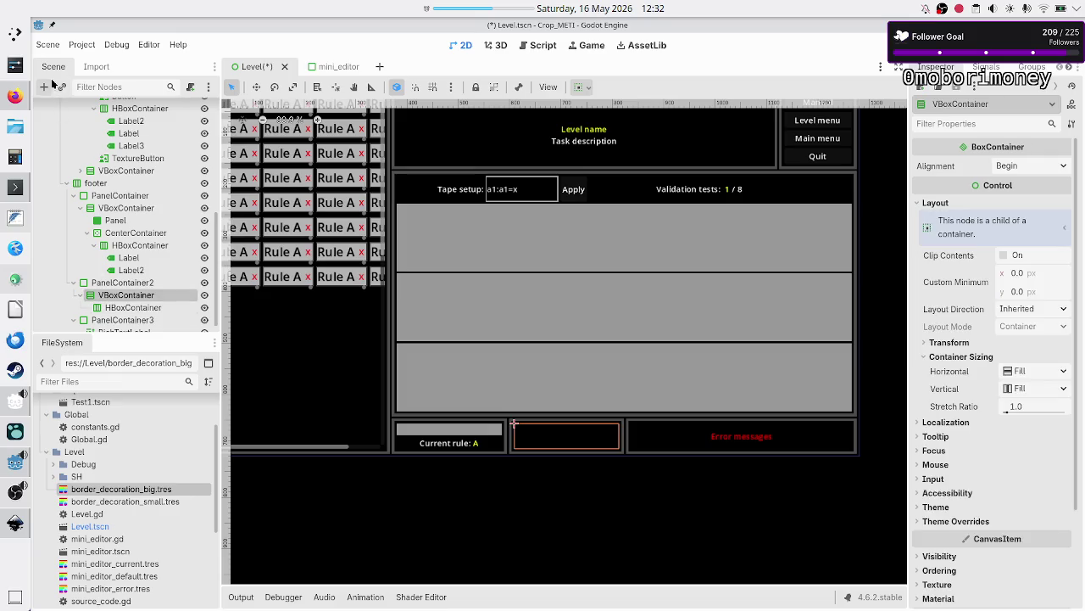
click(44, 87)
text(hbox)
key(Return)
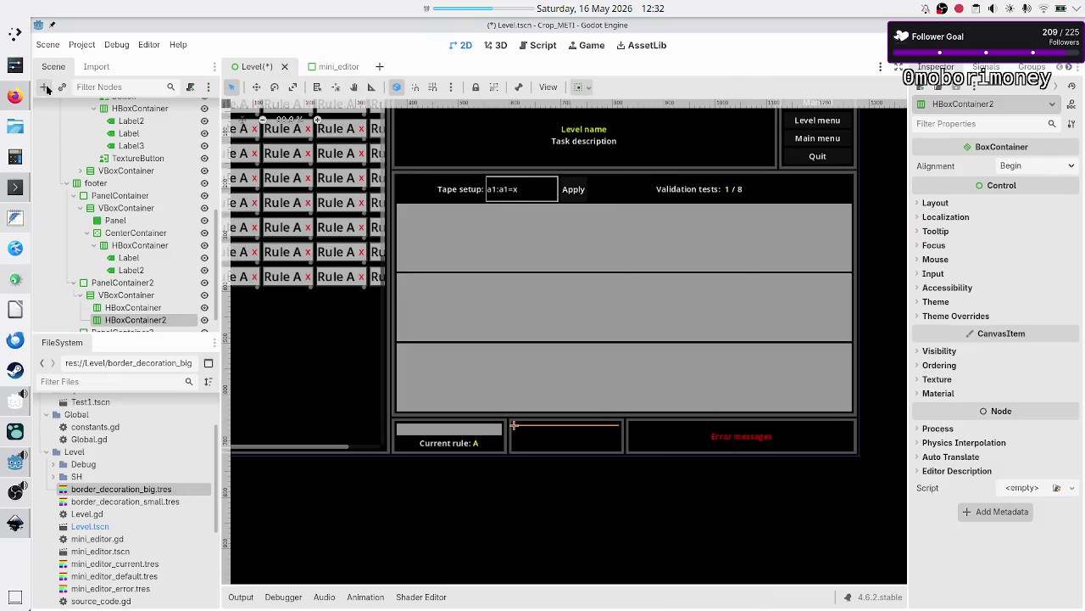
click(117, 295)
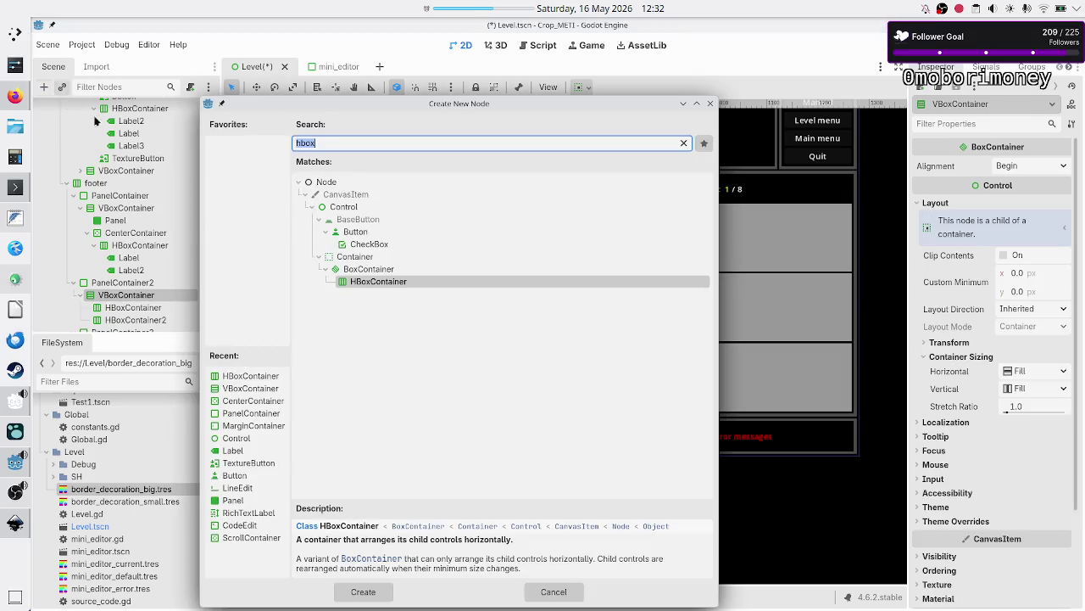
click(44, 87)
text(hbox)
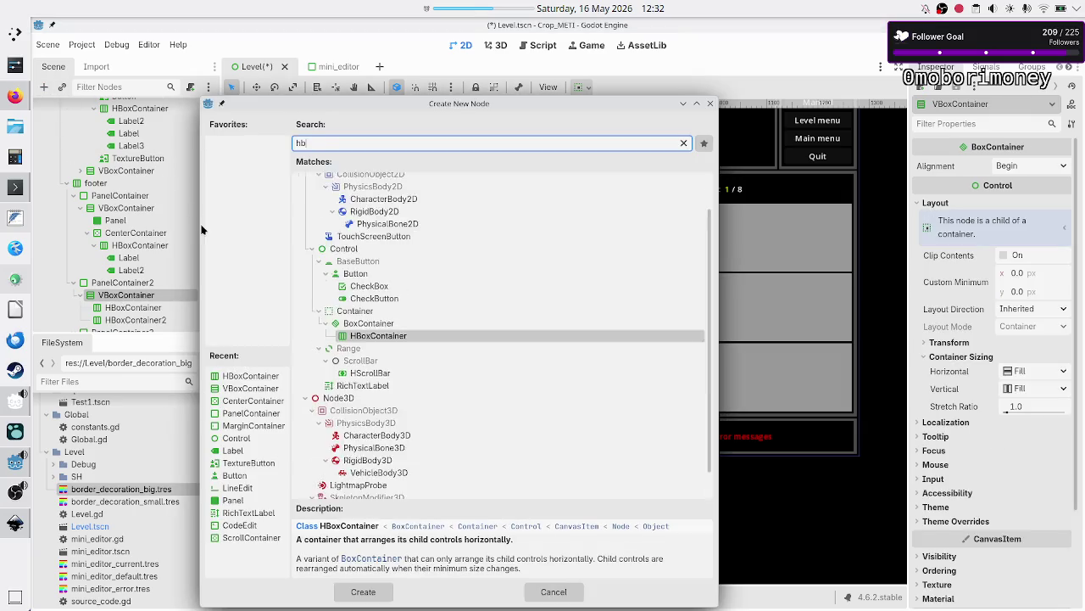
key(Return)
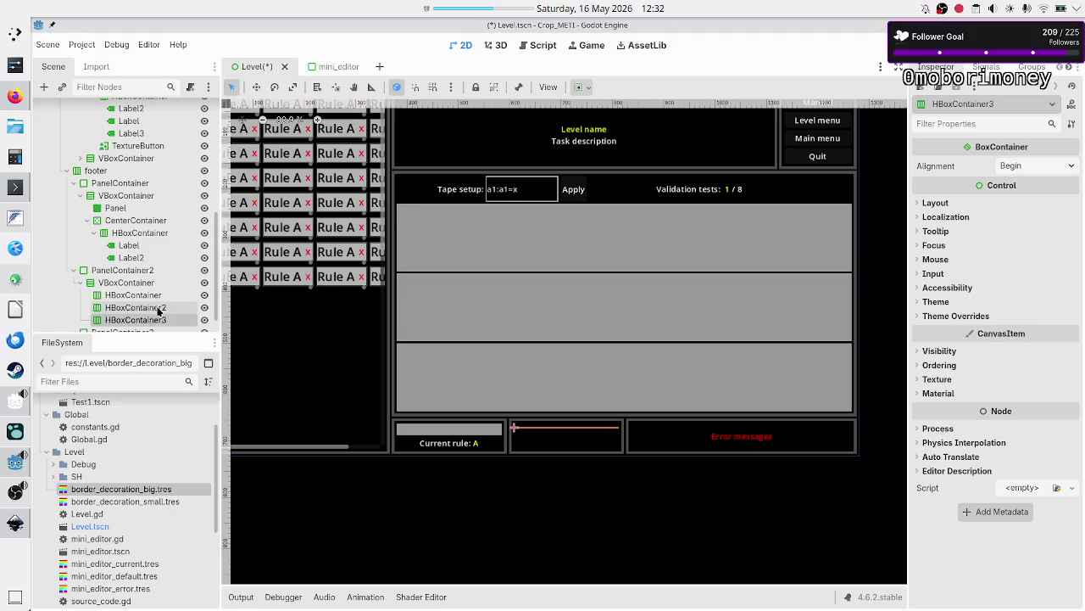
Step: Set all three HBoxContainer rows to expand vertically with Fill
shift+click(158, 296)
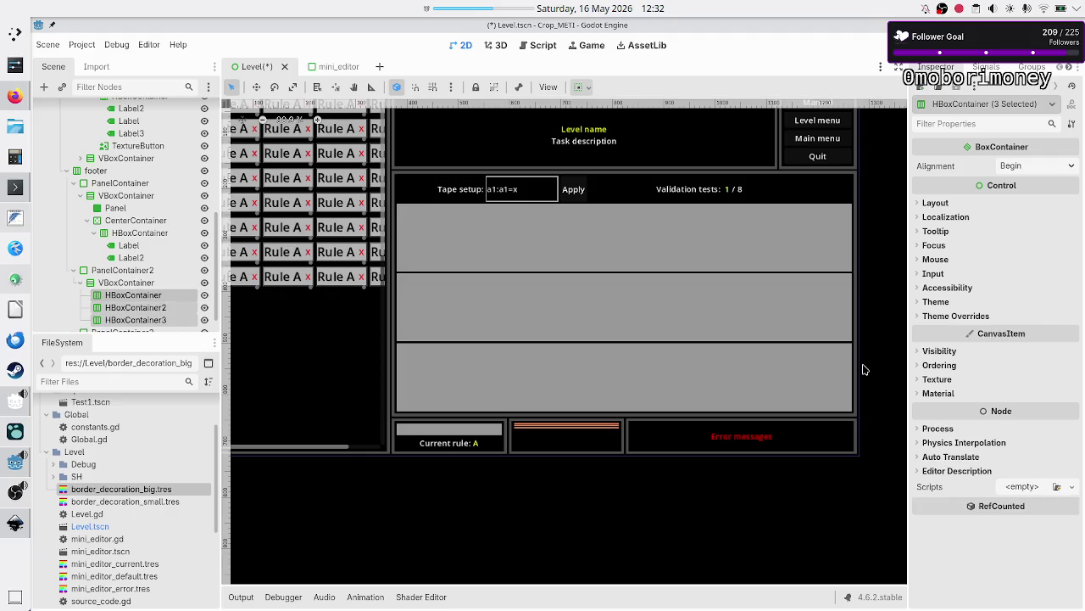
click(941, 203)
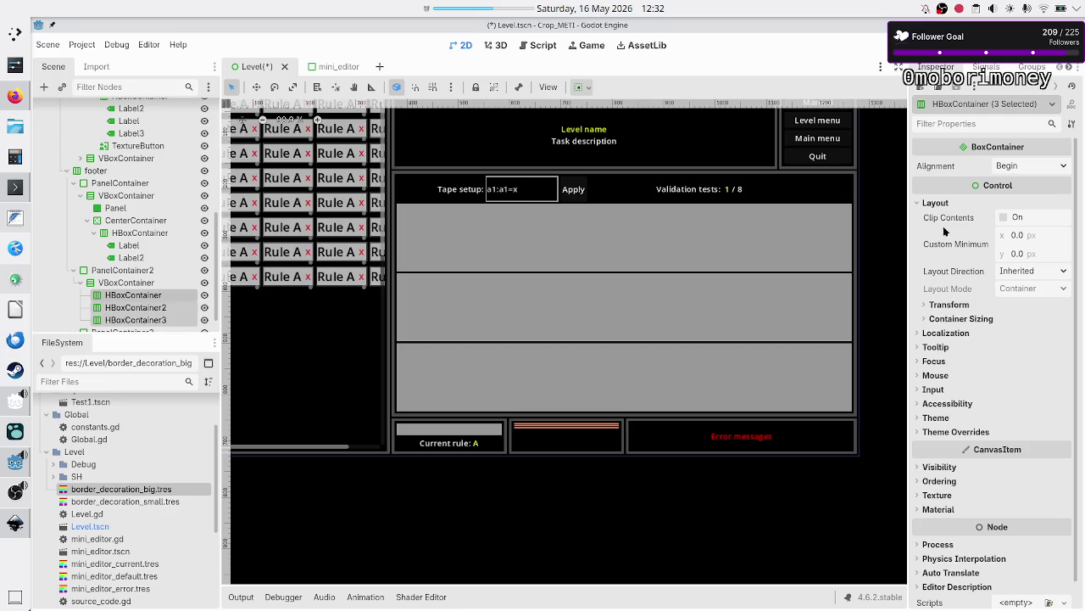
click(967, 319)
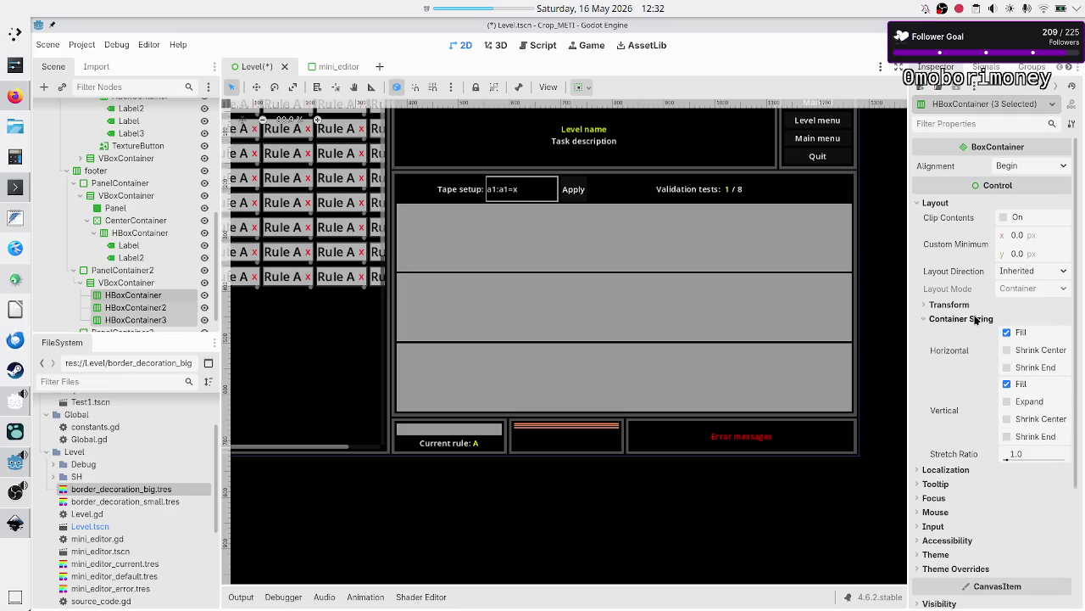
click(1026, 401)
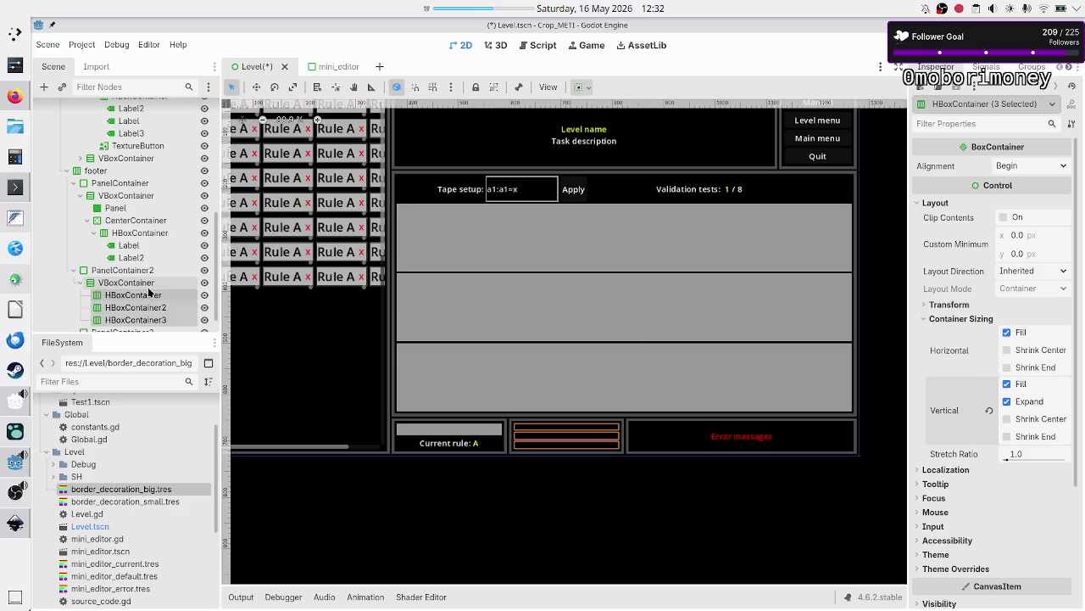
click(131, 297)
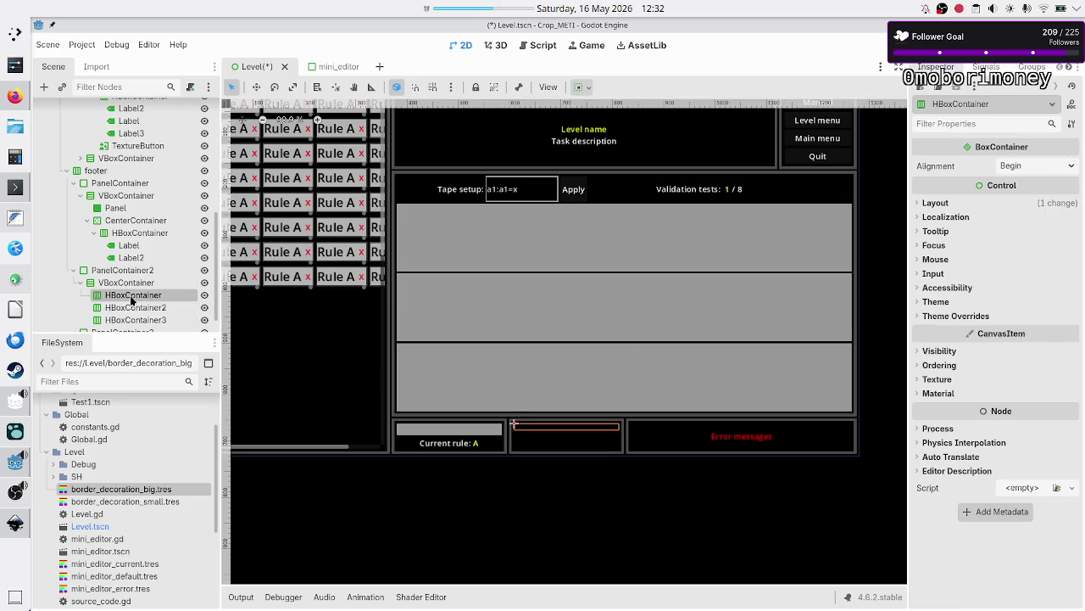
Step: Add Label and Label2 to the first HBoxContainer row
click(45, 86)
text(label)
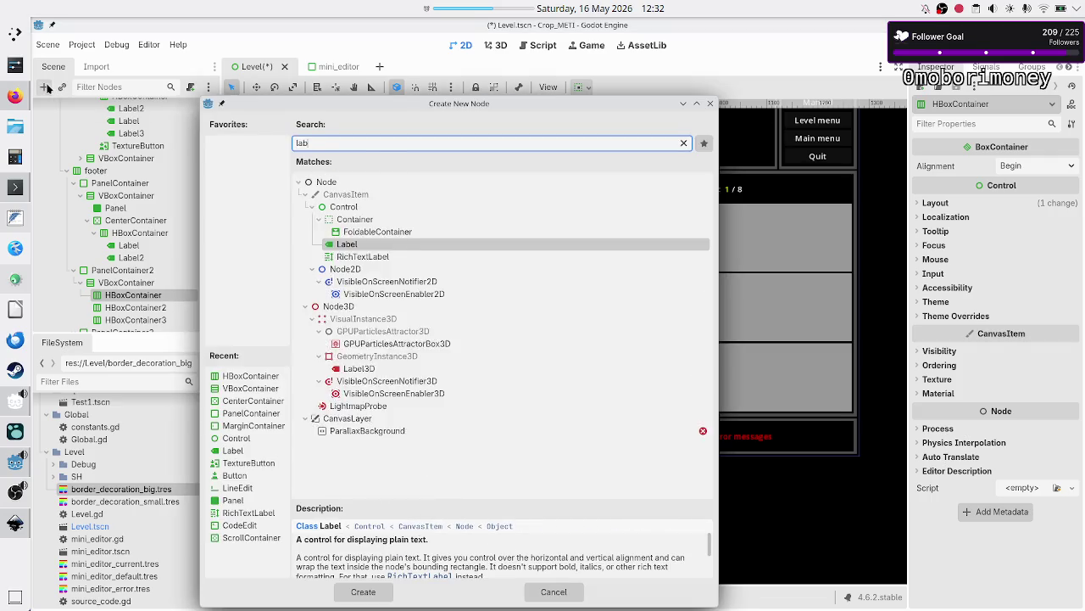
key(Return)
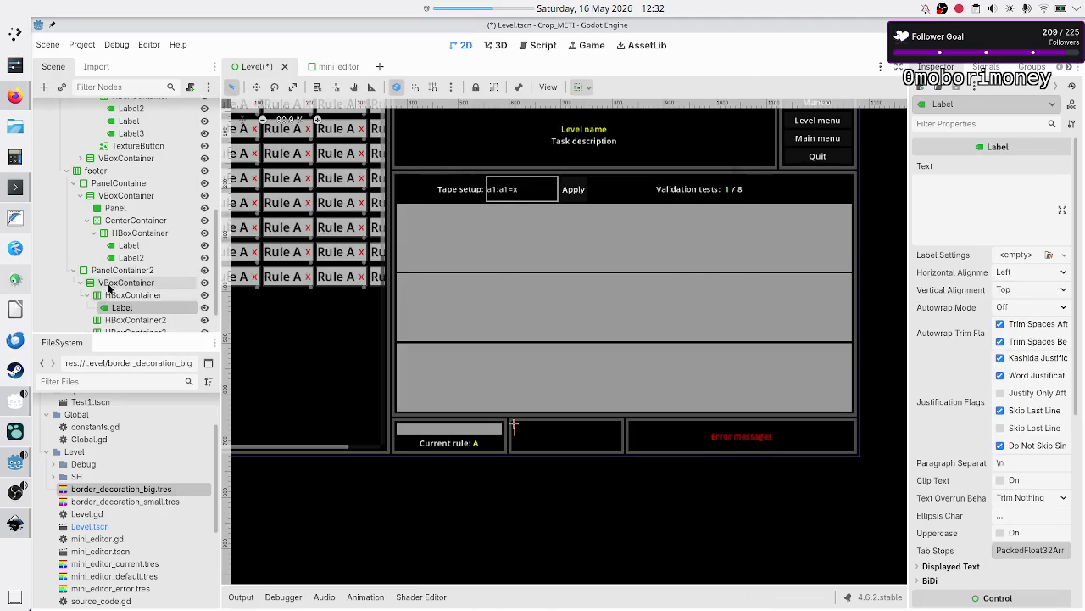
click(134, 295)
click(45, 86)
text(label)
key(Return)
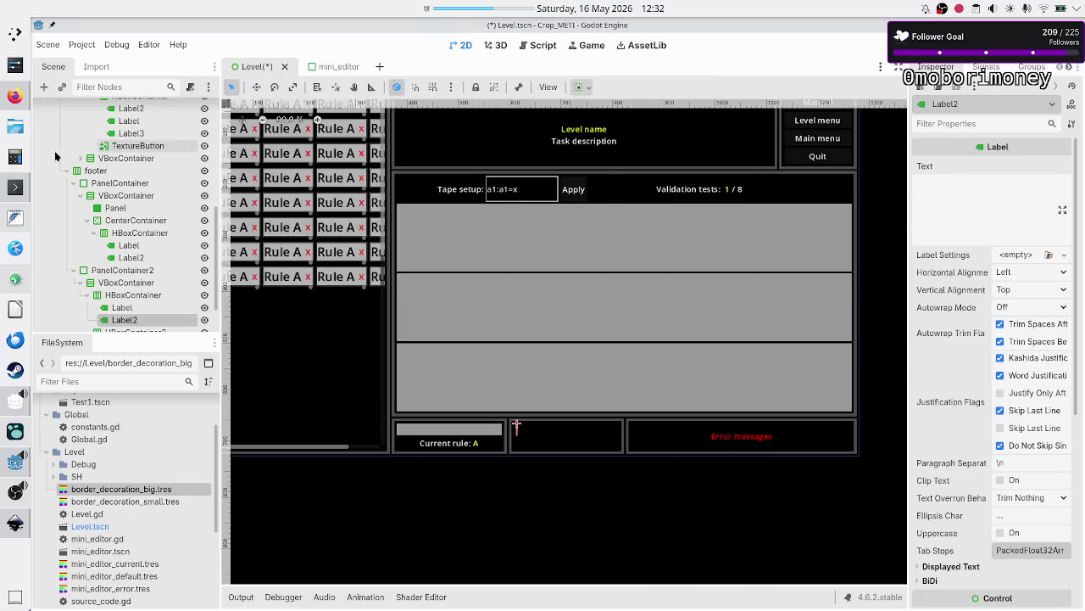
ctrl+click(133, 309)
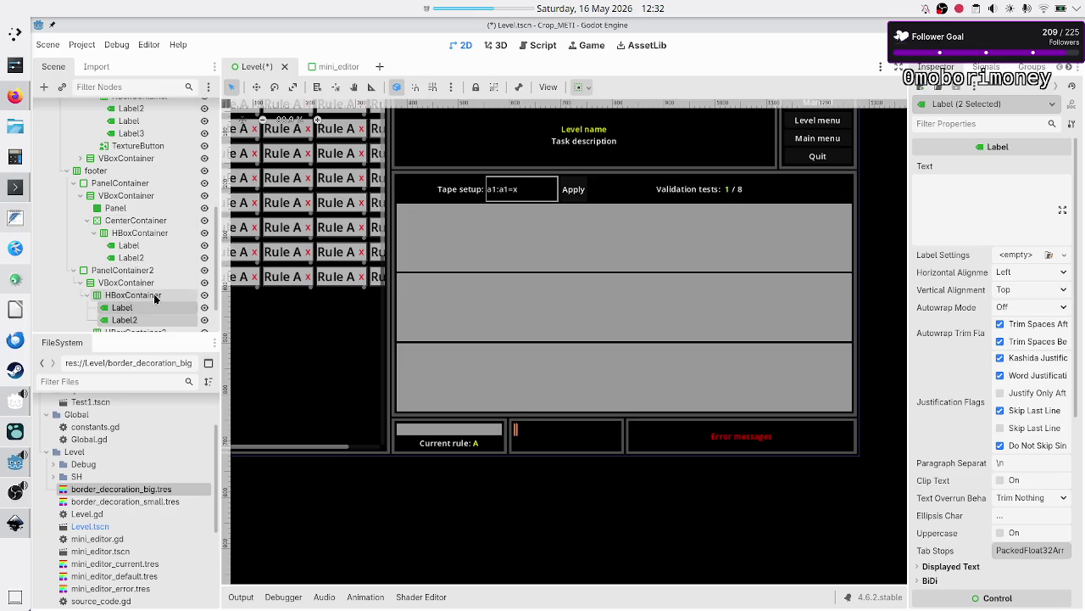
click(156, 295)
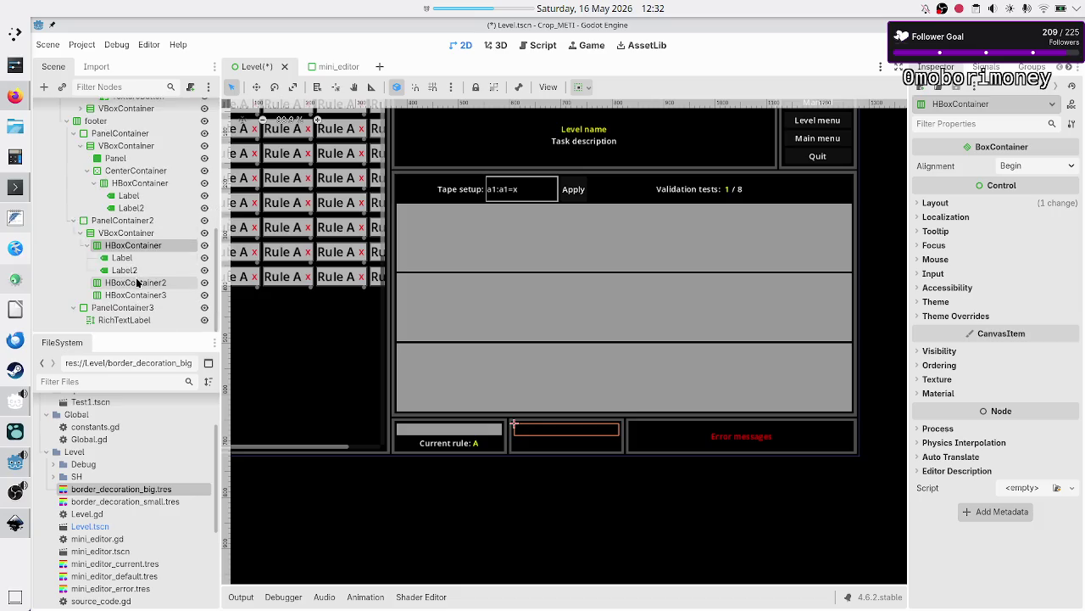
Step: Add Label and Label2 to HBoxContainer2
click(139, 282)
click(43, 88)
text(label)
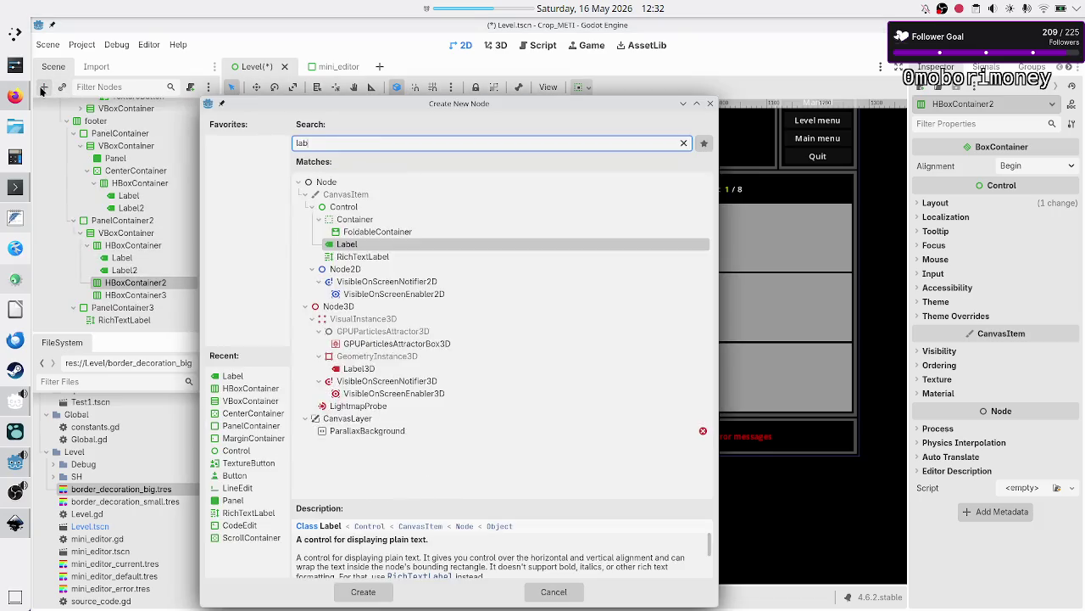
key(Return)
click(135, 283)
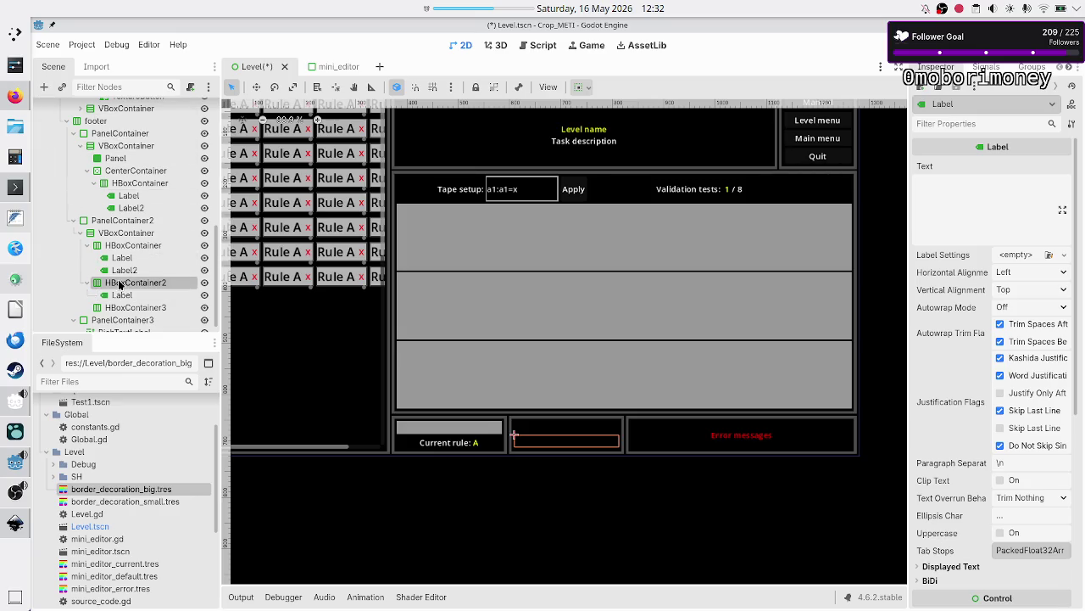
click(42, 88)
text(label)
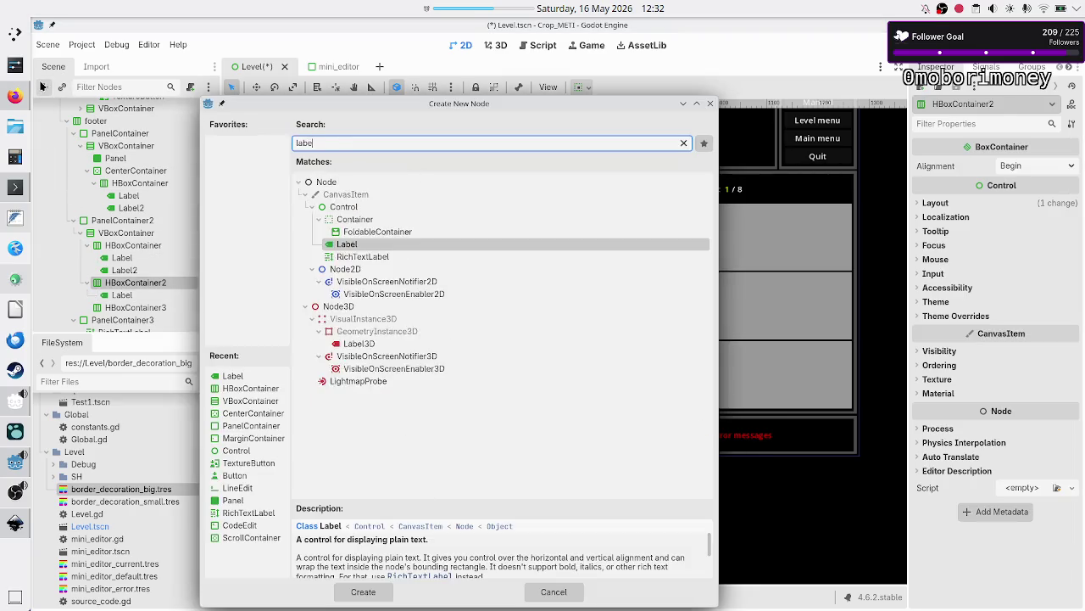
key(Return)
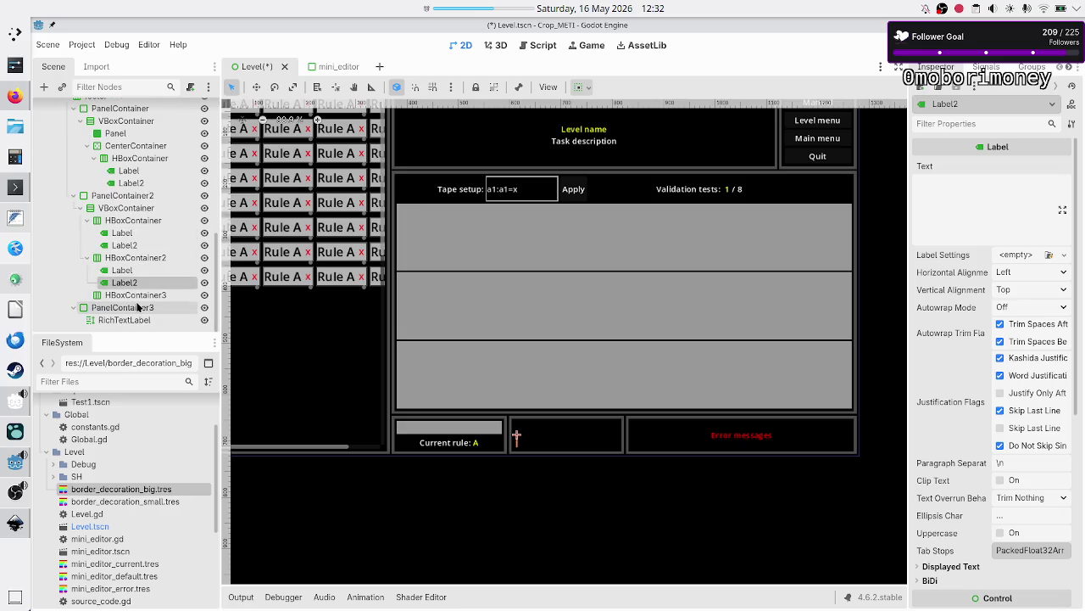
Step: Add Label and Label2 to HBoxContainer3
click(136, 294)
click(43, 88)
text(label)
key(Return)
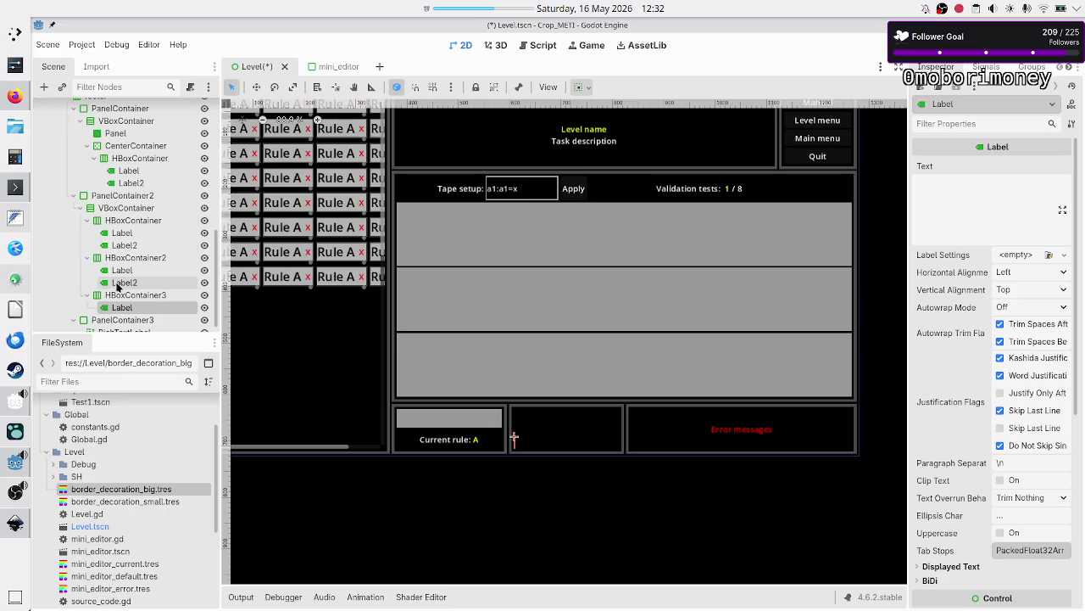
click(119, 294)
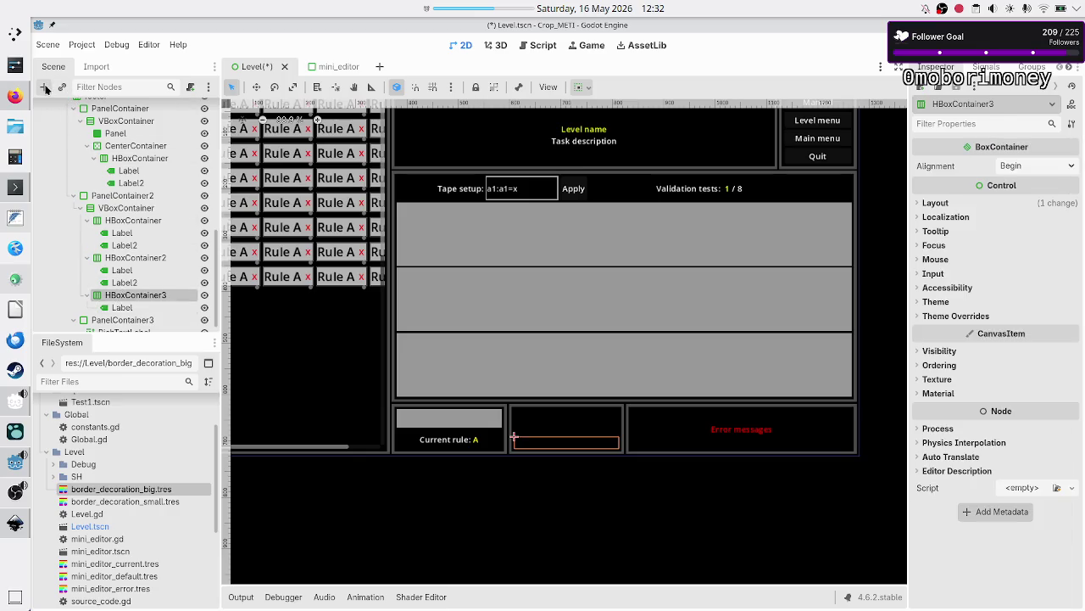
click(44, 88)
text(label)
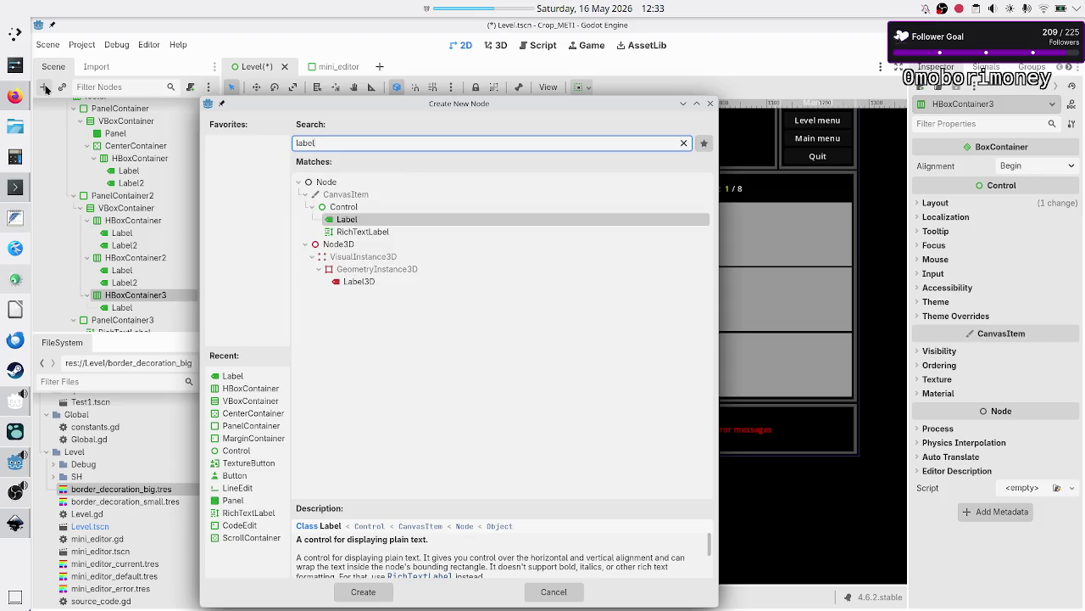
key(Return)
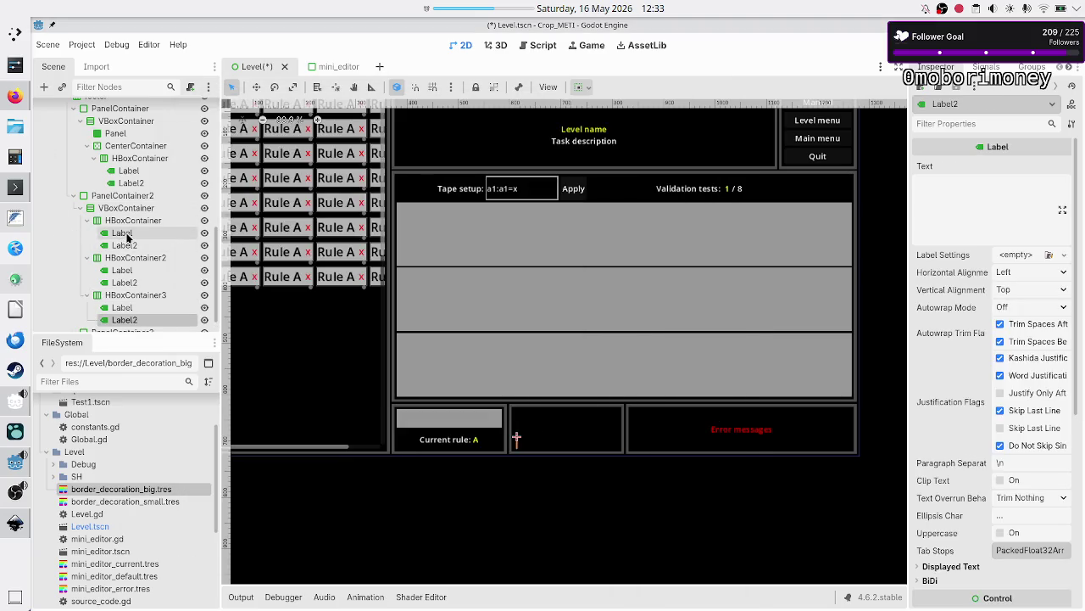
Step: Select all six metric labels and turn on Horizontal Expand in Container Sizing
click(125, 233)
ctrl+click(127, 245)
ctrl+click(132, 269)
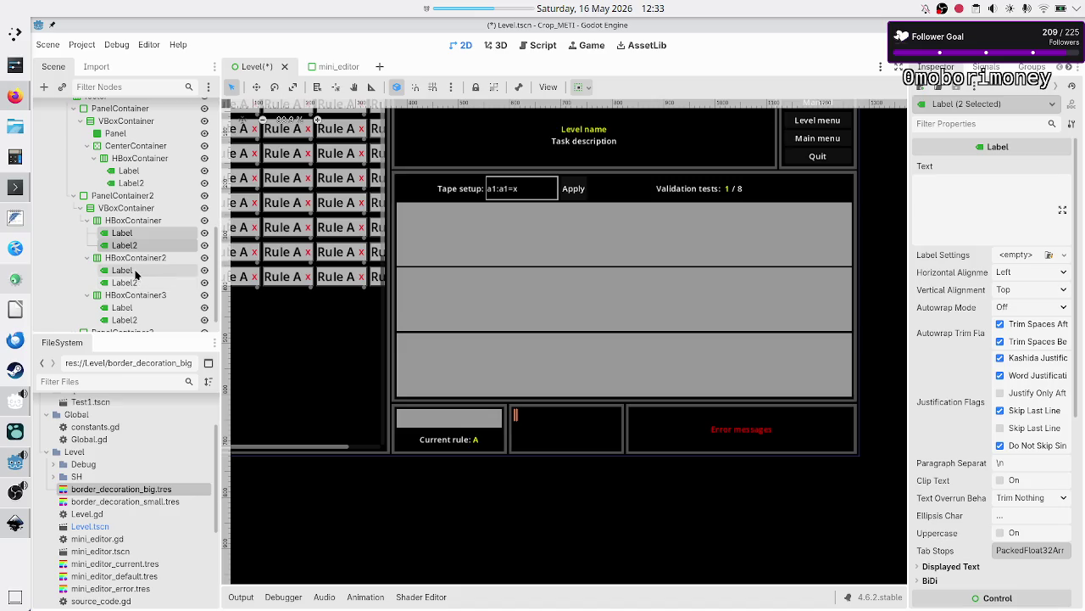
ctrl+click(140, 283)
ctrl+click(131, 307)
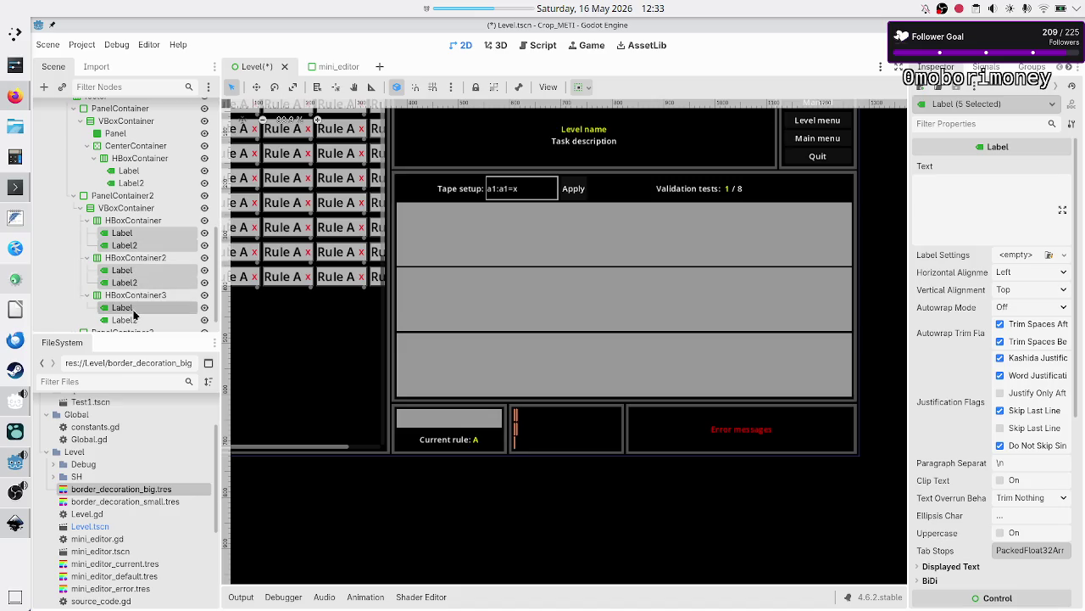
ctrl+click(127, 320)
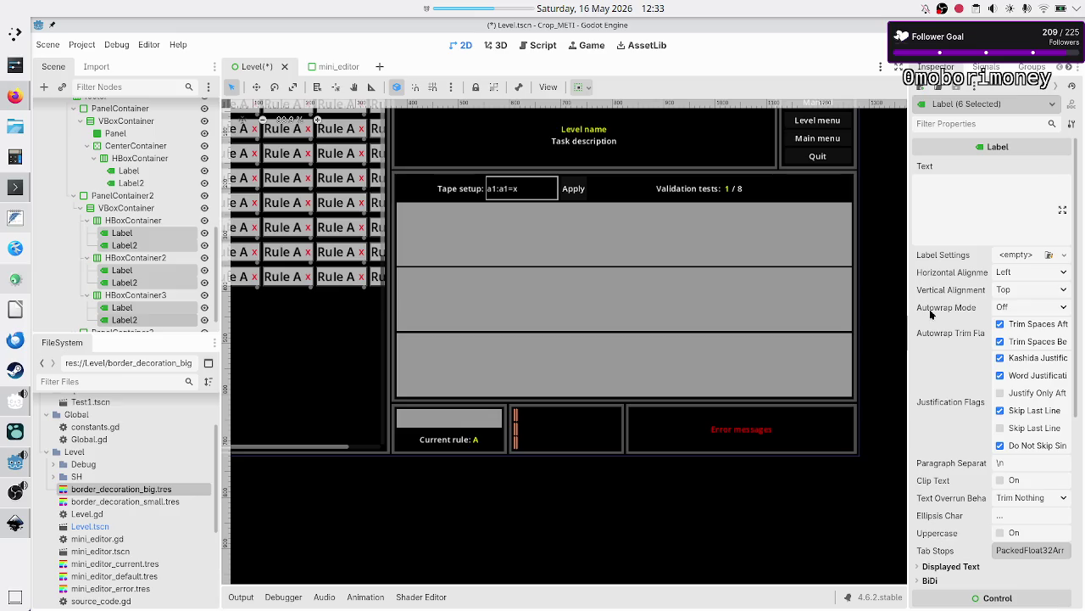
scroll(965, 338, down, 5)
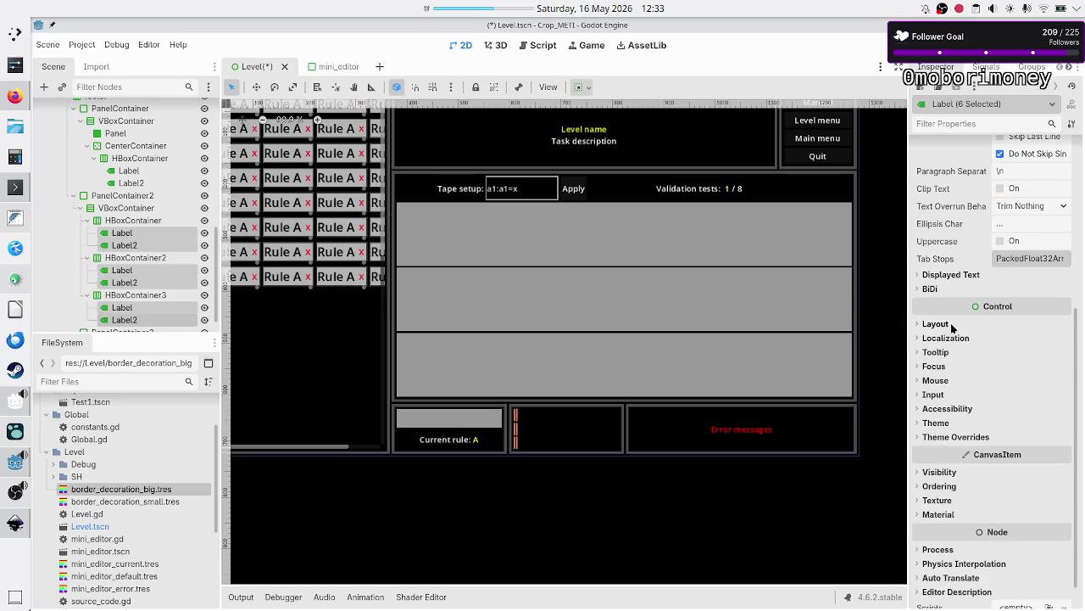
click(950, 323)
click(975, 439)
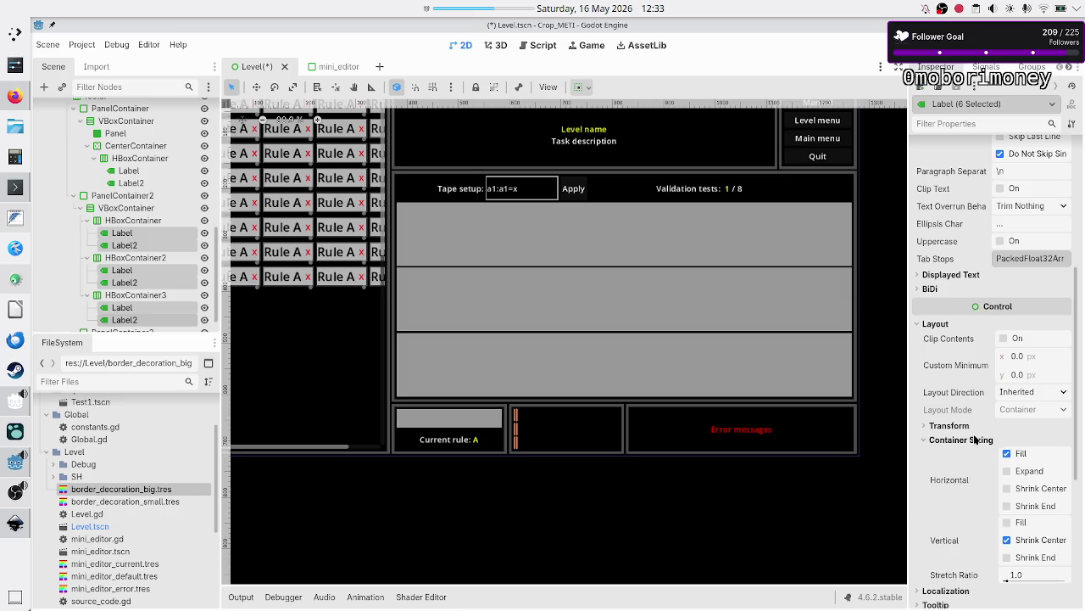
click(1036, 478)
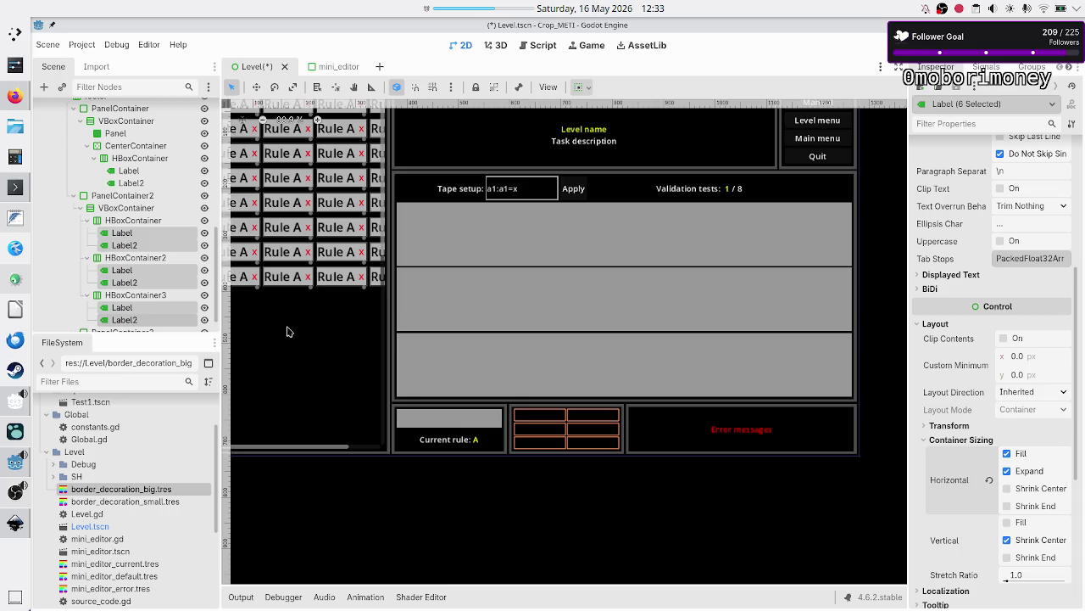
Step: Reselect the first metric row container and its value label in the Scene dock
click(136, 245)
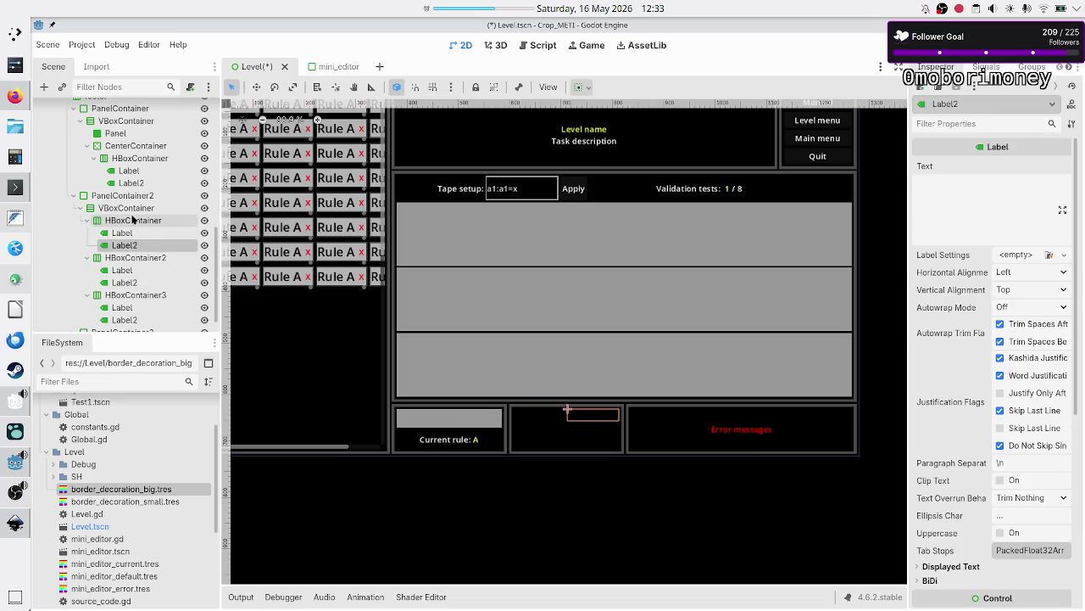
click(152, 220)
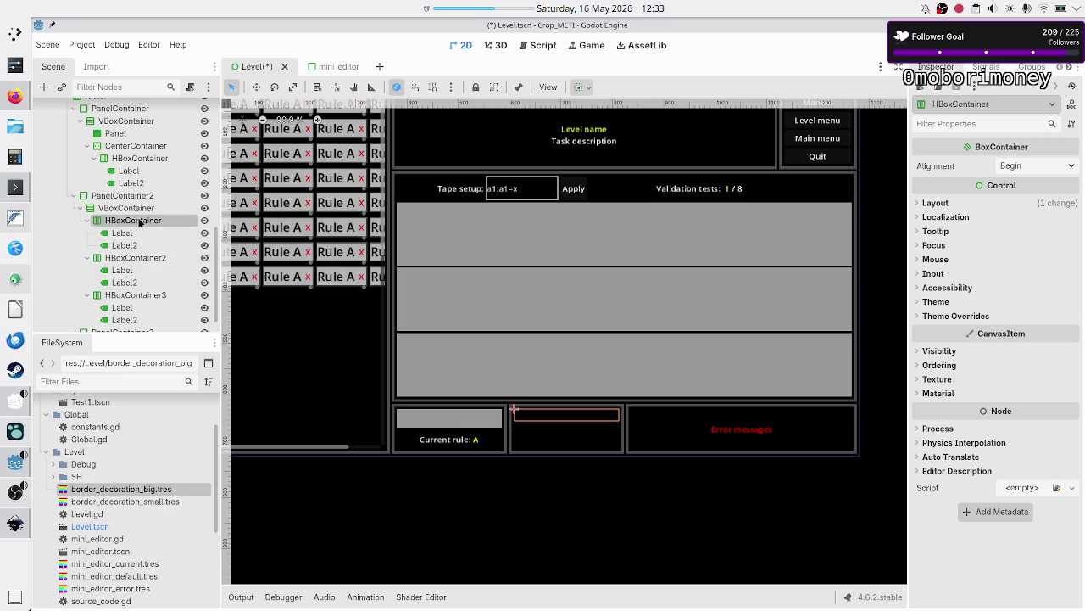
click(125, 245)
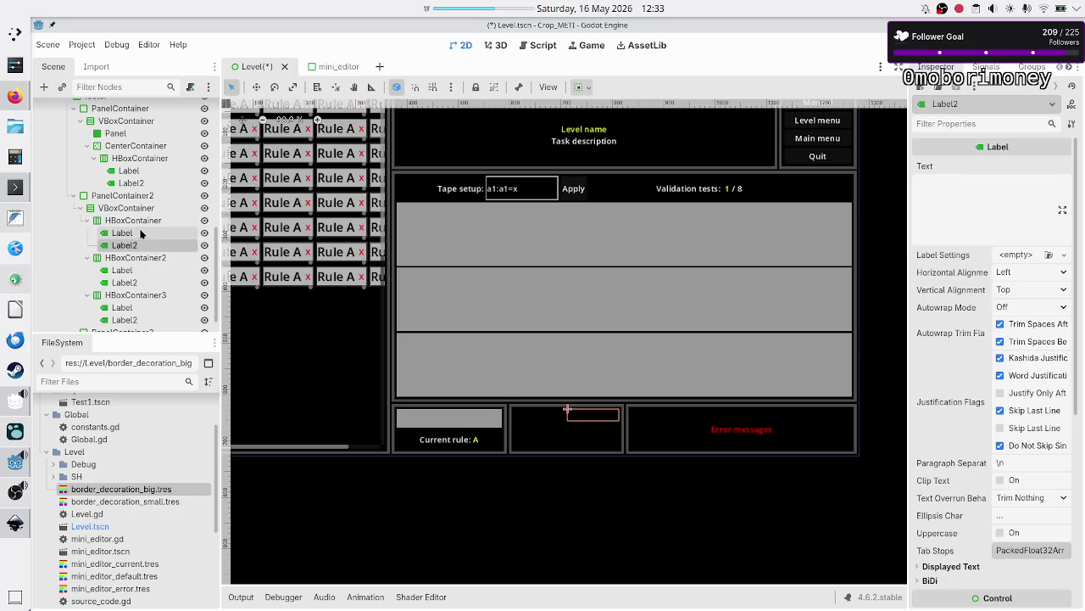
double_click(143, 224)
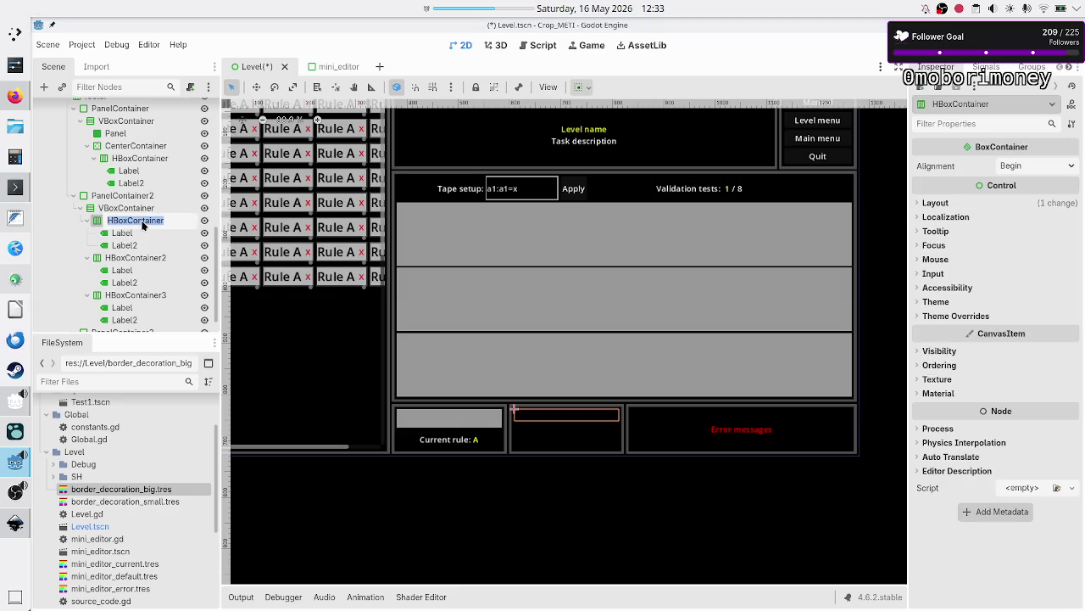
Step: Rename the three metric rows Rules, LOC and Instructions
text(Rules)
key(Return)
double_click(145, 260)
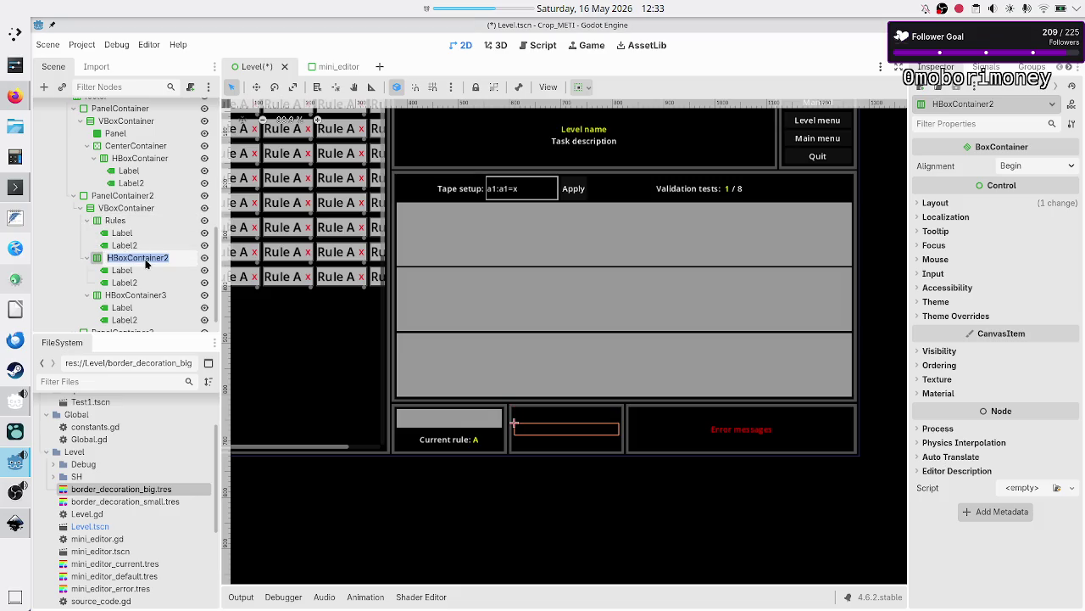
text(LOC)
key(Return)
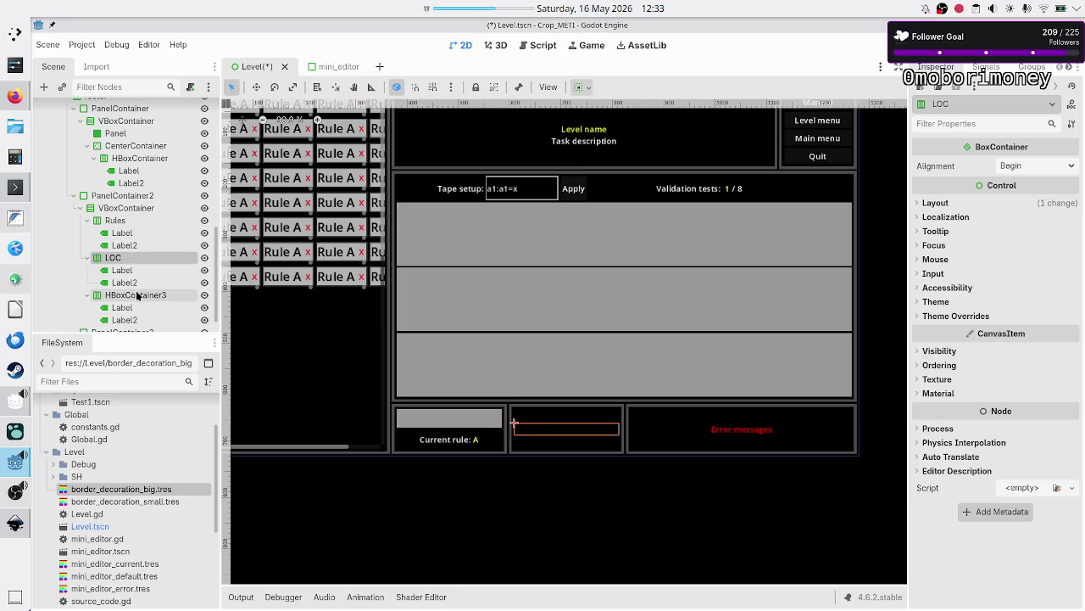
double_click(137, 295)
text(C)
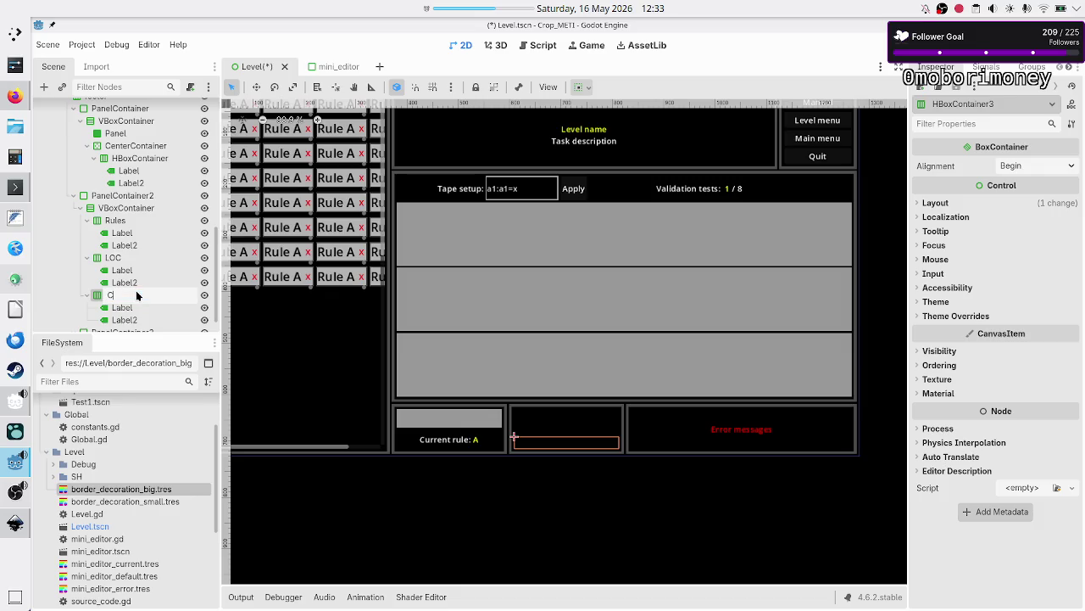
text(struction)
text(s)
key(Return)
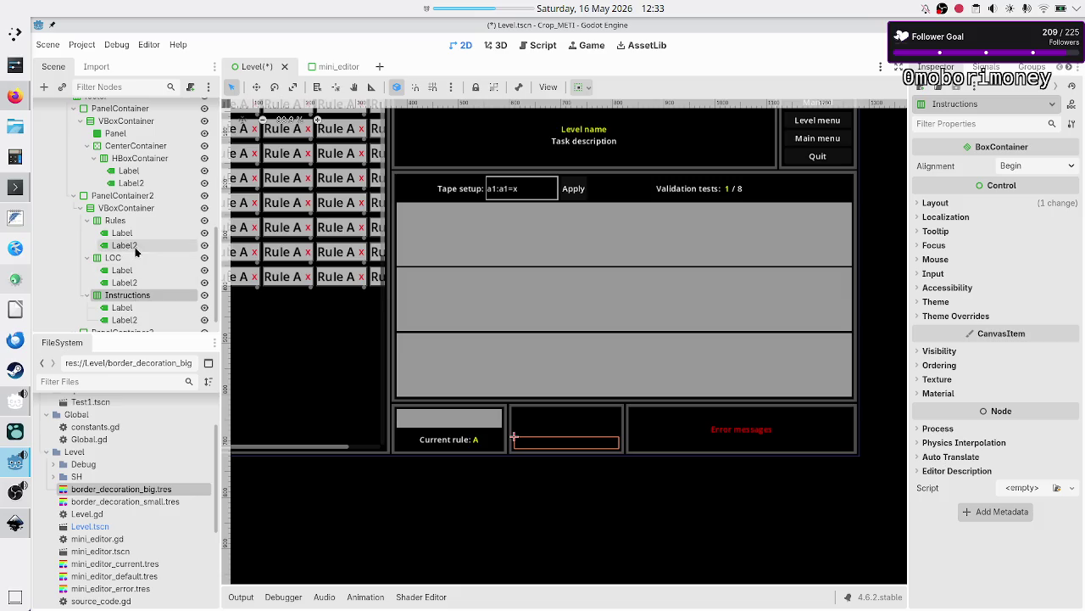
Step: Rename the rows' value labels rules_nr, loc_nr and instr_nr
click(135, 246)
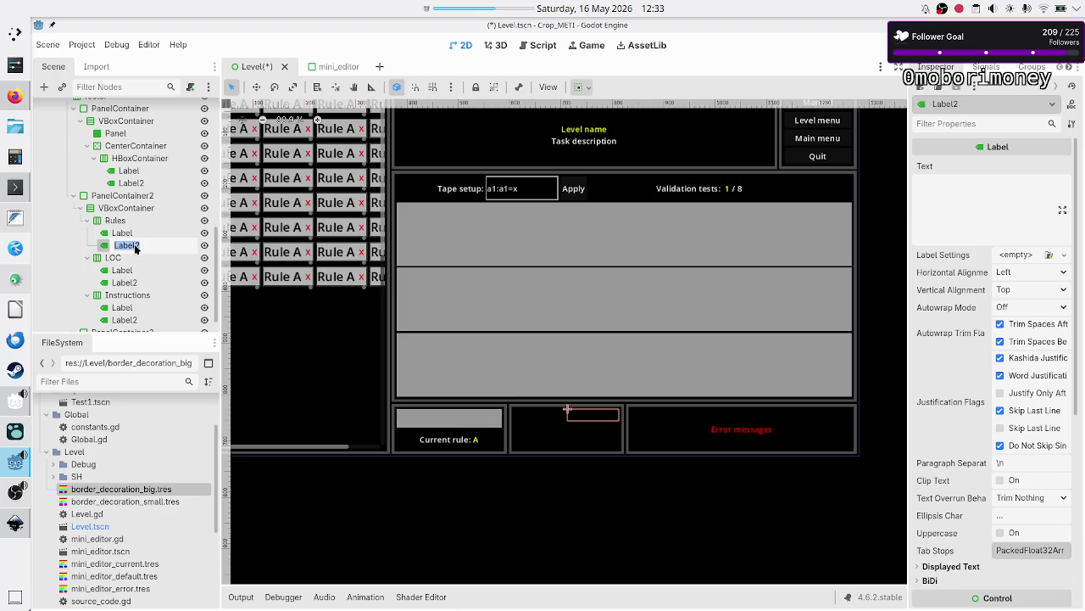
text(rule)
text(s_or)
key(Return)
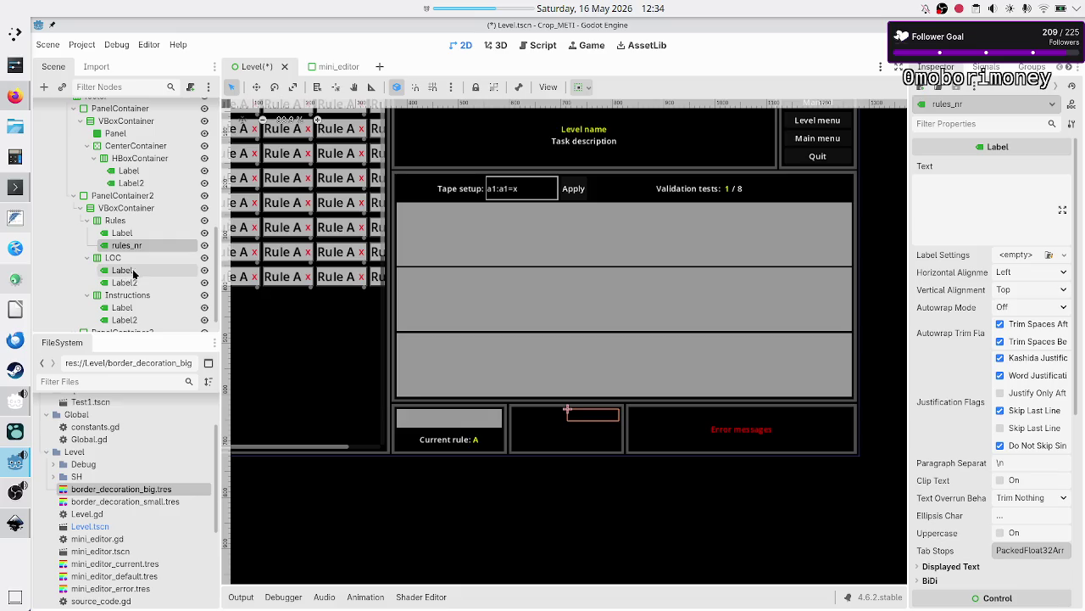
double_click(127, 283)
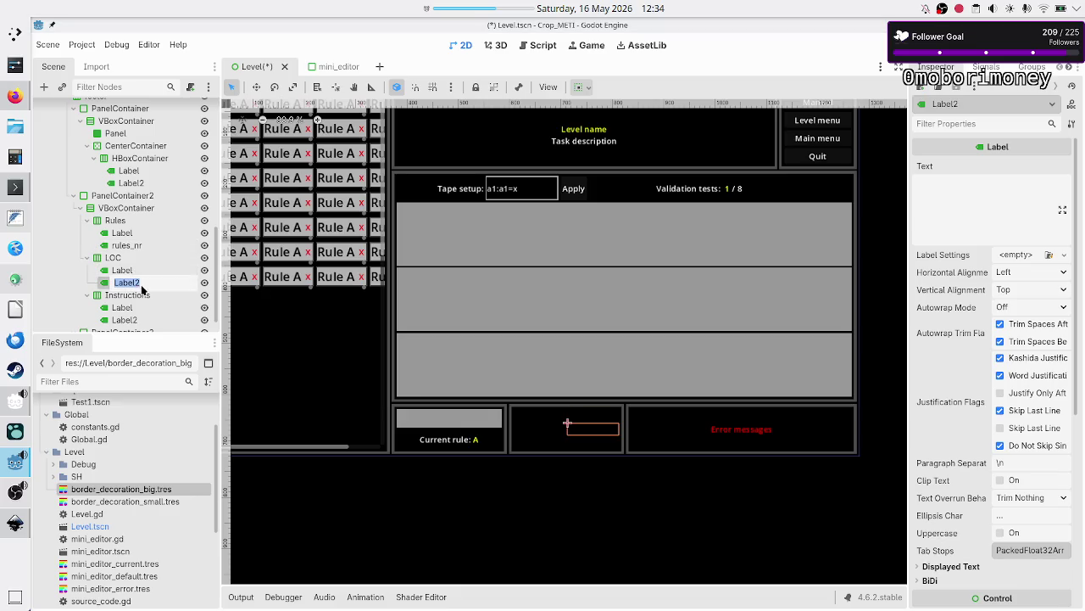
text(loc_n)
text(r)
key(Return)
double_click(149, 318)
text(instr)
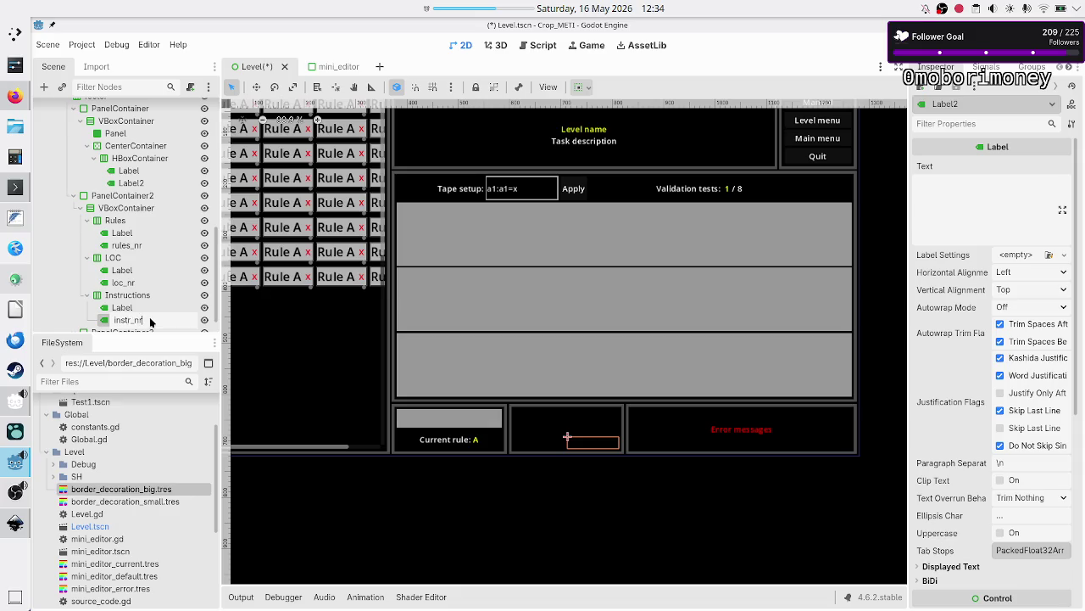
key(Return)
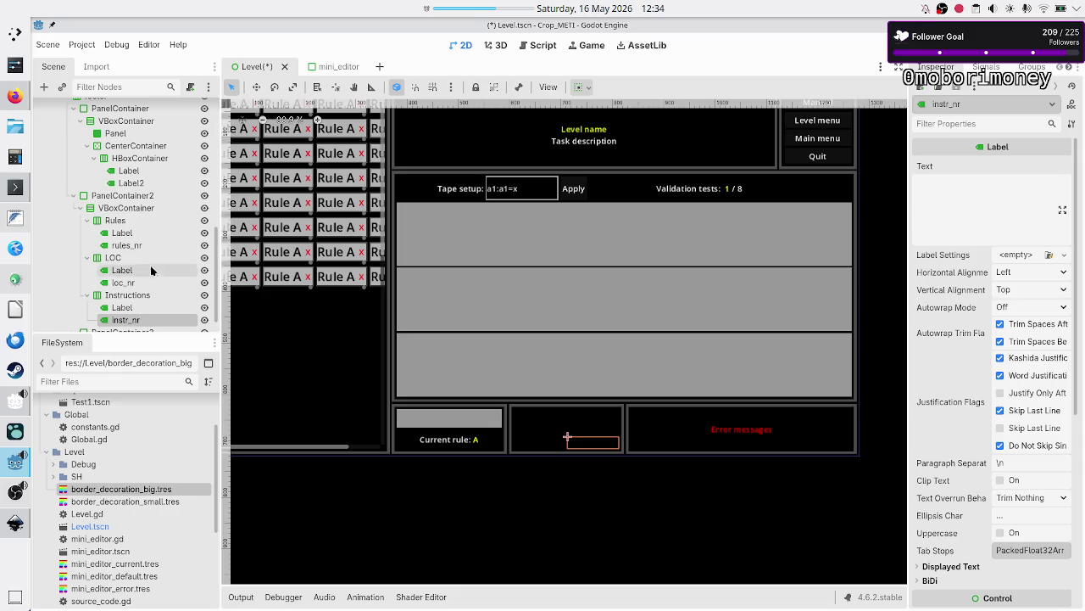
click(149, 245)
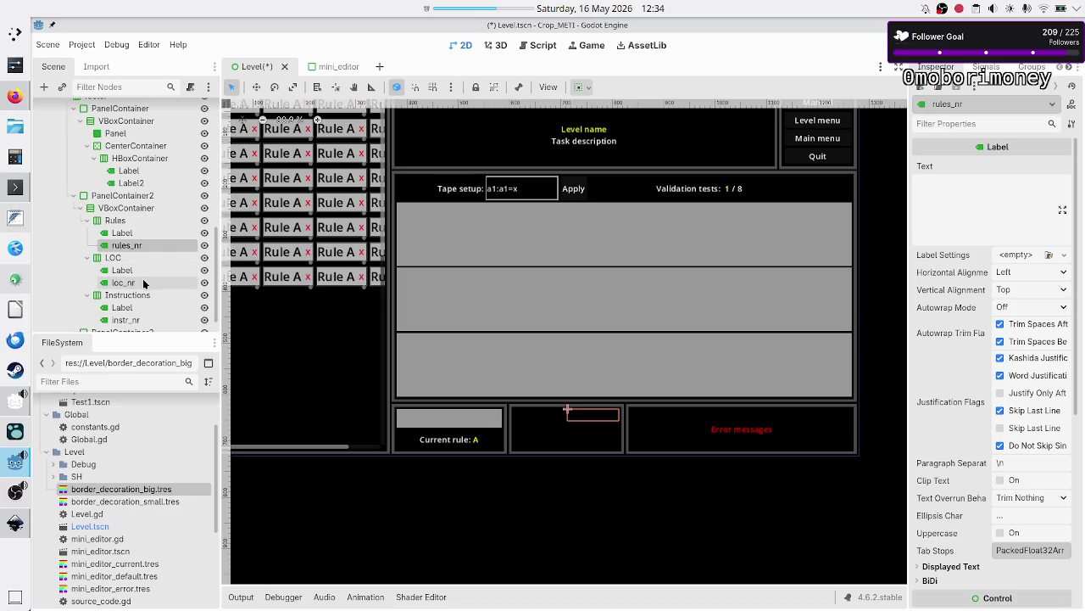
Step: Set the first two row captions to Rules: and Lines of code:
click(123, 233)
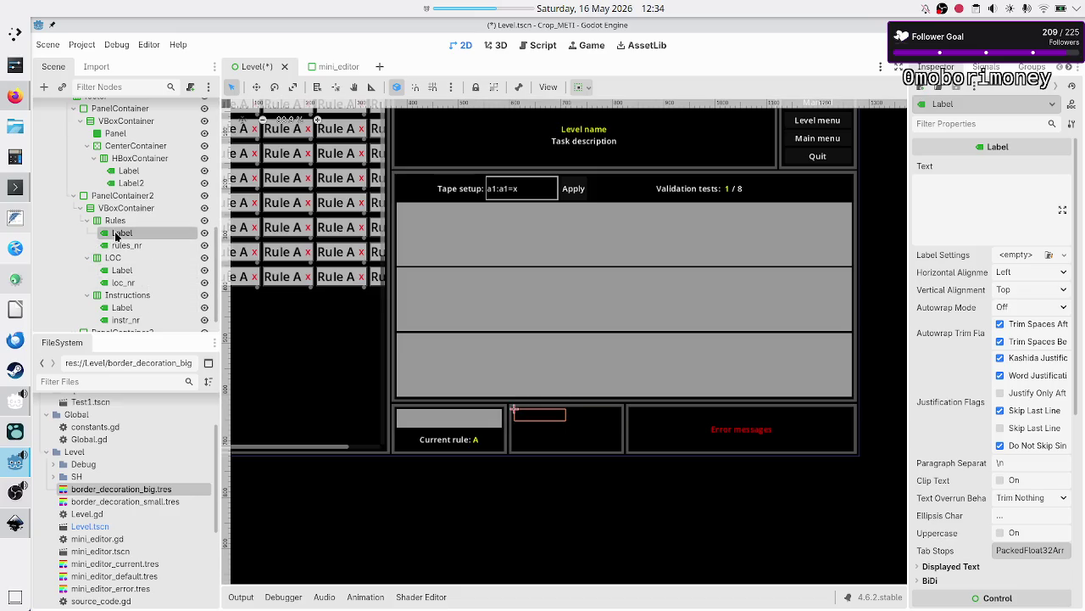
click(133, 246)
click(131, 233)
click(967, 203)
text(Rules:)
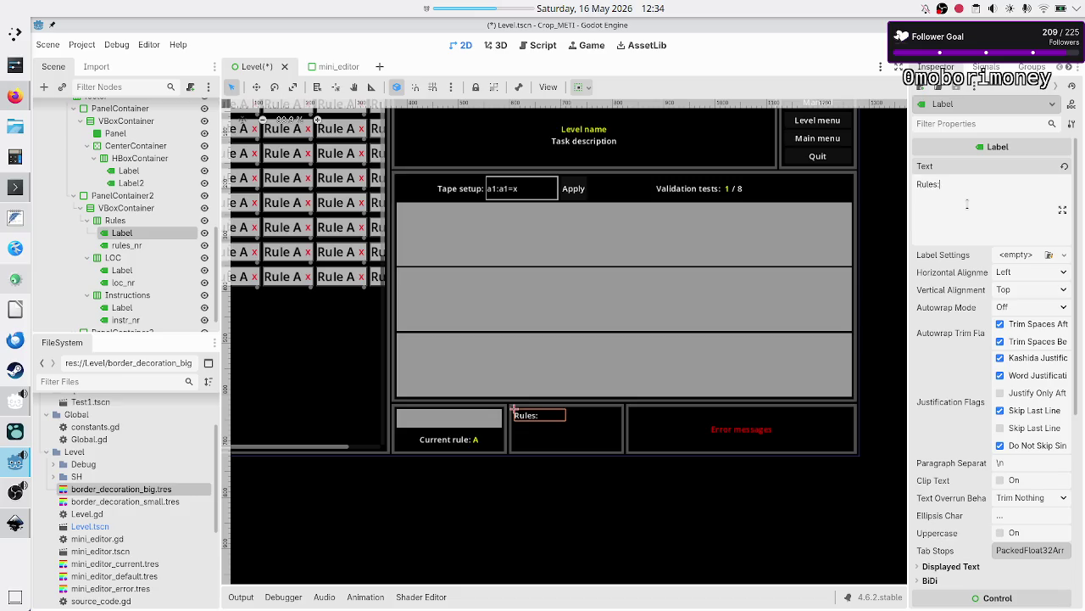
click(134, 272)
click(958, 195)
text(Lines of code:)
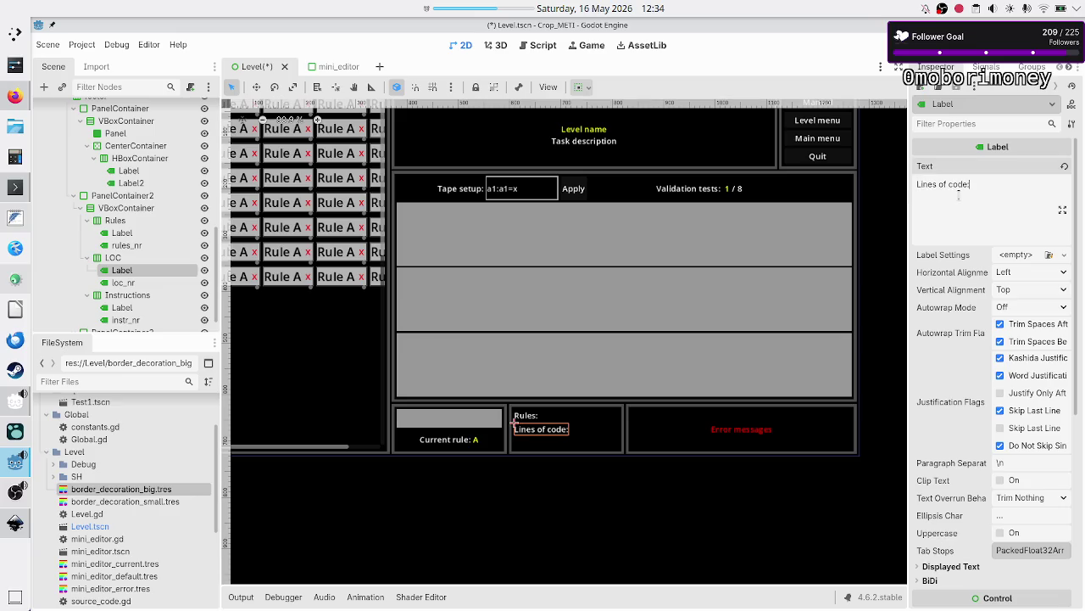
Step: Set the third row's caption to Instructions:
click(134, 307)
click(947, 208)
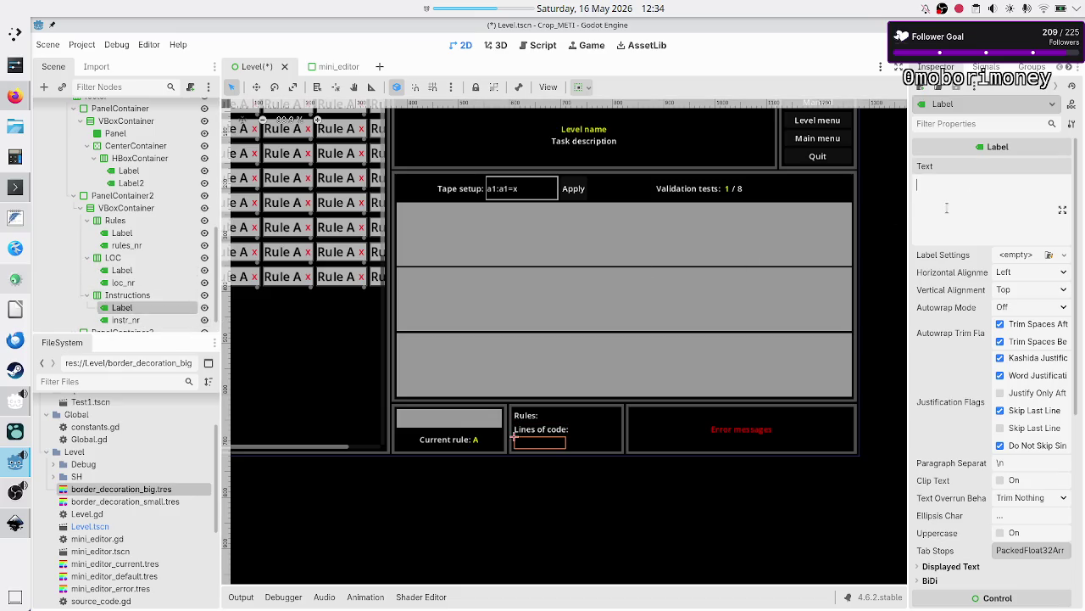
text(Instruct)
text(ios)
key(BackSpace)
text(ns:)
click(147, 245)
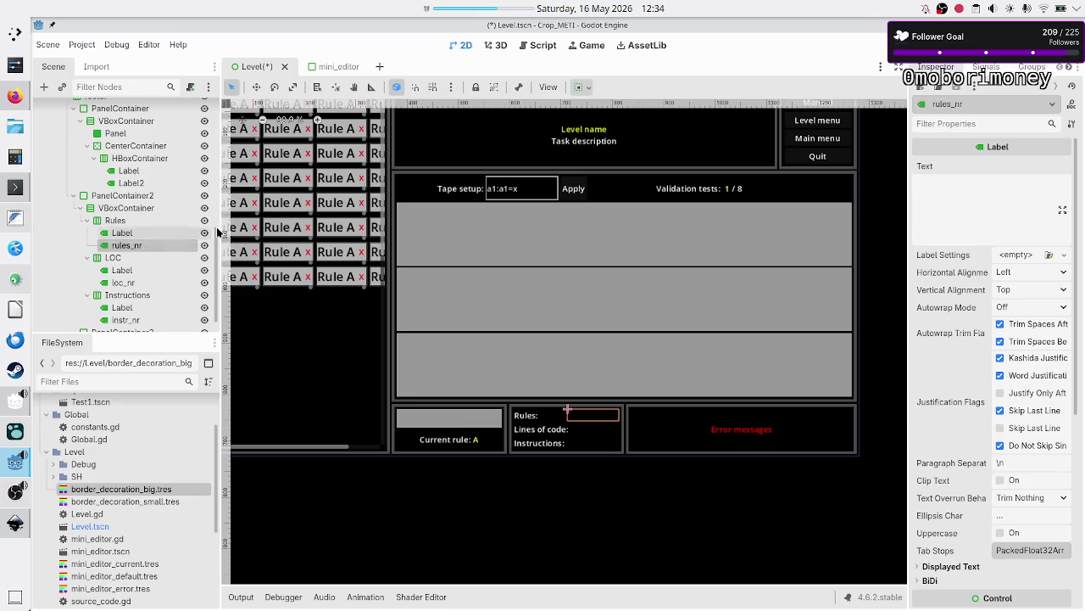
Step: Set the rules_nr value label's text to 99, then move on to loc_nr's Text field
click(981, 201)
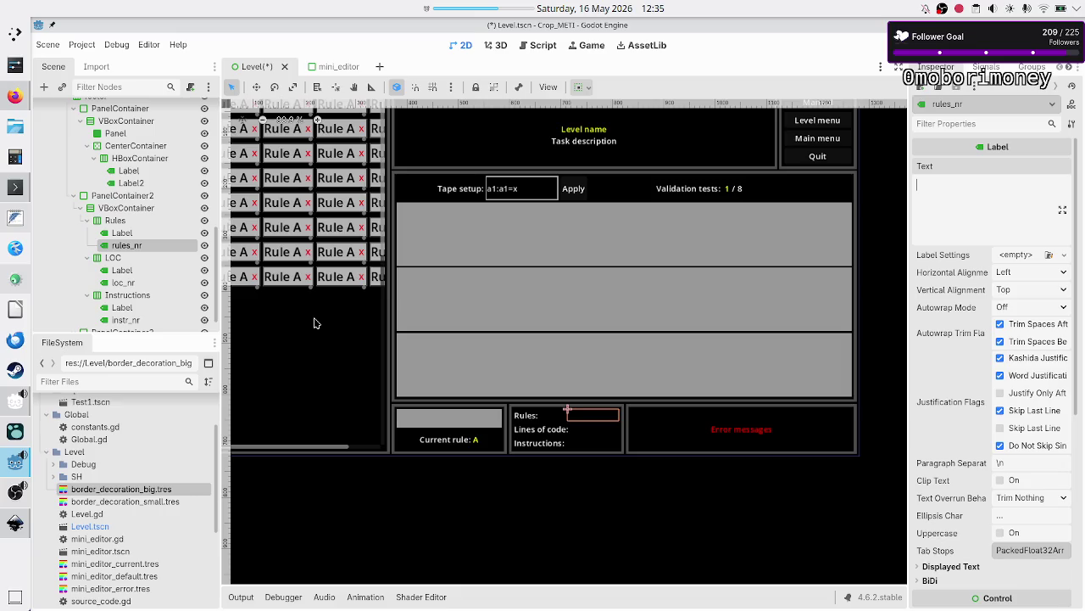
text(99)
click(146, 284)
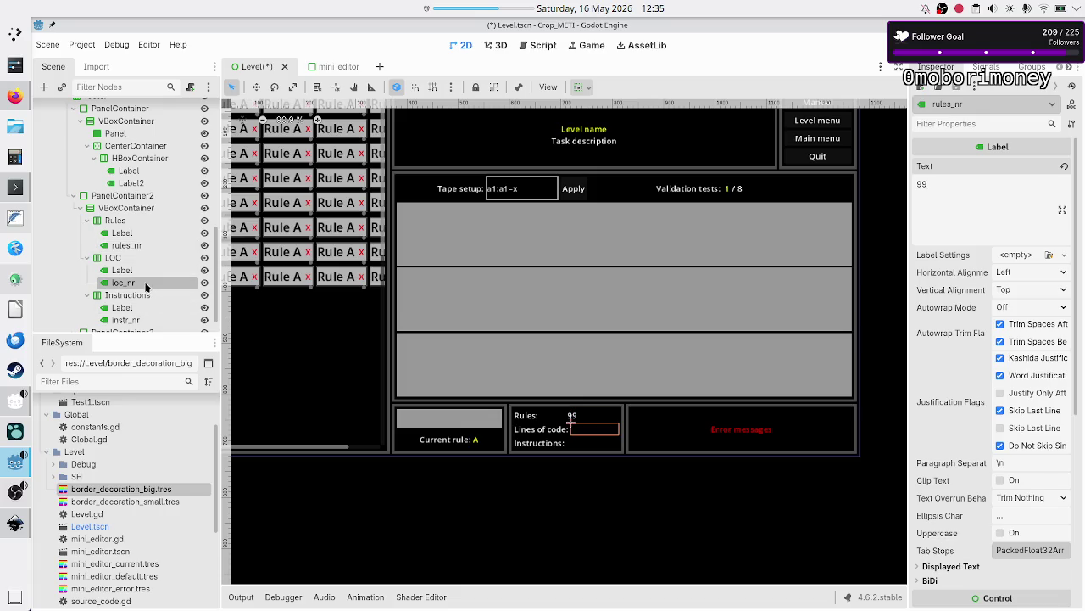
click(967, 237)
Step: Enter 36* in KCalc, then switch to the terminal
click(17, 157)
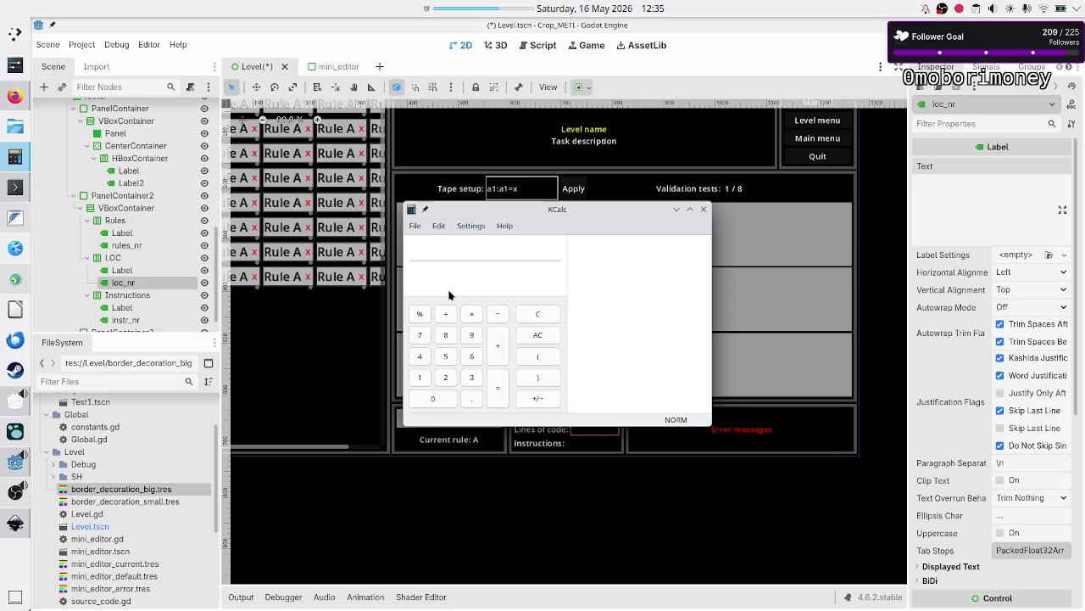
text(36)
text(*)
key(alt+Tab)
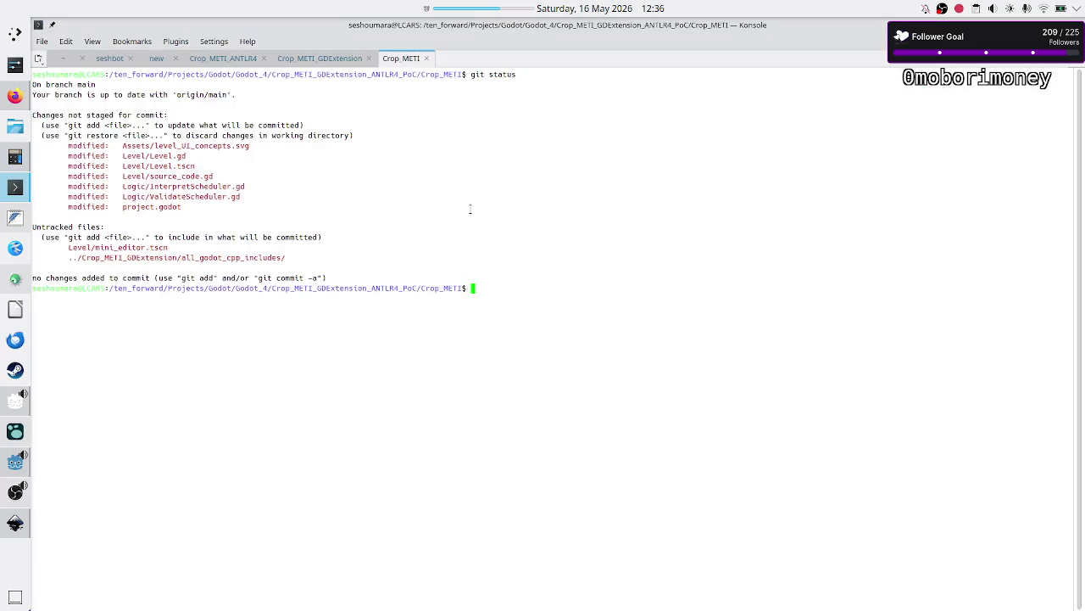
Step: In the Crop_METI_ANTLR4 tab, enter if_then/ and open Crop_METI_If_ThenLexer.g4 with less
click(231, 60)
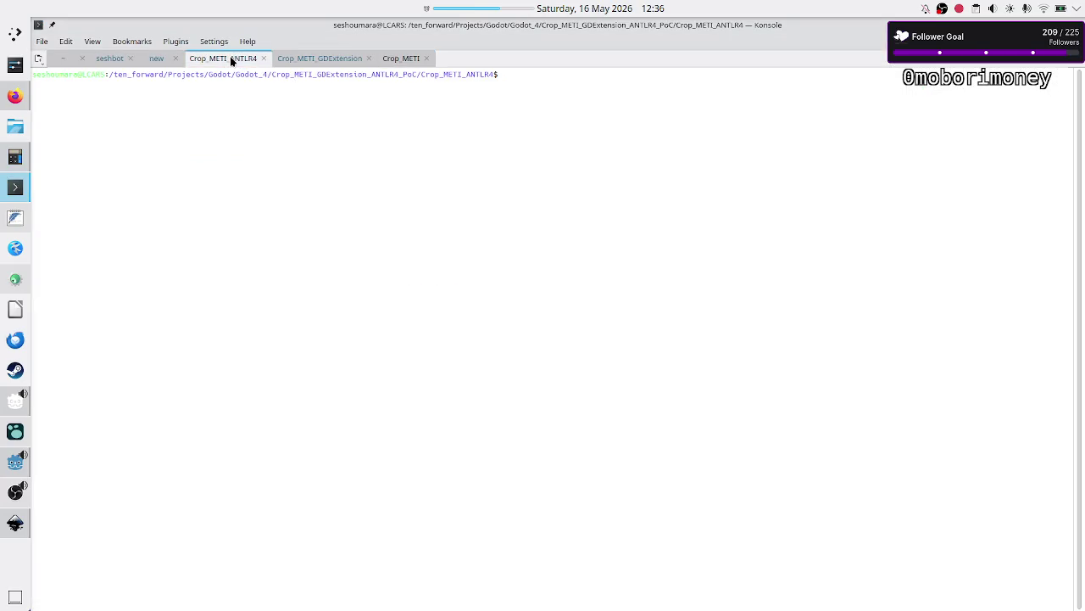
text(cd )
text(i)
key(Tab)
key(Return)
text(ls)
key(Return)
text(le)
text(ss Cr)
key(Tab)
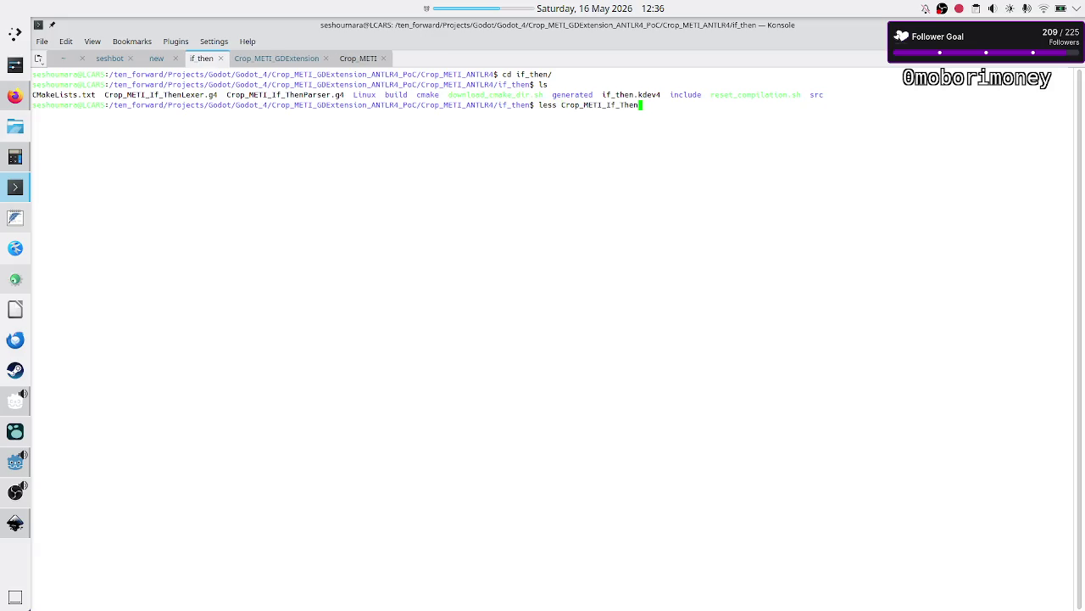
text(Le)
key(Tab)
key(Return)
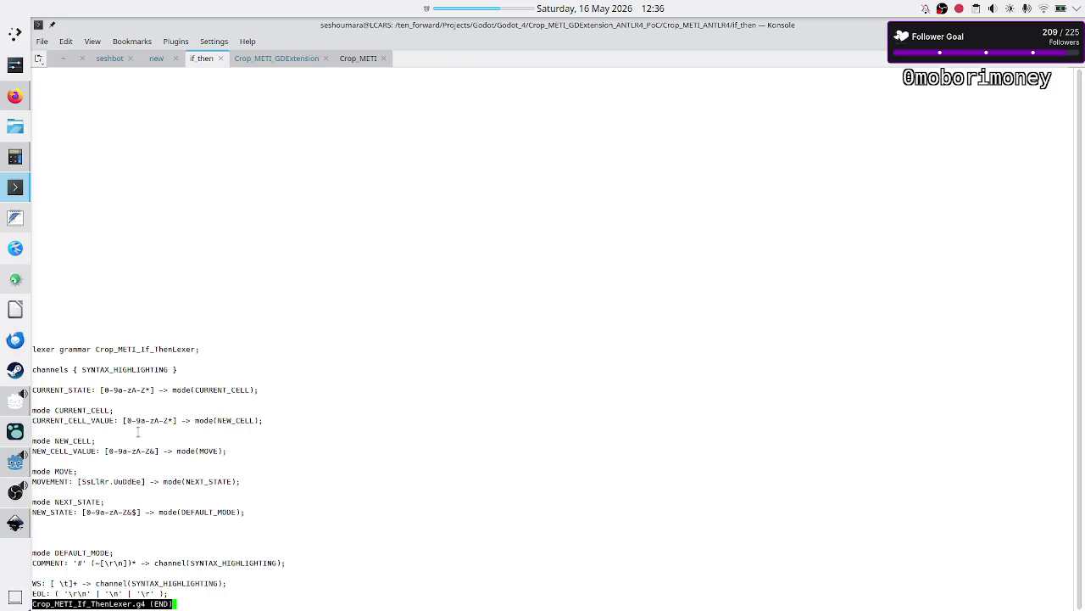
Step: Highlight the CURRENT_CELL_VALUE 0-9a-zA-Z character range, then bring KCalc back up
drag(125, 421, 145, 421)
mouse_move(145, 420)
mouse_down()
mouse_move(175, 420)
mouse_move(140, 422)
mouse_up()
click(128, 419)
click(15, 161)
click(183, 144)
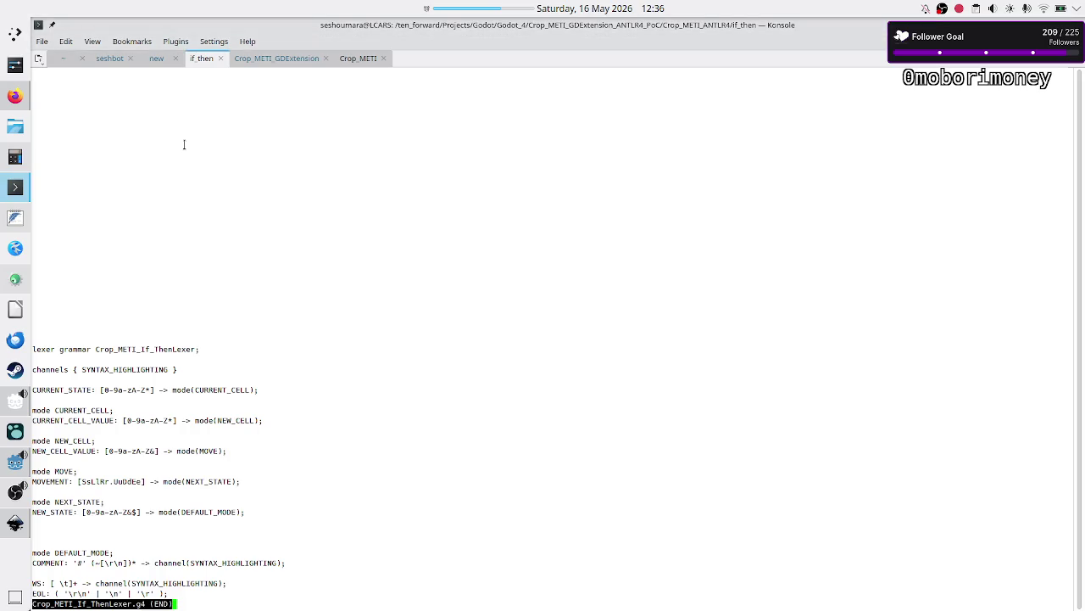
Step: In KCalc, evaluate 36 × 63, correcting the mistyped digit, to get 2268
click(15, 157)
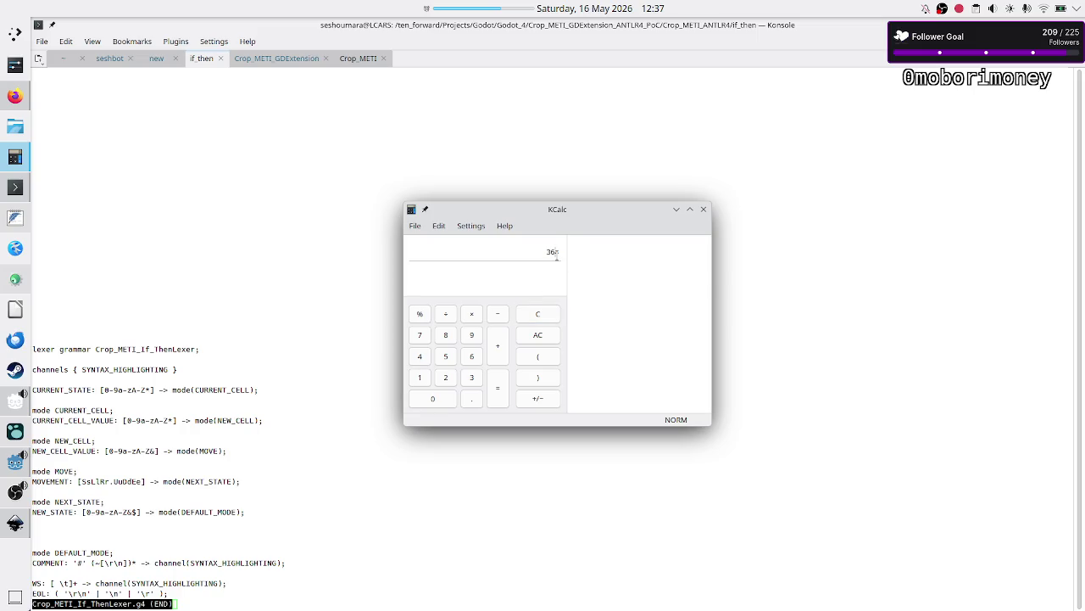
text(61)
key(BackSpace)
text(3)
key(Return)
double_click(571, 251)
click(530, 253)
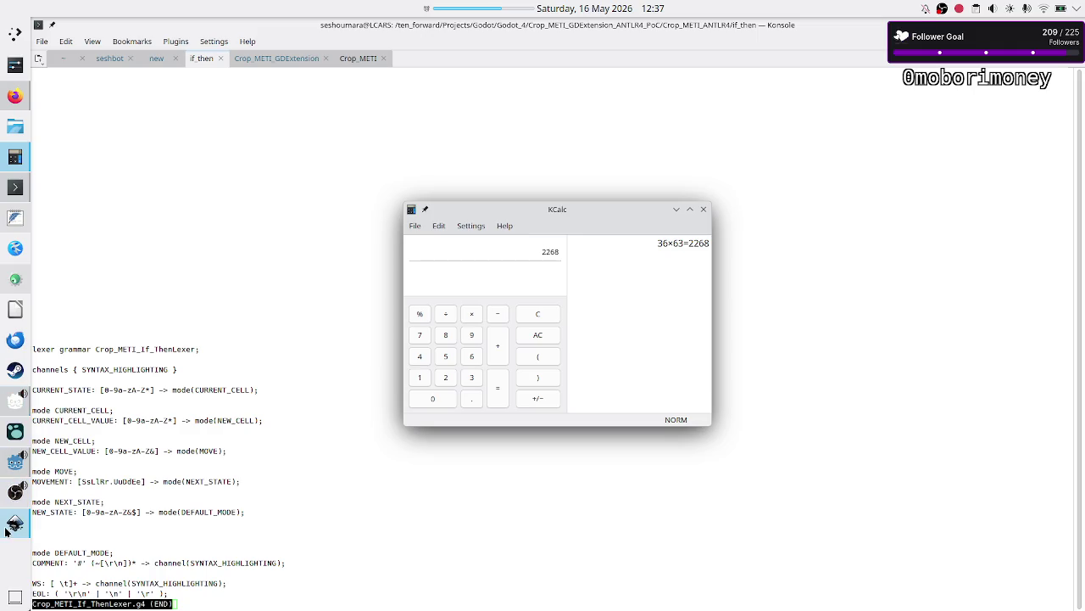
Step: Back in Godot, enter 9999 as the loc_nr label's Text
mouse_move(6, 469)
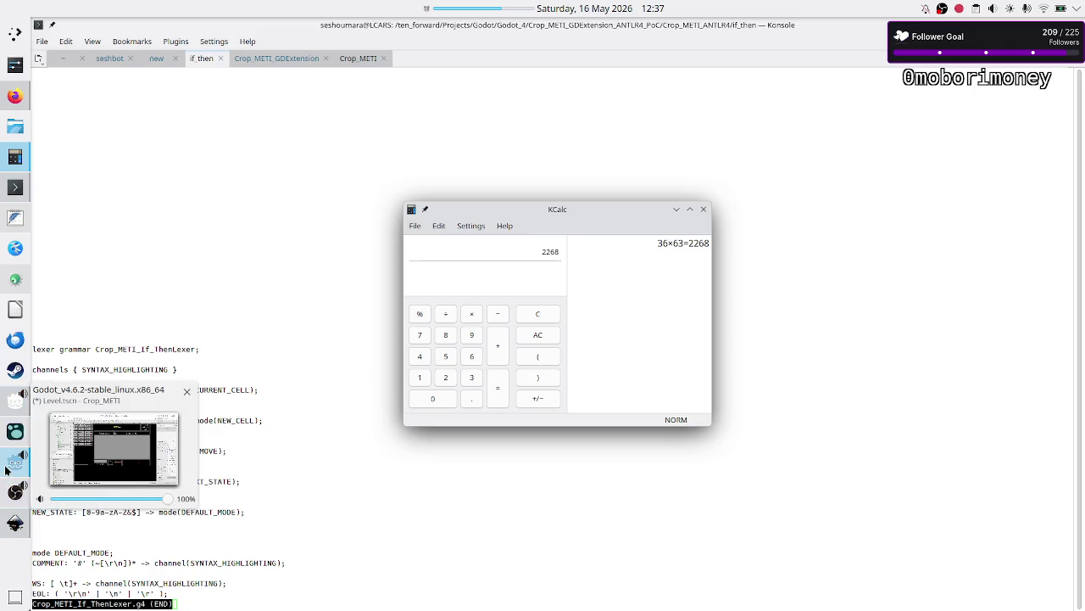
click(6, 468)
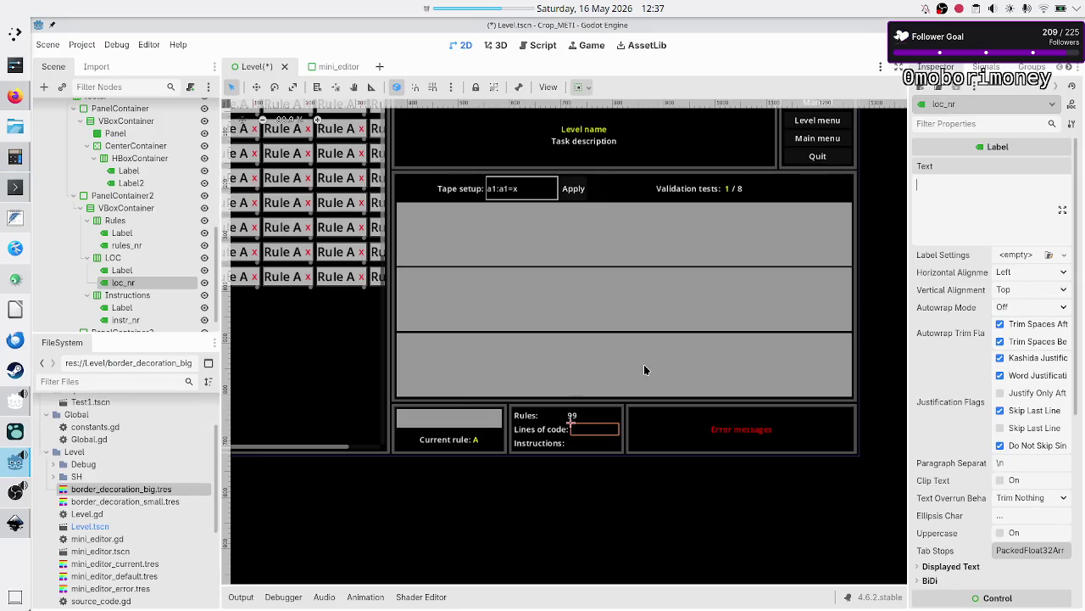
text(9999)
Step: Select the instr_nr label and set its Text to 99999
scroll(157, 298, down, 1)
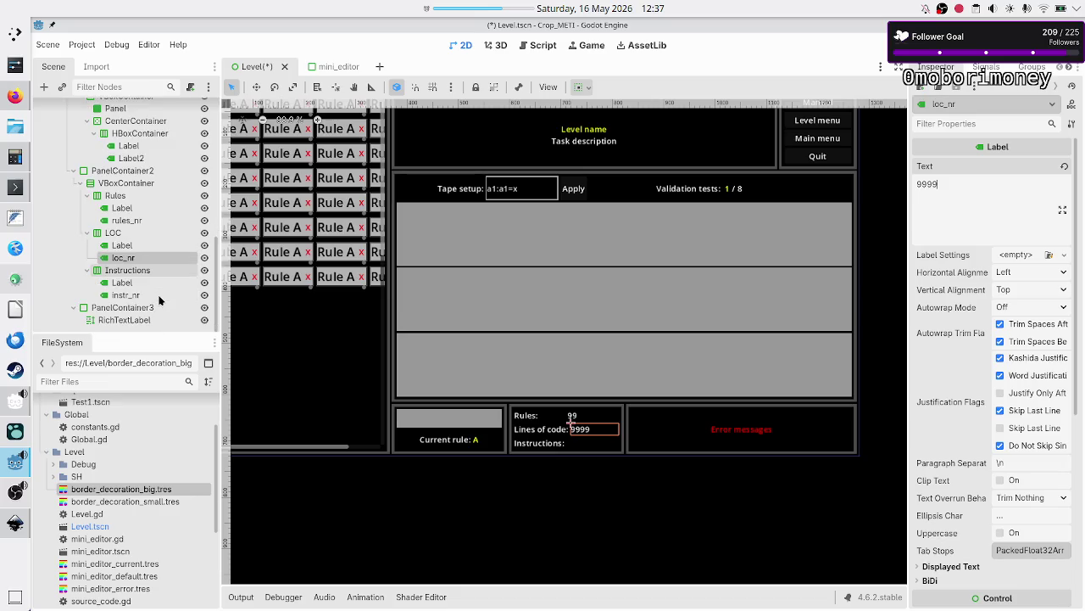
click(149, 296)
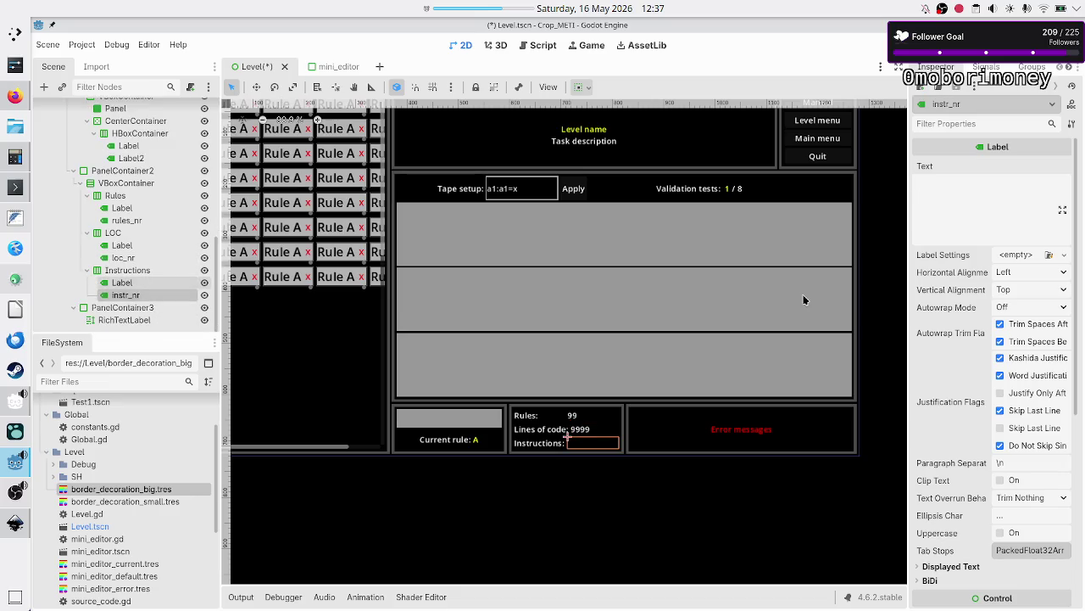
click(968, 227)
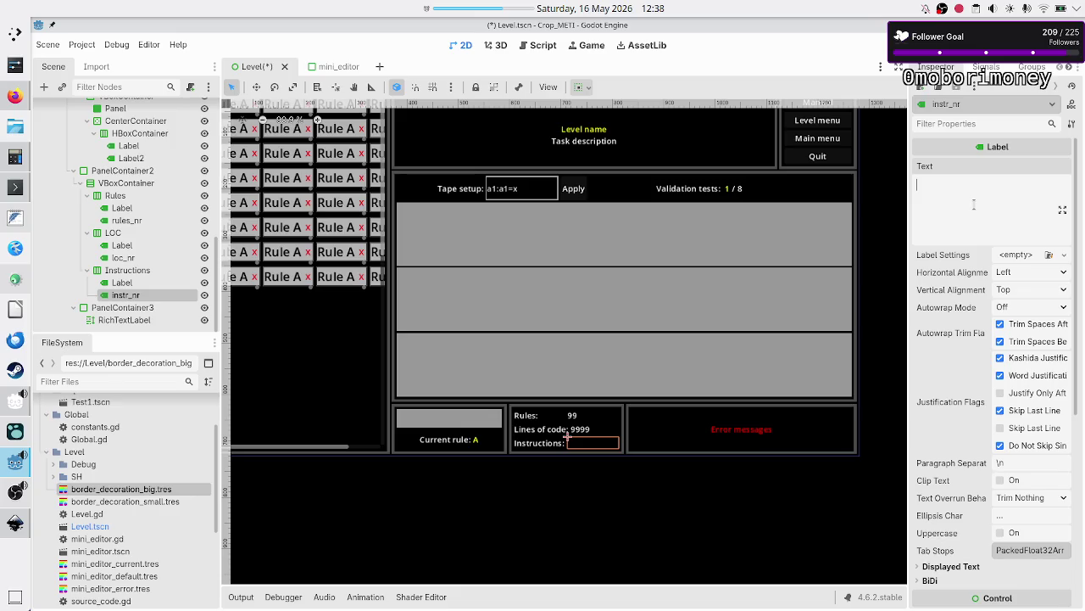
text(99)
text(999)
key(shift+Left)
key(shift+Left)
key(shift+Left)
click(995, 184)
click(125, 270)
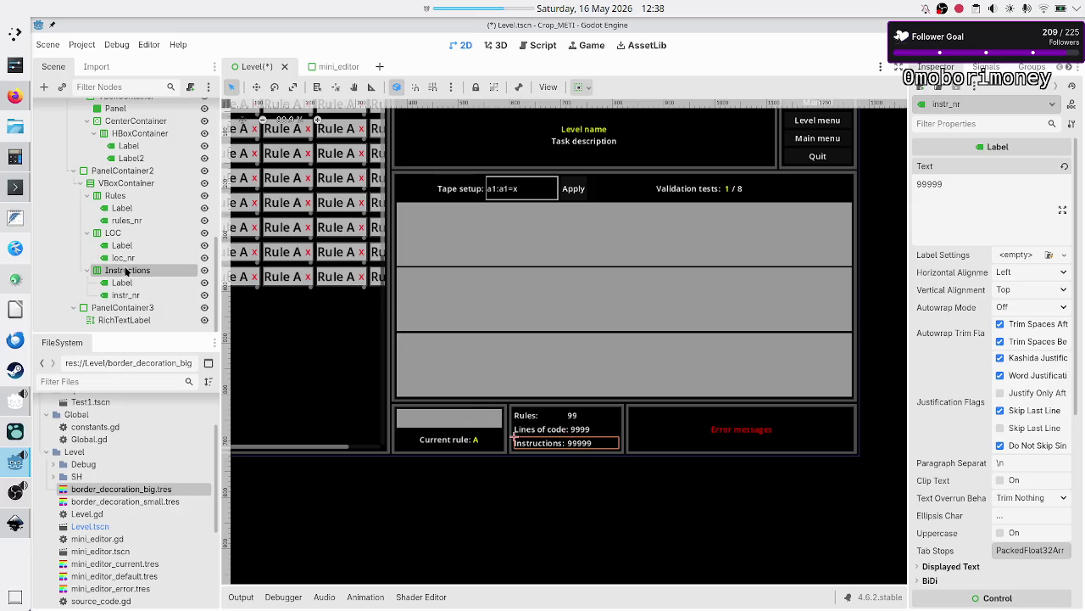
Step: Override the Separation constant of the Rules, LOC and Instructions HBoxContainers to 0
ctrl+click(118, 232)
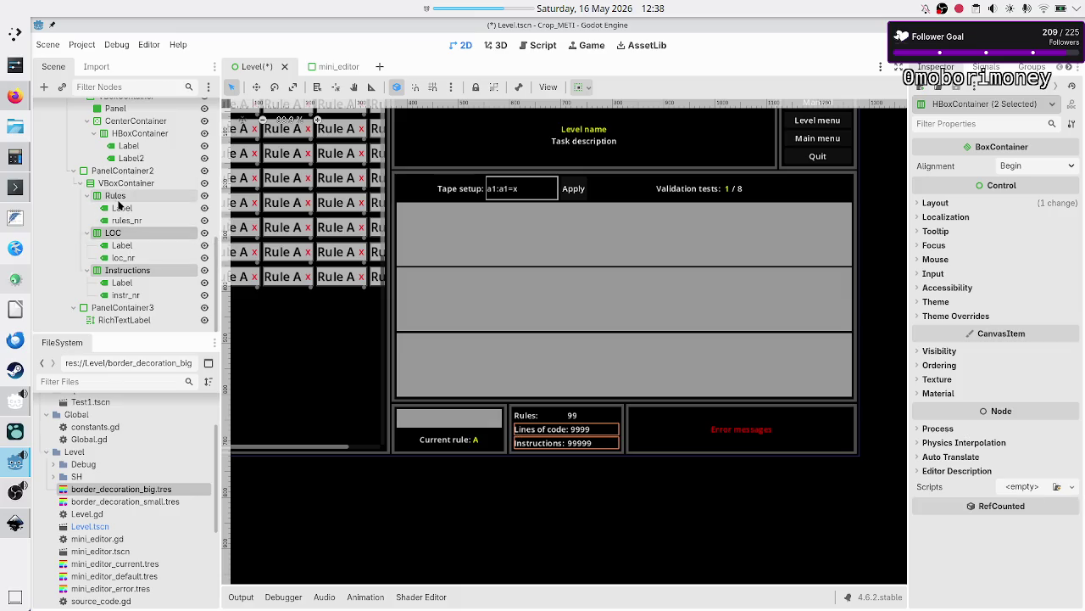
ctrl+click(117, 196)
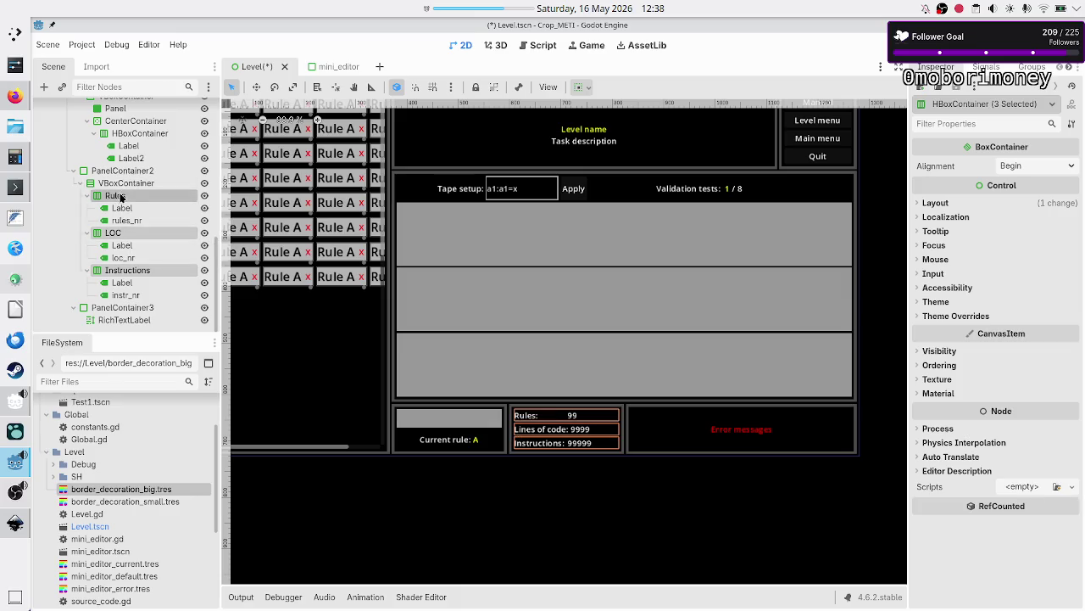
click(975, 315)
click(954, 329)
click(1027, 344)
text(5)
key(Return)
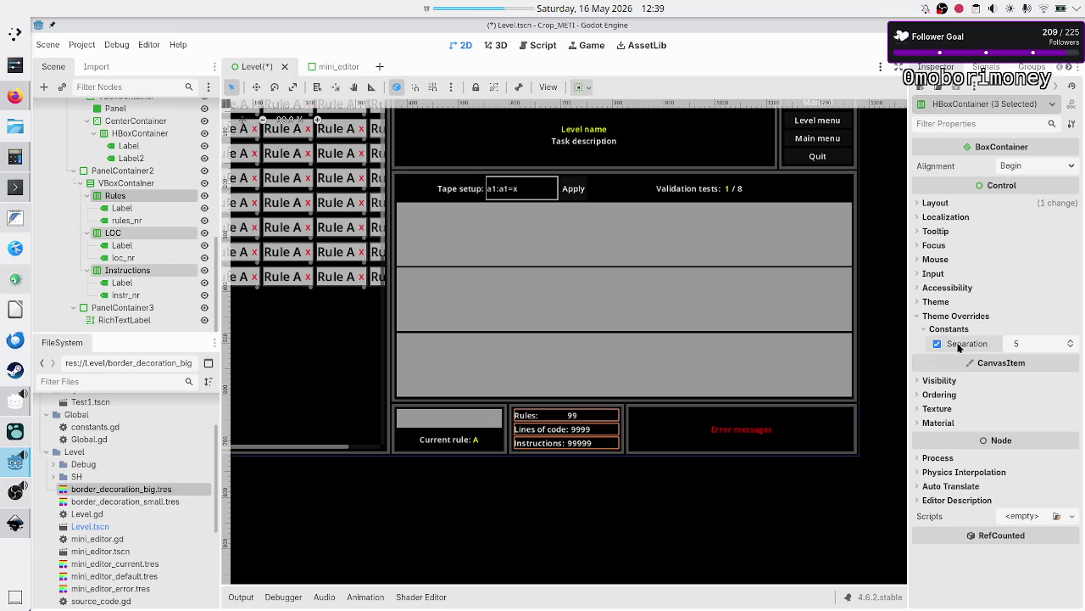
click(1023, 345)
text(0)
key(Return)
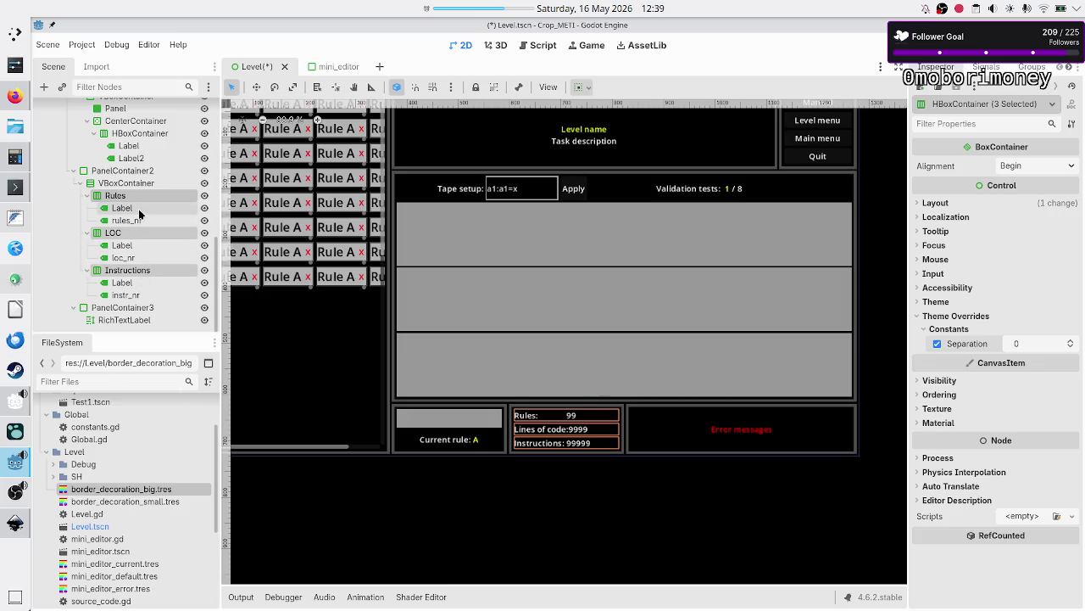
click(123, 208)
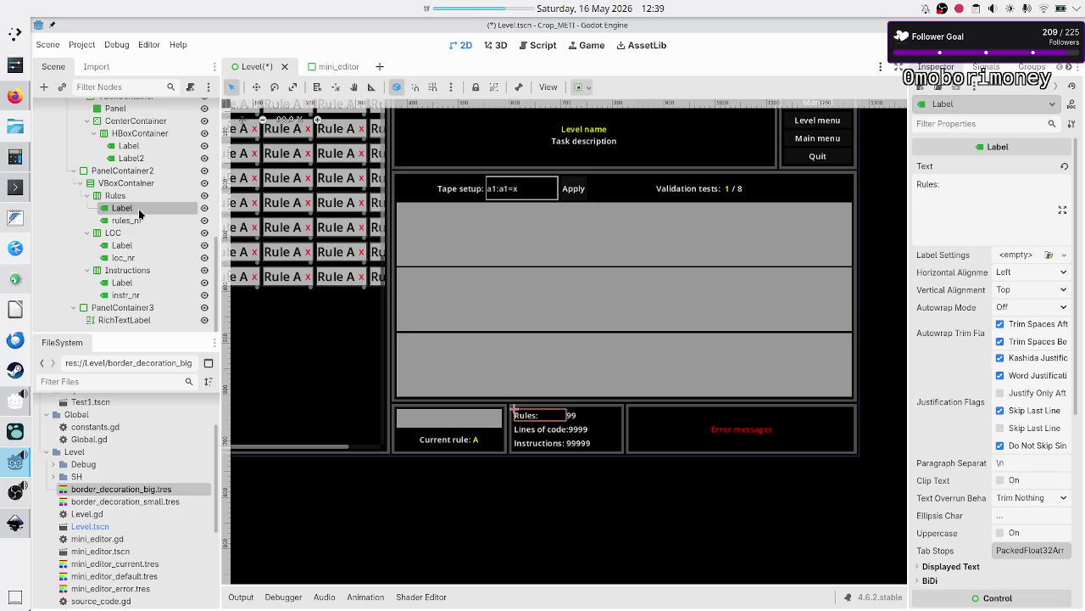
ctrl+click(133, 247)
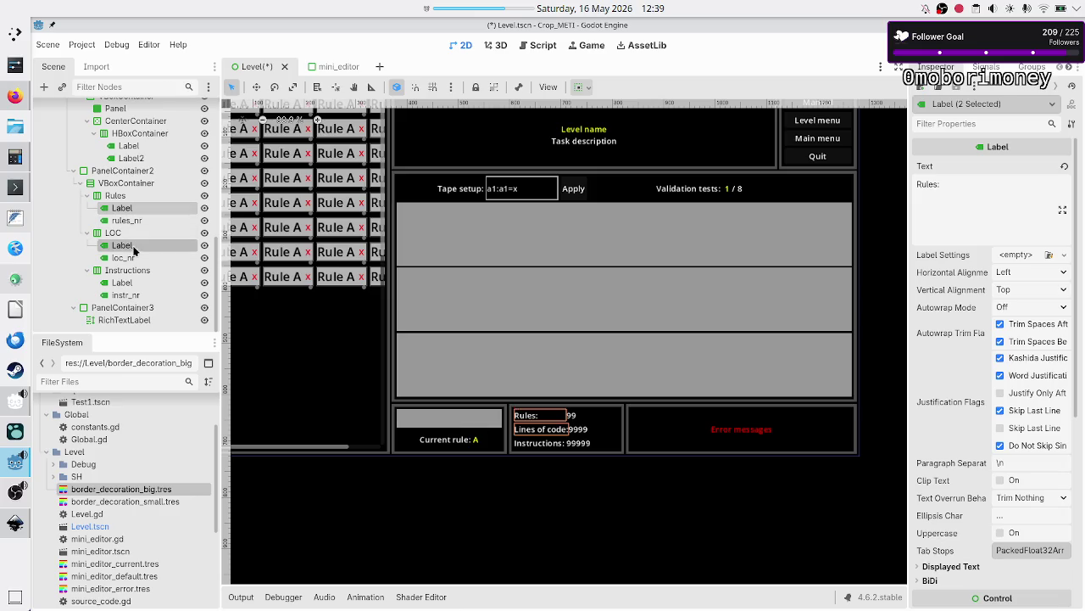
Step: Set Container Sizing Stretch Ratio to 2 on the Rules, Lines of code and Instructions labels
ctrl+click(133, 287)
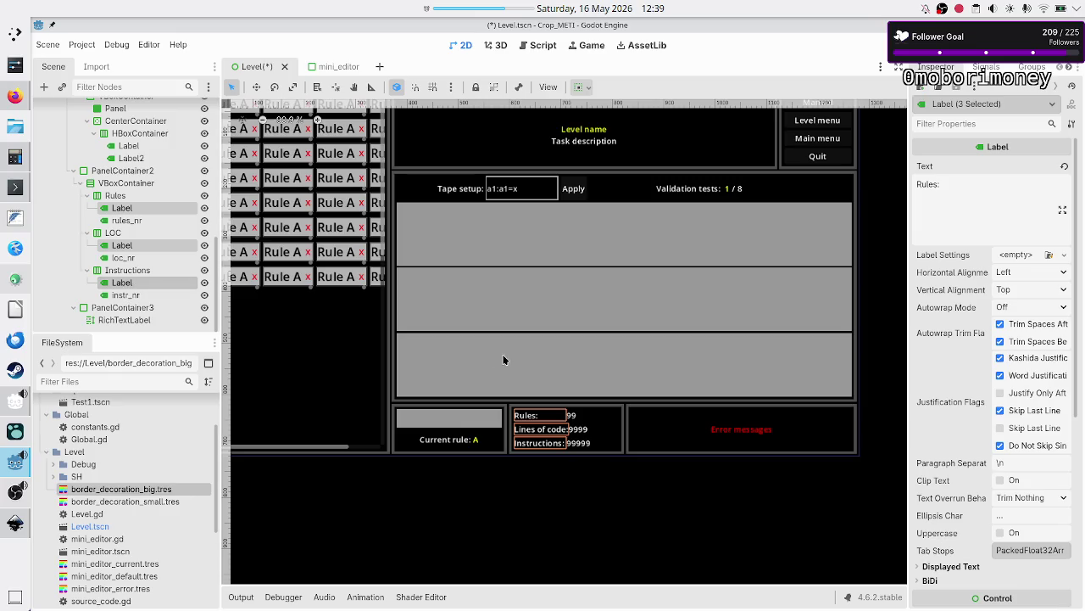
scroll(958, 393, down, 5)
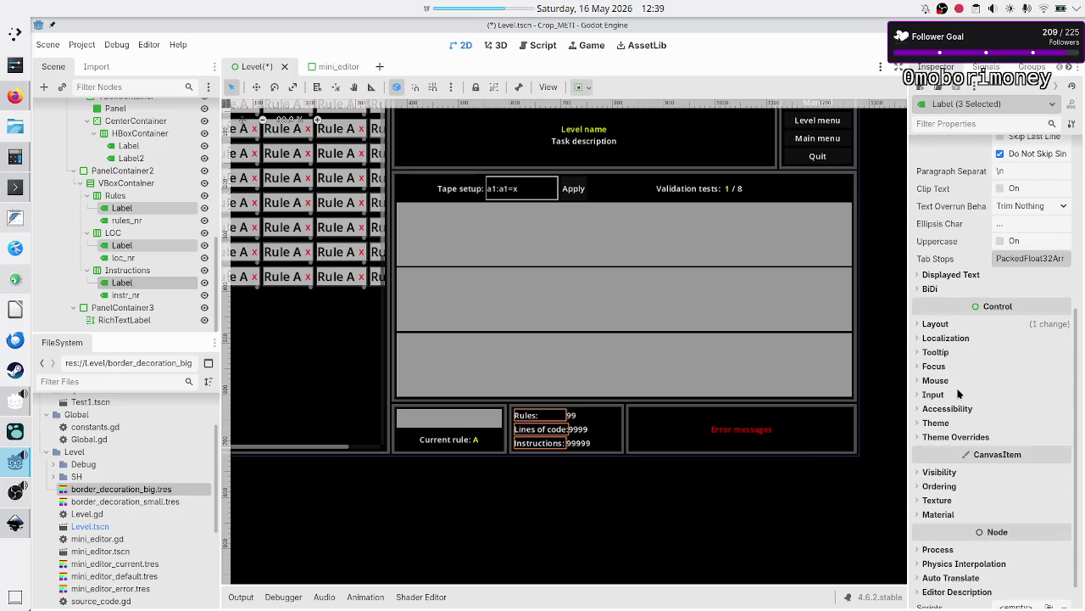
click(953, 322)
click(960, 439)
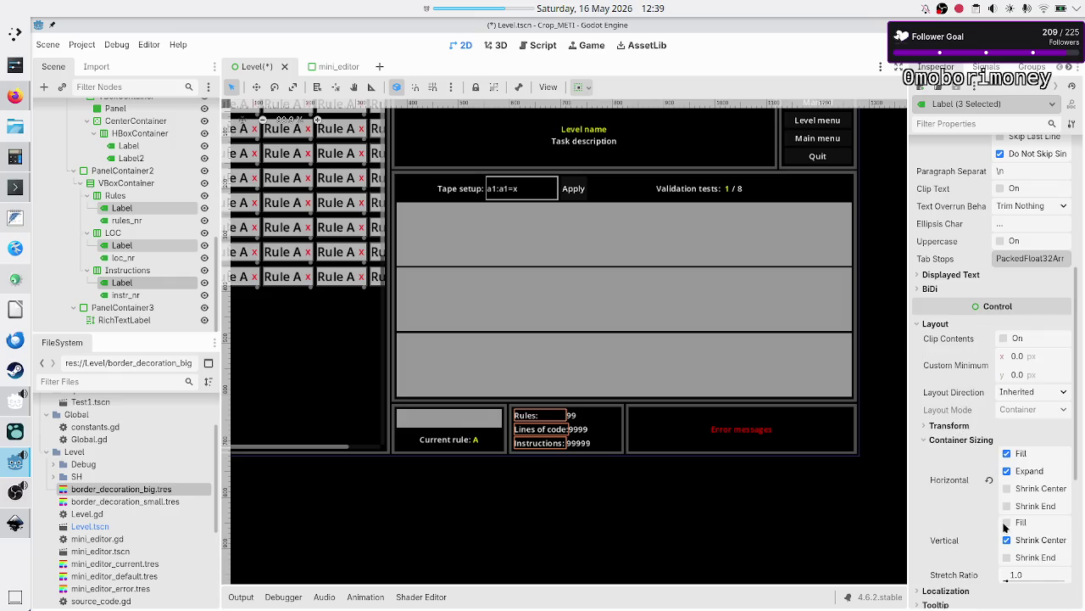
click(1029, 580)
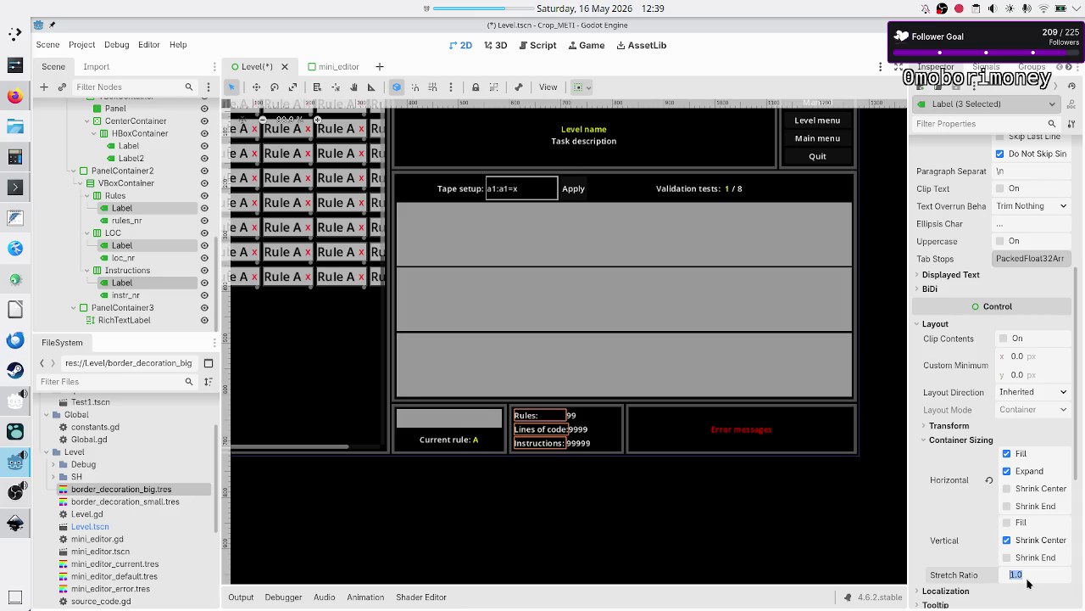
text(2)
key(Return)
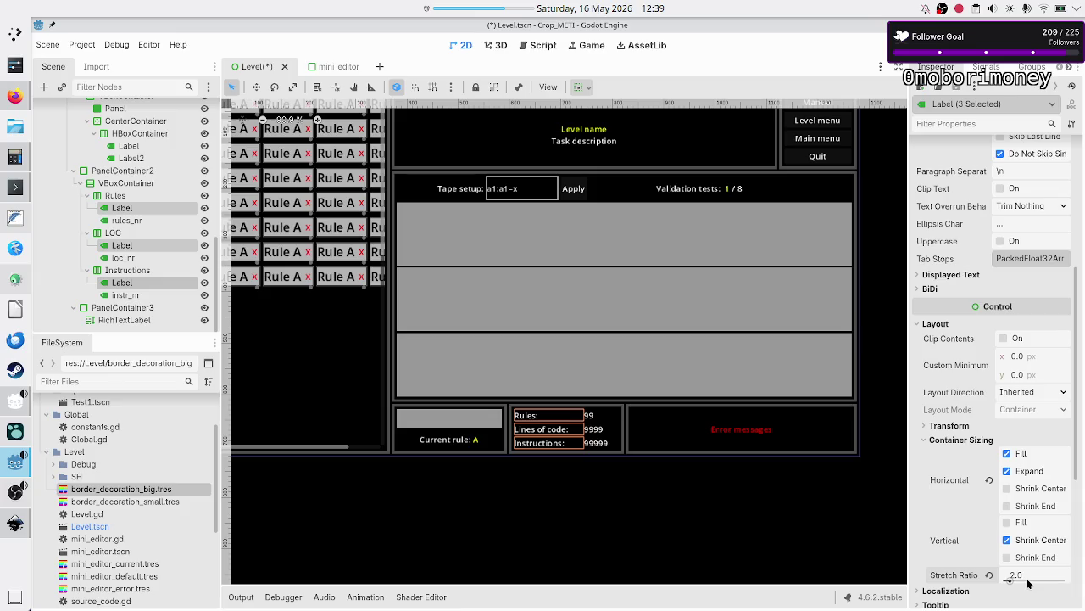
click(650, 498)
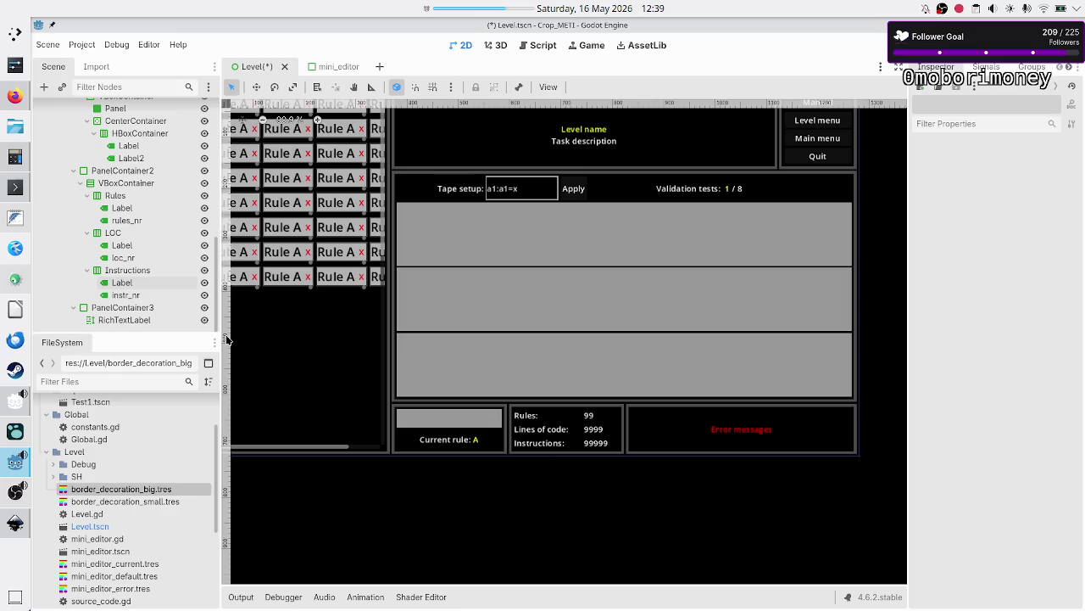
click(122, 208)
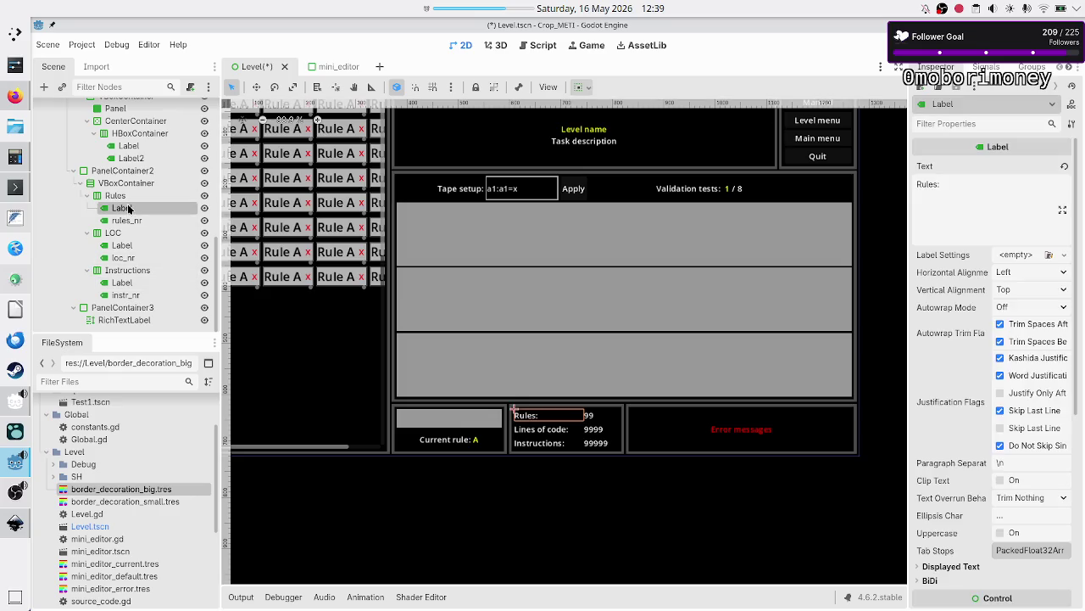
scroll(575, 435, up, 3)
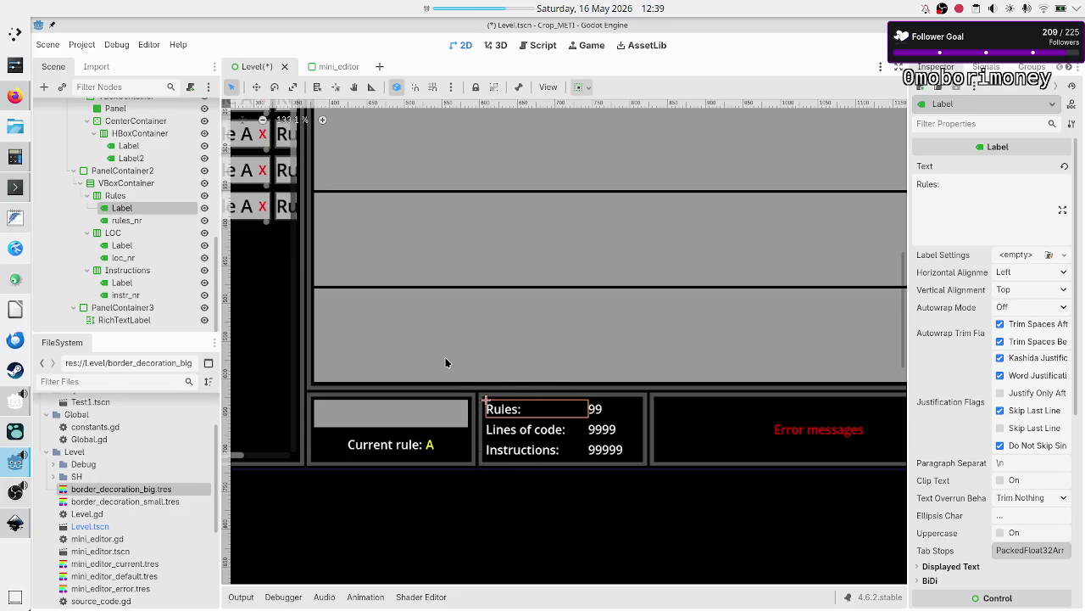
click(117, 196)
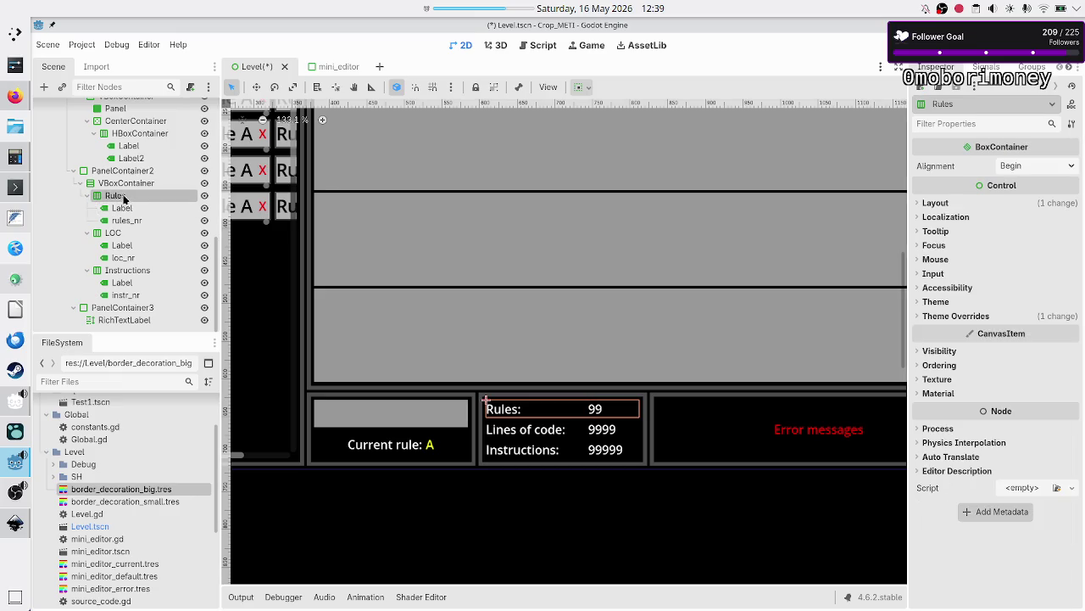
click(132, 185)
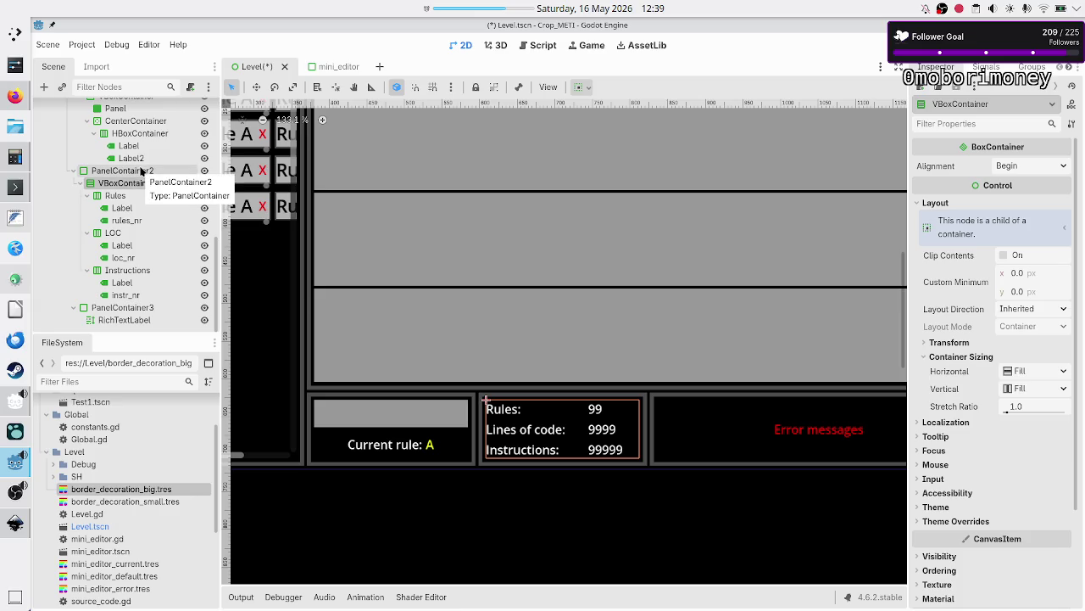
click(141, 172)
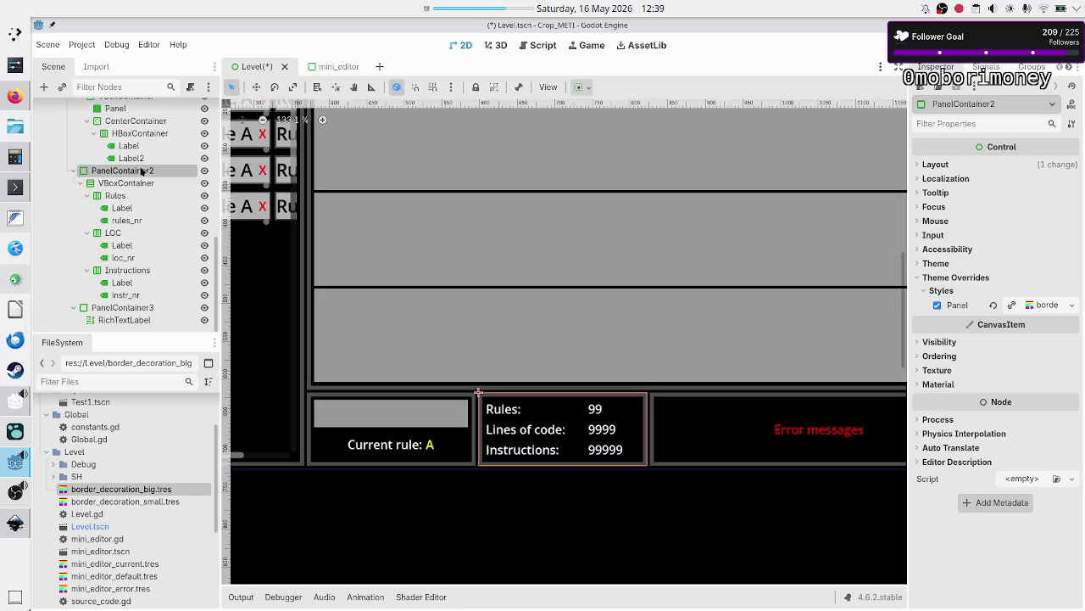
click(133, 184)
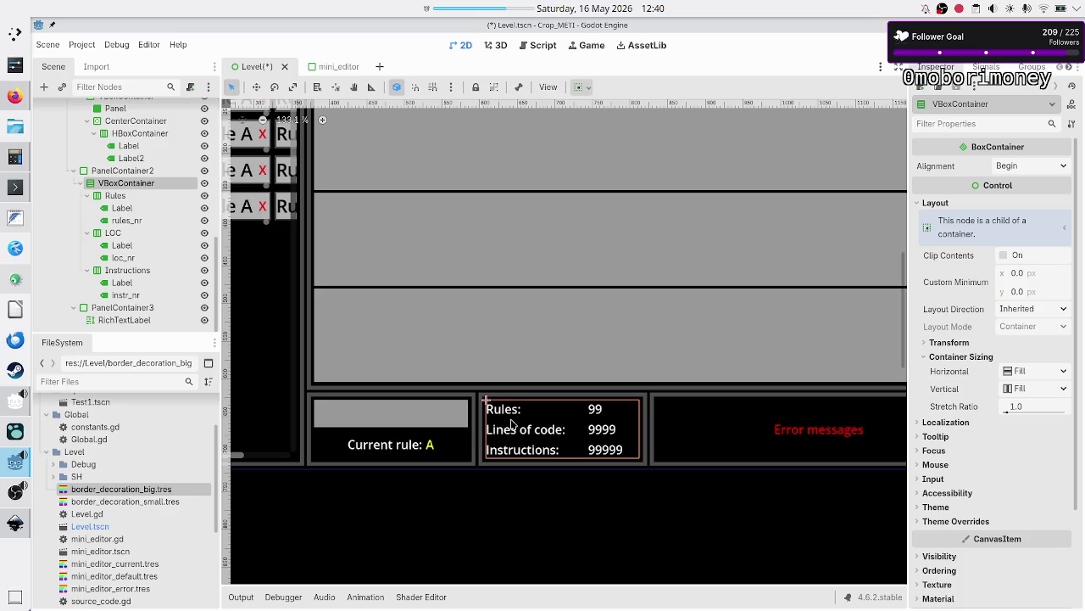
click(522, 507)
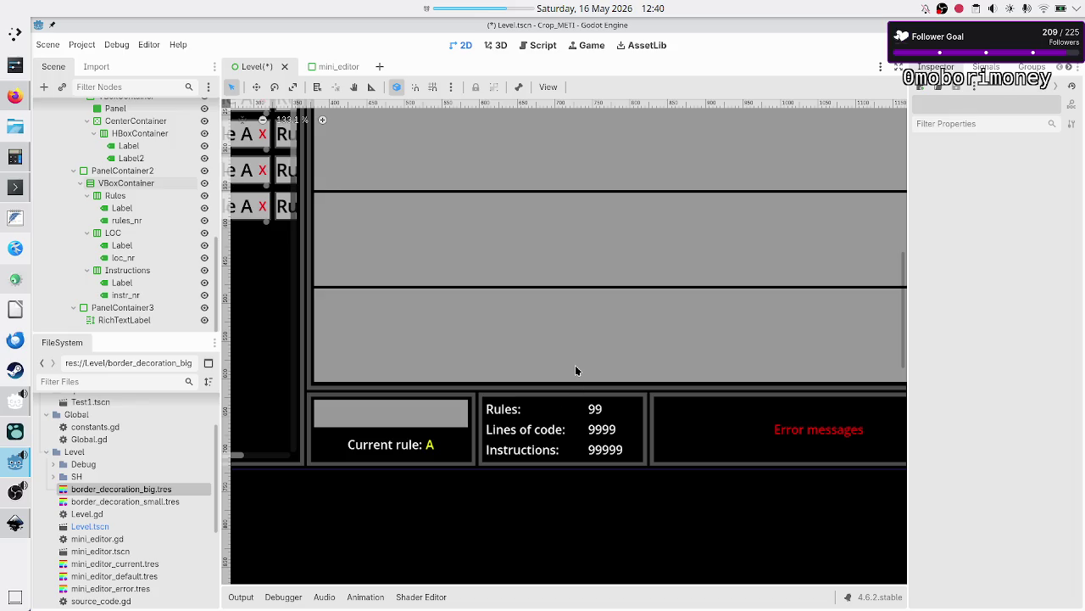
Step: Multi-select the six metric labels: Rules, rules_nr, LOC, loc_nr, Instructions and instr_nr
click(138, 210)
ctrl+click(136, 222)
ctrl+click(134, 246)
ctrl+click(133, 259)
ctrl+click(140, 285)
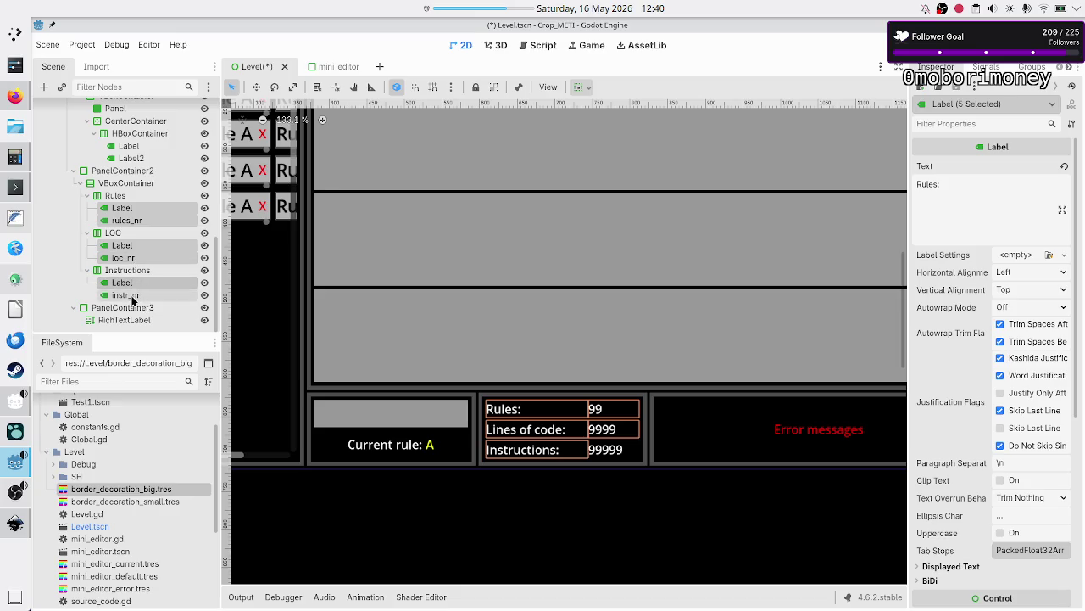
ctrl+click(133, 296)
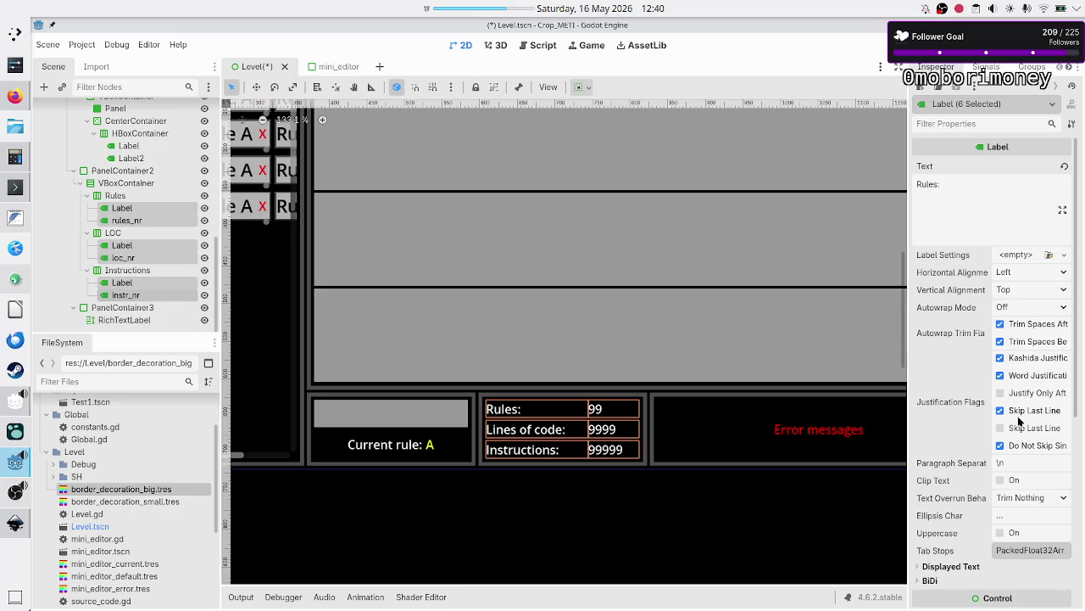
Step: Enable a Font Color theme override on them set to white ffffff
scroll(988, 441, down, 10)
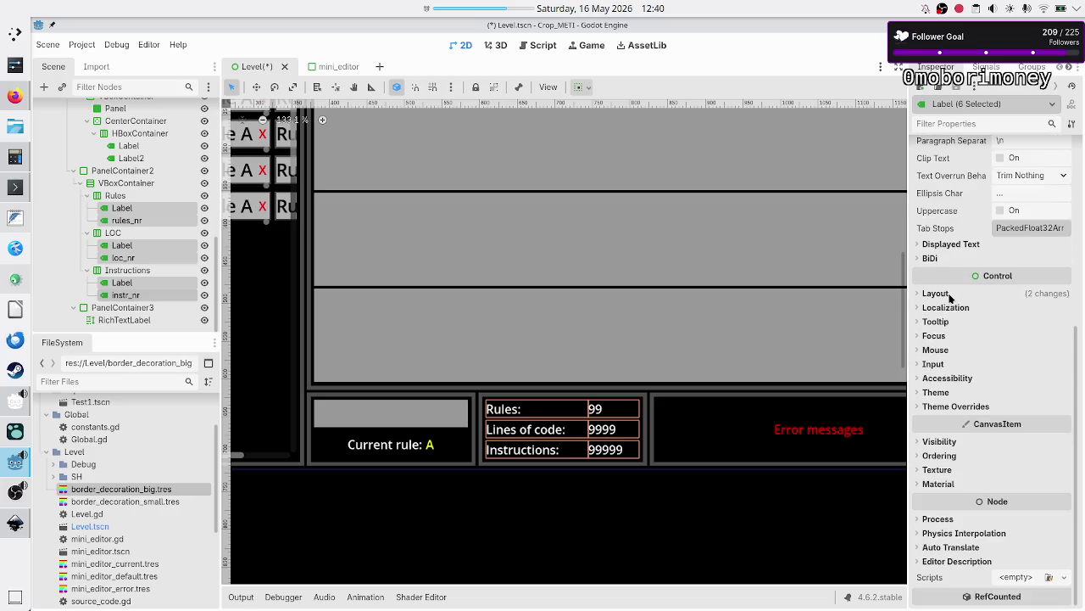
click(949, 295)
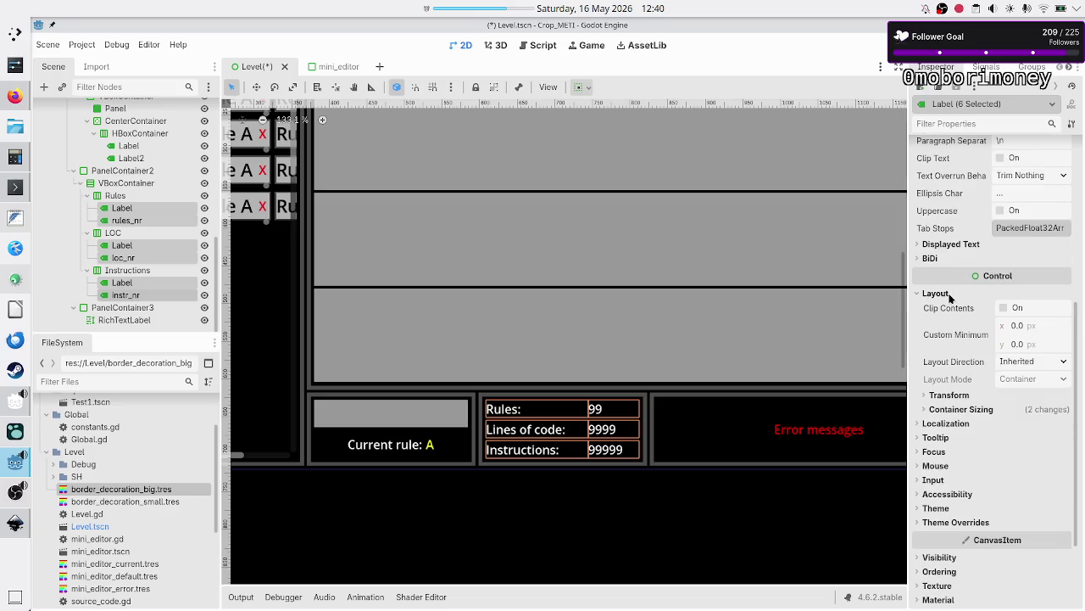
click(957, 522)
click(954, 538)
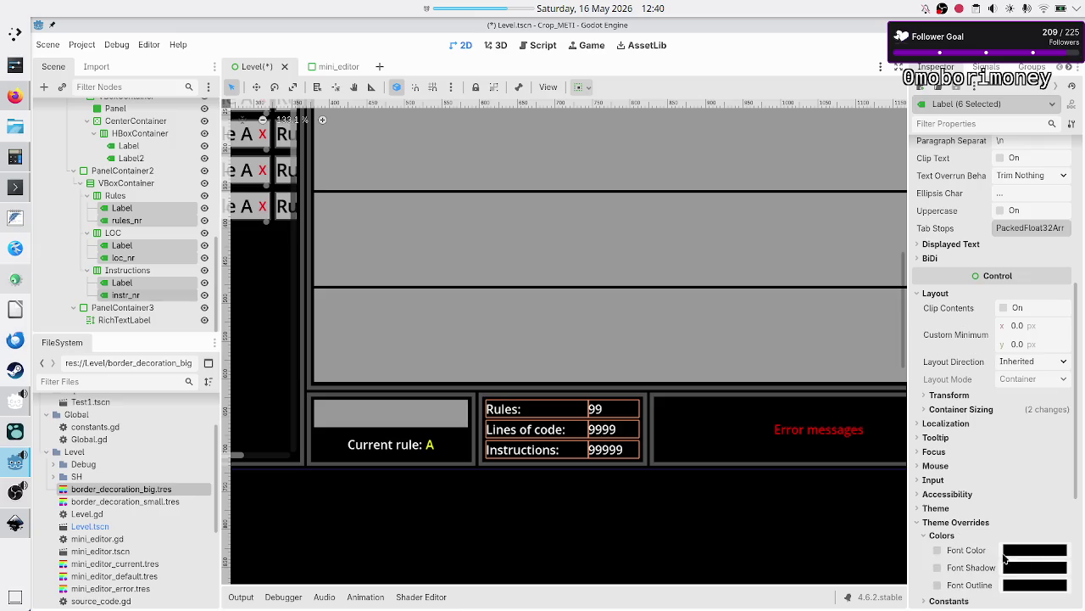
click(1041, 551)
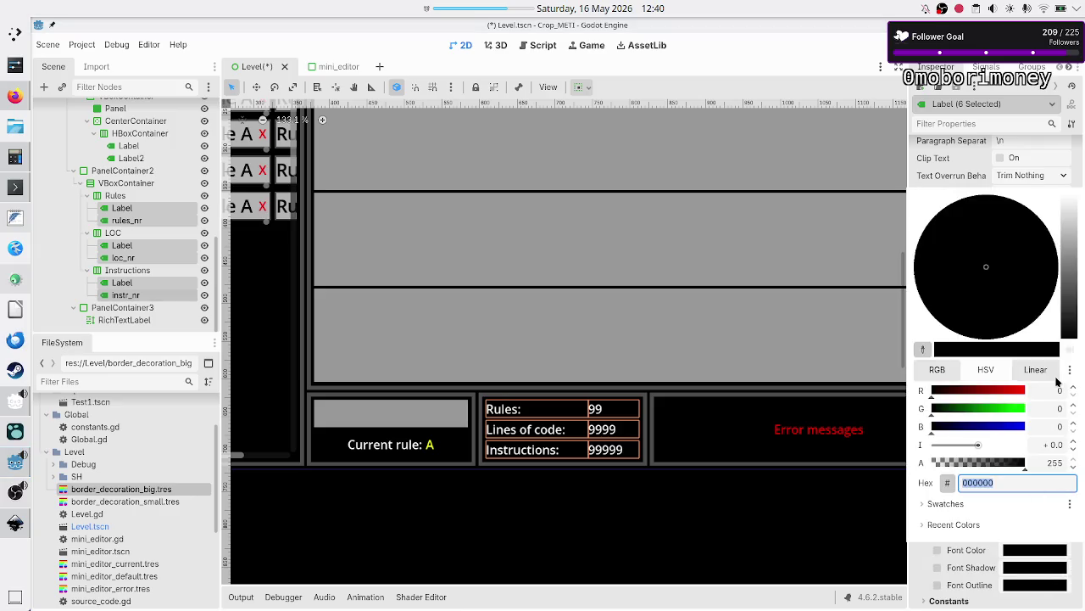
drag(1070, 247, 1069, 198)
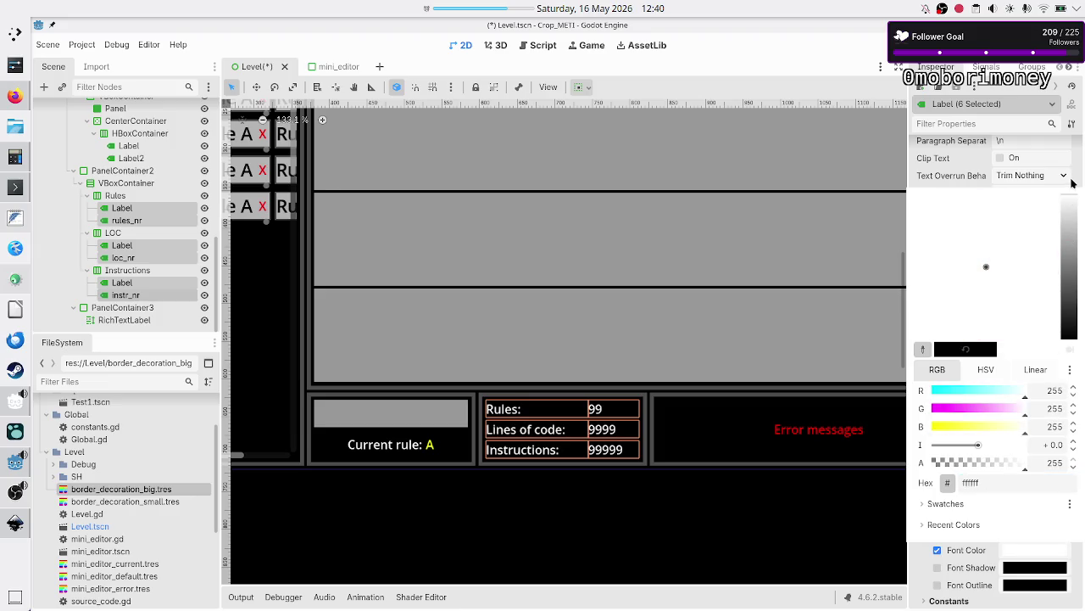
click(1017, 484)
key(Escape)
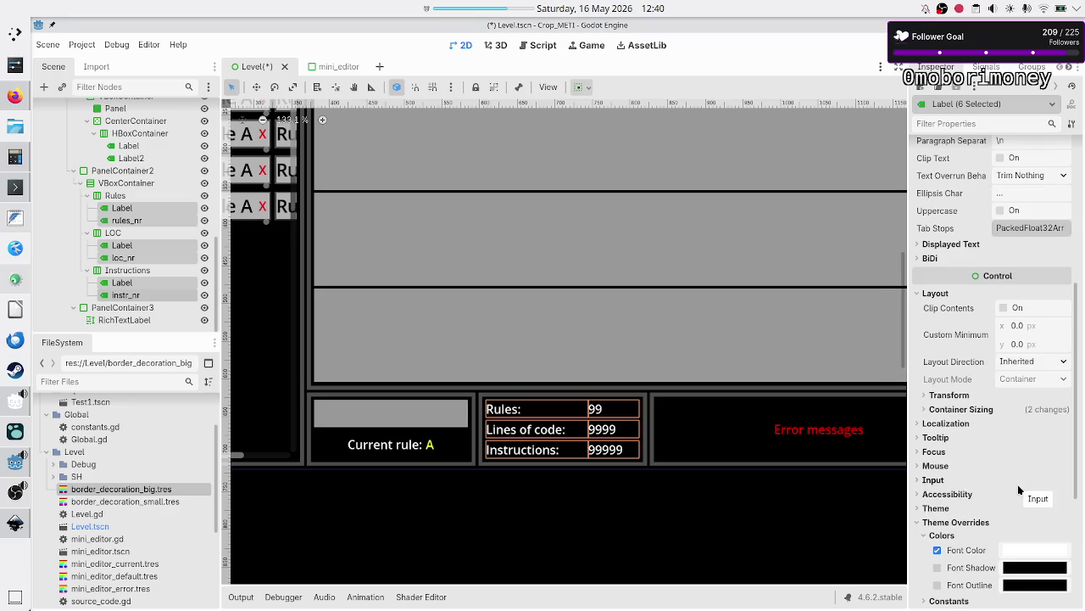
click(582, 507)
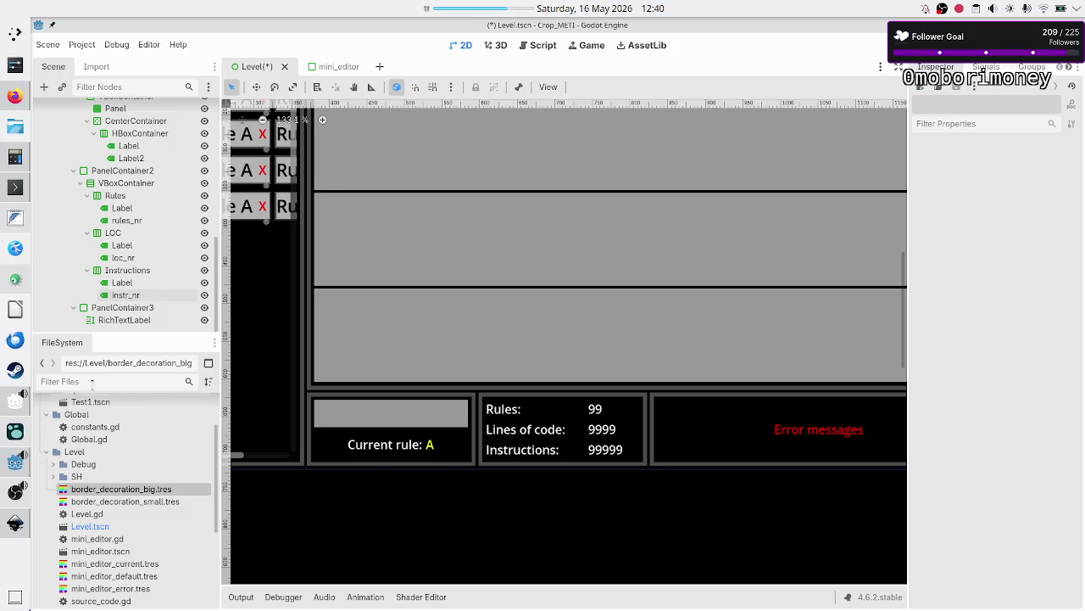
click(108, 319)
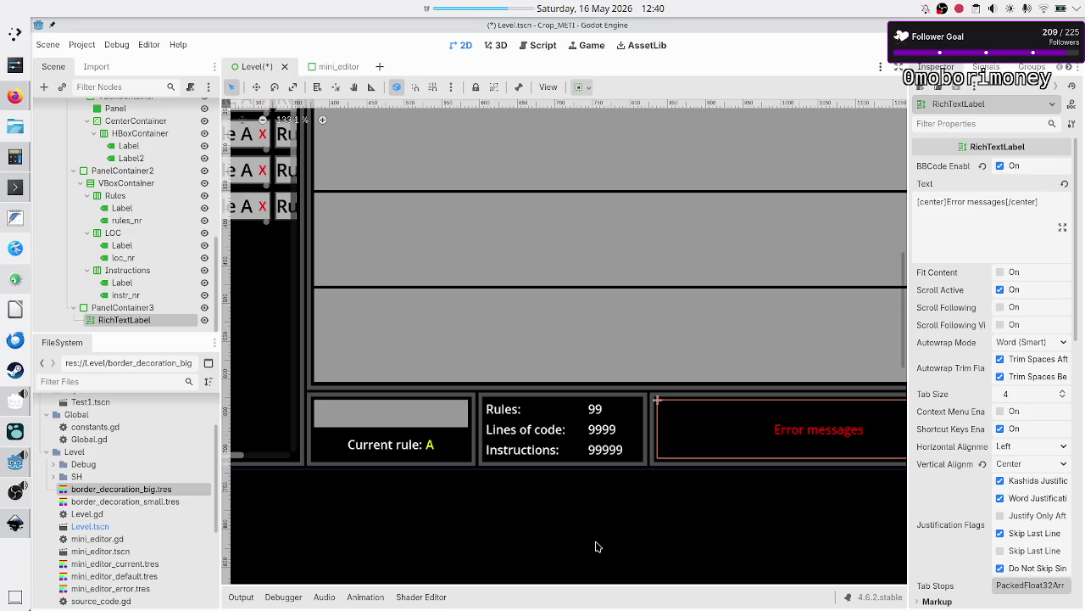
scroll(596, 547, right, 5)
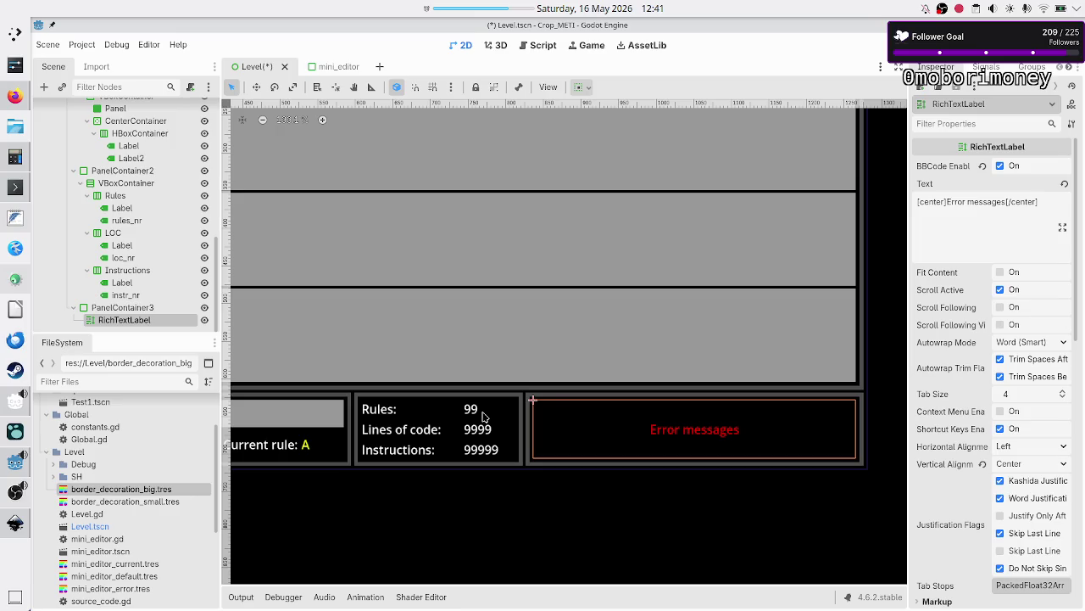
scroll(484, 416, left, 5)
scroll(483, 415, up, 8)
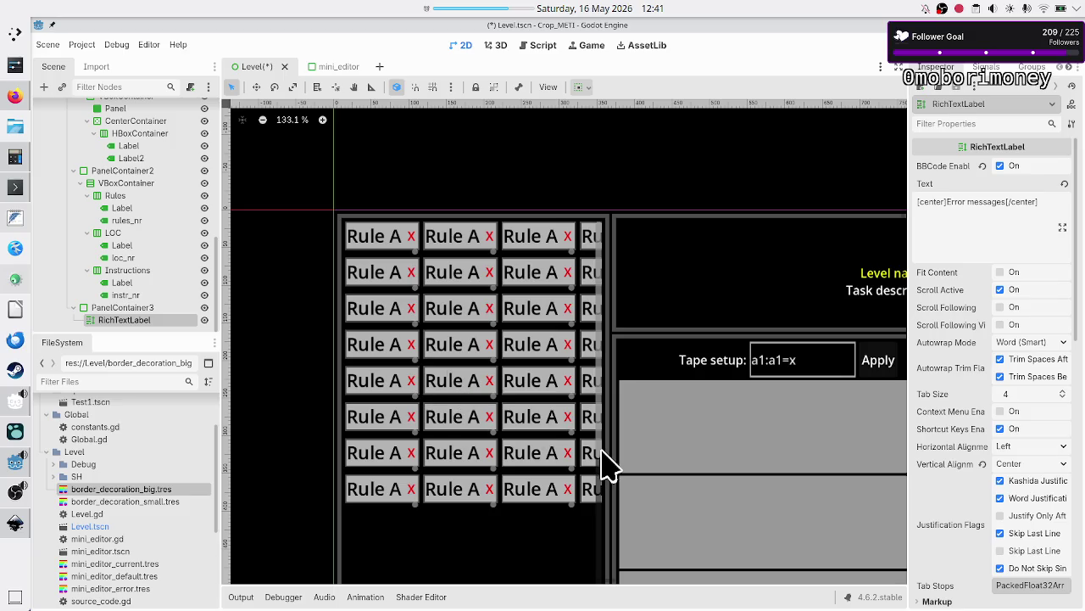
scroll(732, 458, down, 5)
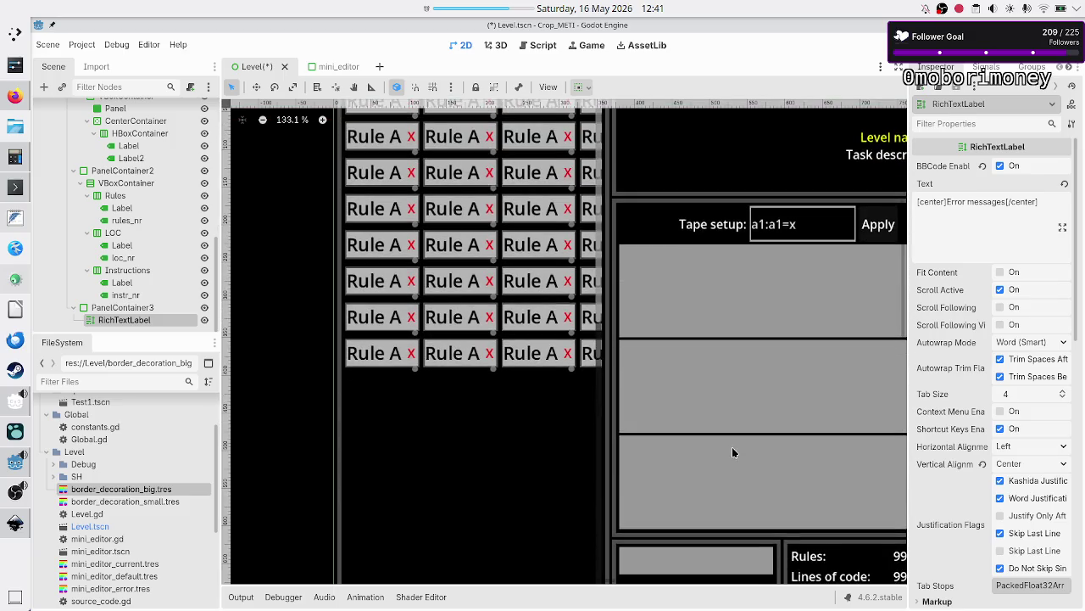
scroll(734, 452, right, 15)
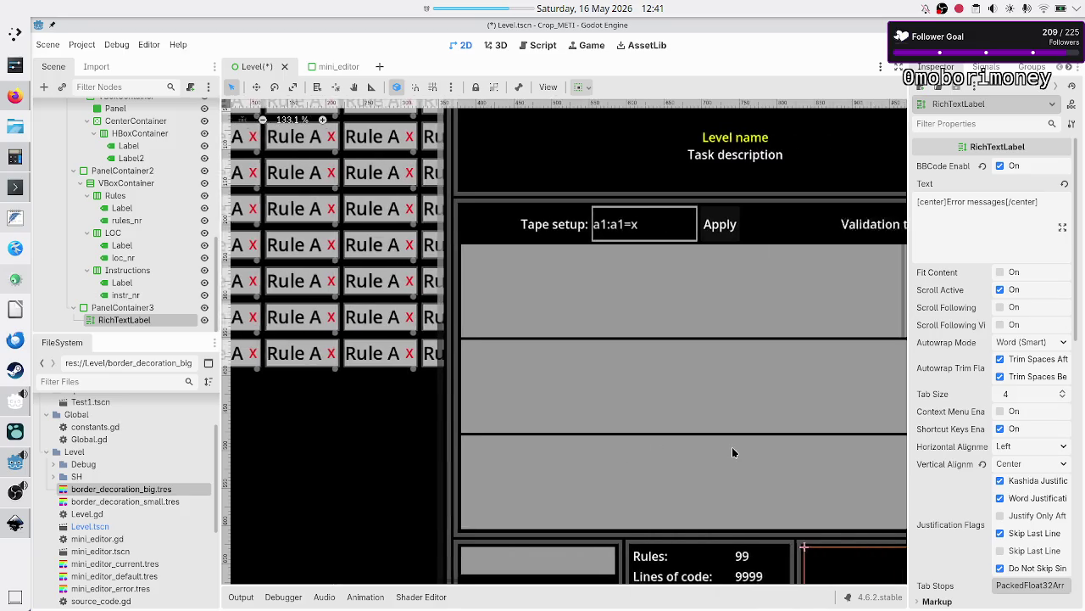
scroll(734, 452, down, 3)
scroll(734, 452, down, 2)
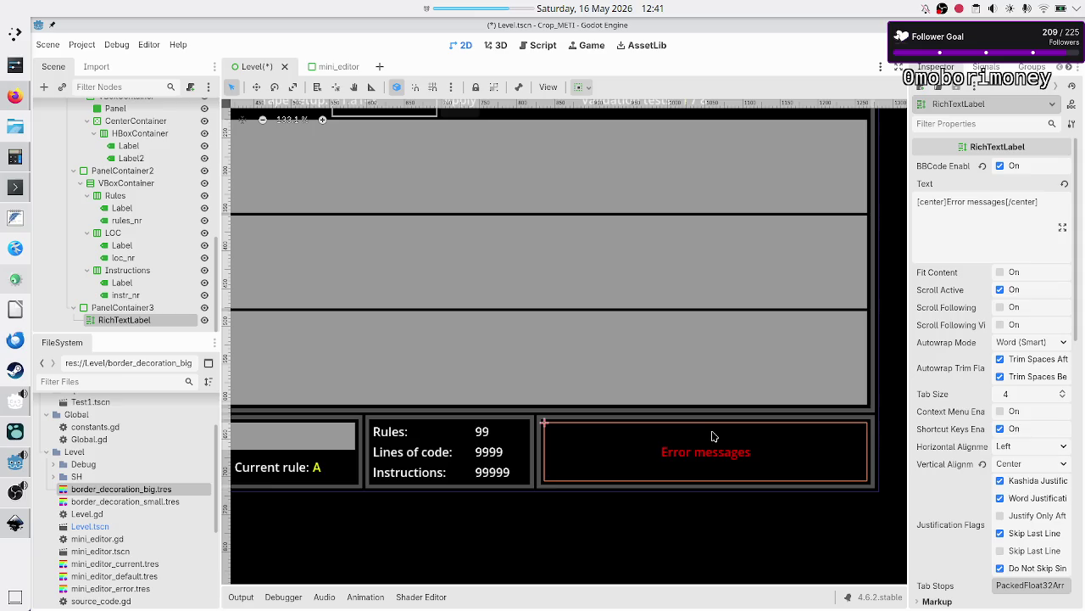
click(142, 310)
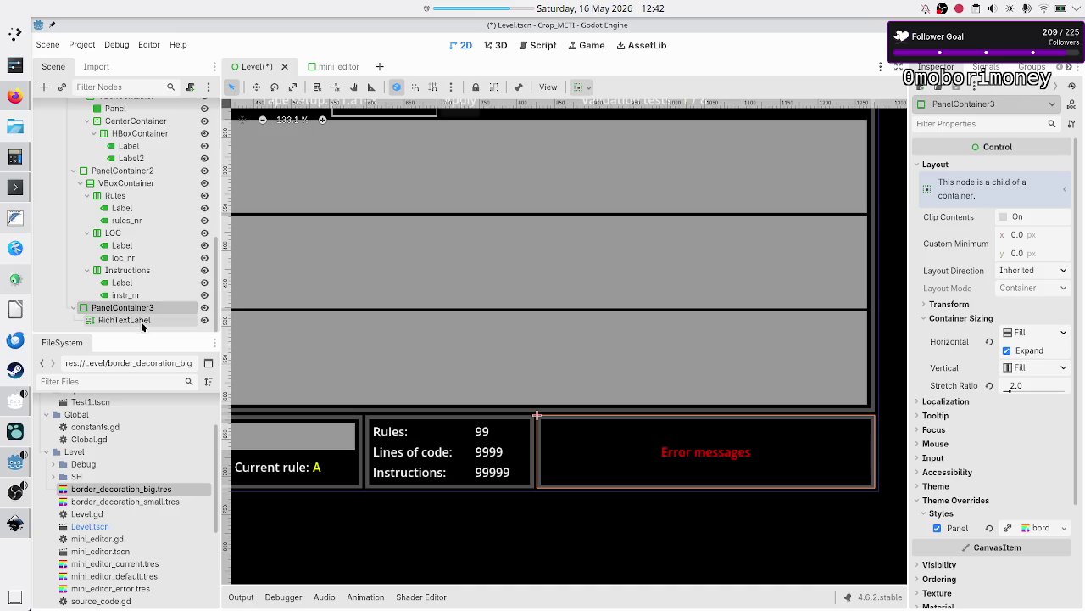
Step: Delete the Error messages RichTextLabel from PanelContainer3
click(136, 320)
key(Delete)
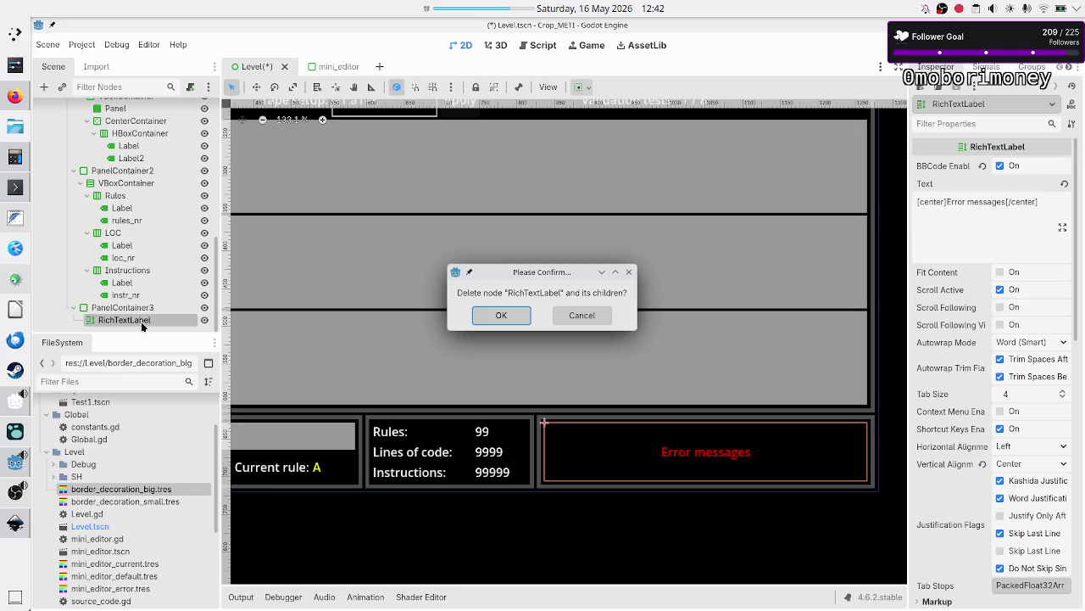
key(Return)
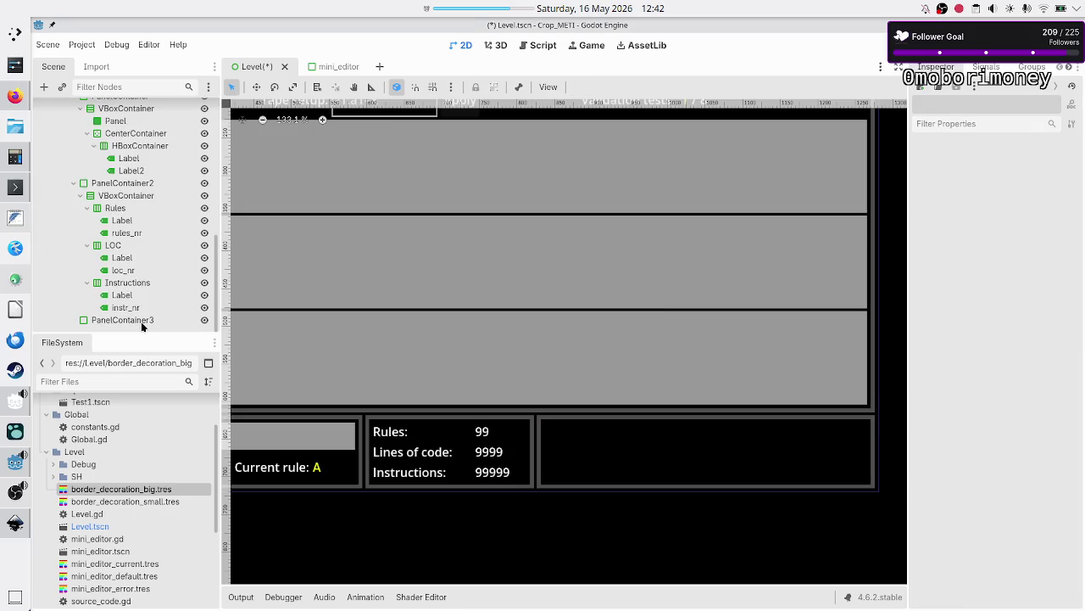
Step: Add a ScrollContainer as a child of PanelContainer3
click(135, 321)
click(45, 87)
text(scroll)
key(Return)
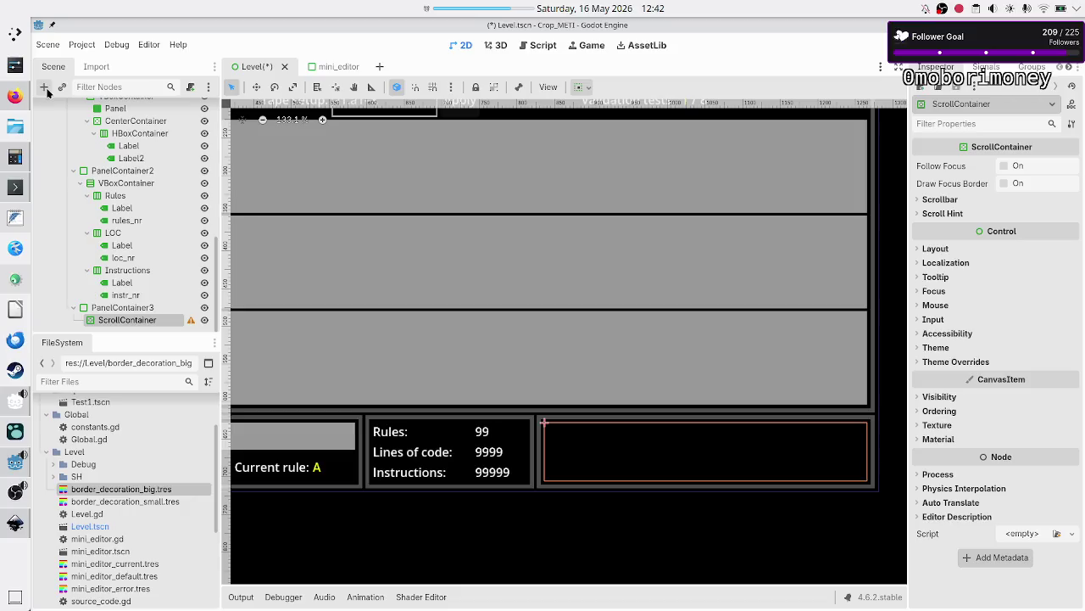
Step: Add a VBoxContainer child inside the ScrollContainer
click(45, 87)
text(vbox)
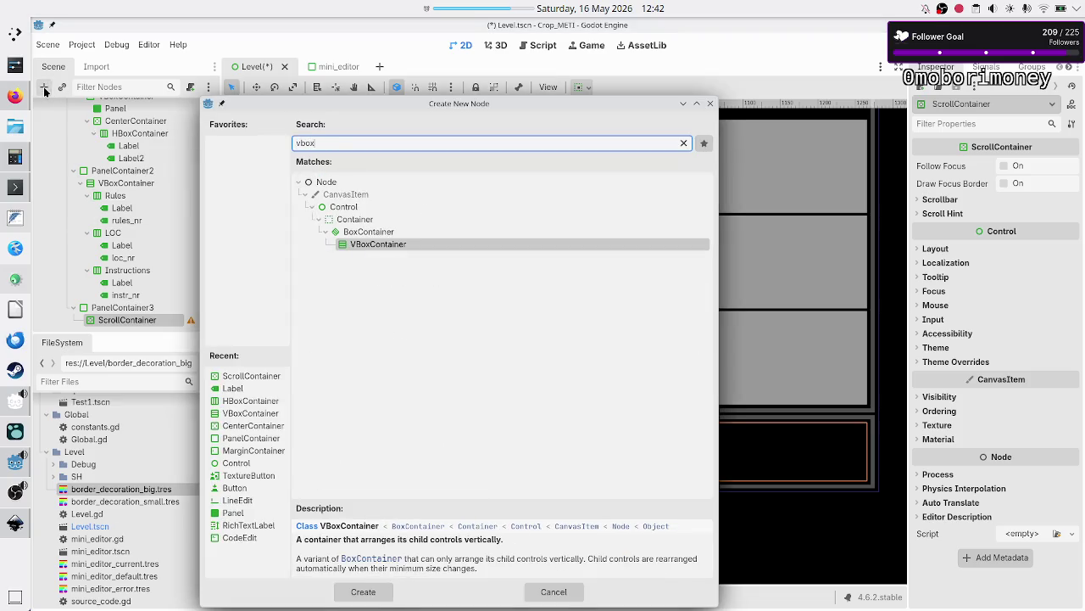
key(Return)
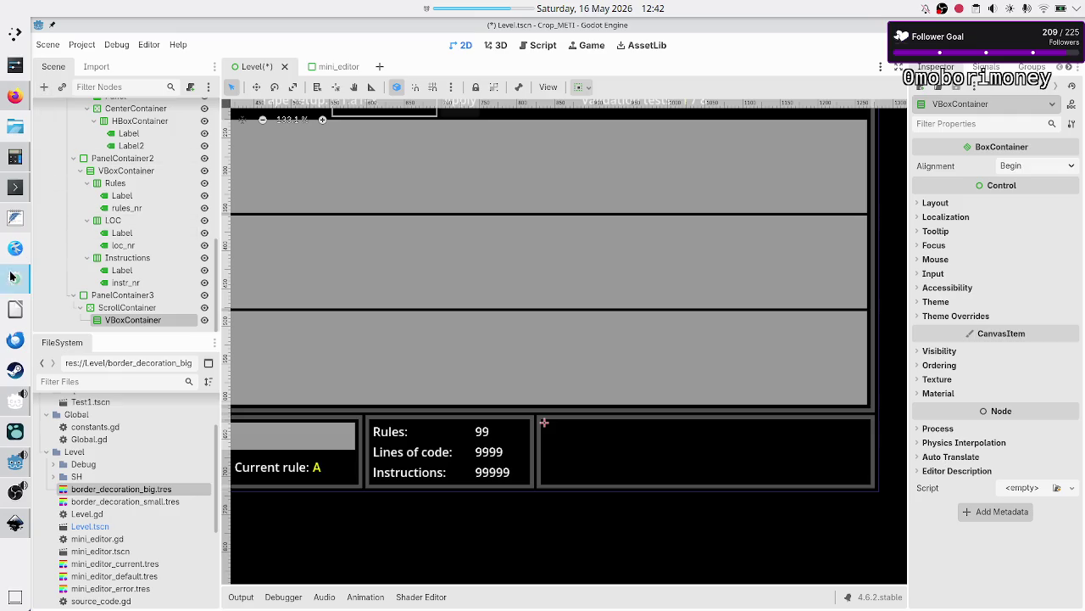
Step: Turn on Vertical and Horizontal Expand in the VBoxContainer's Container Sizing
click(950, 205)
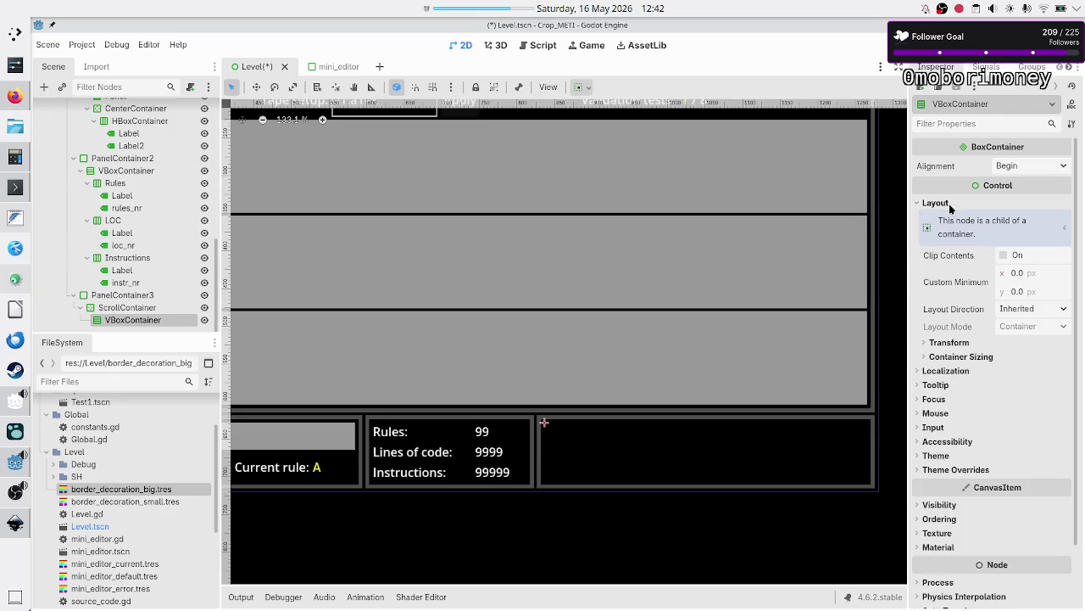
click(986, 358)
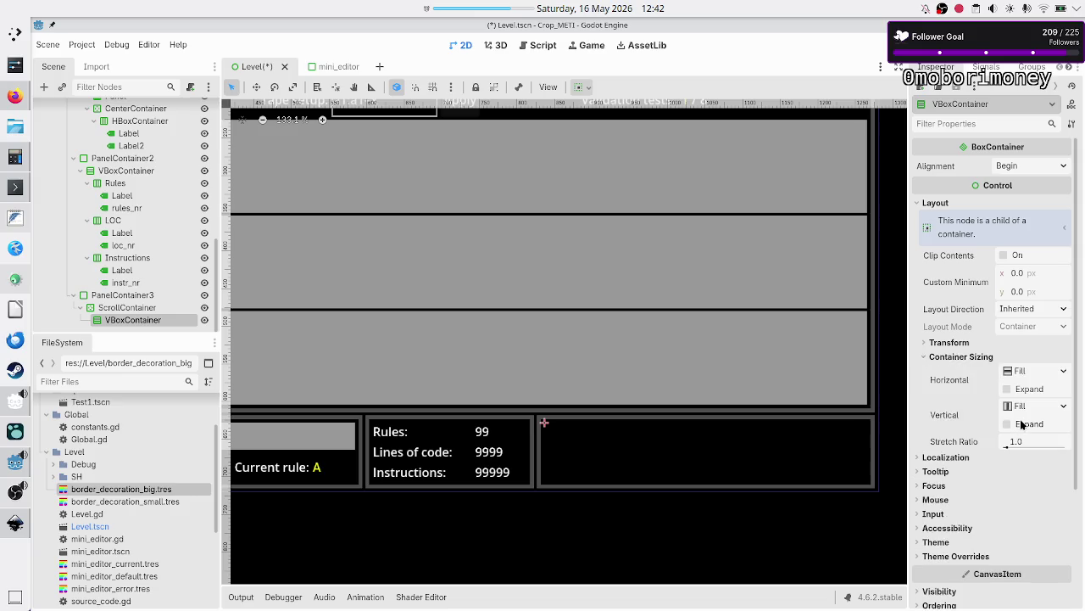
click(1024, 423)
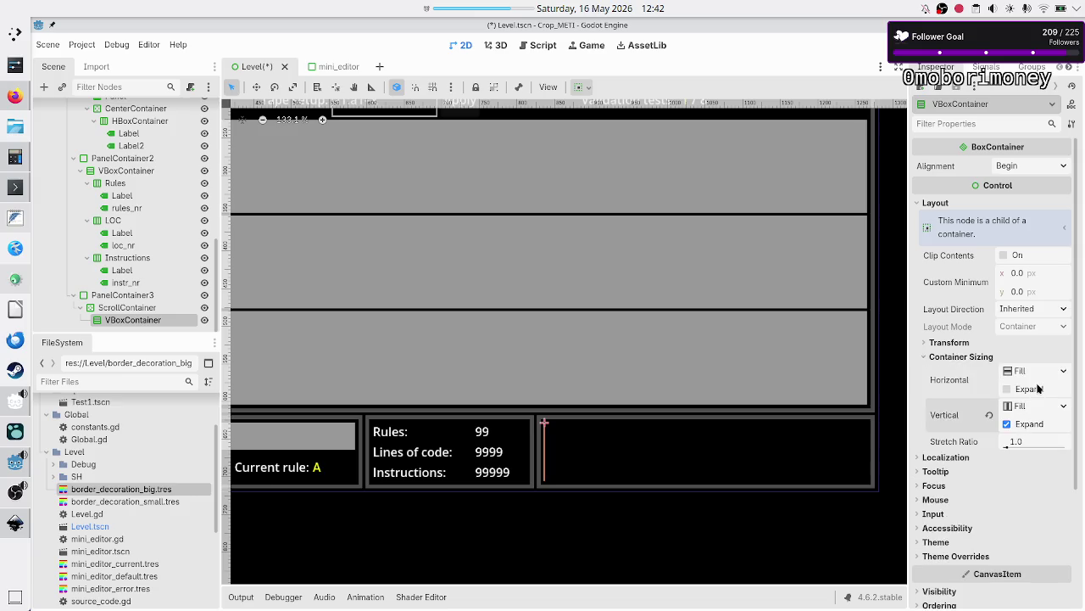
click(1039, 388)
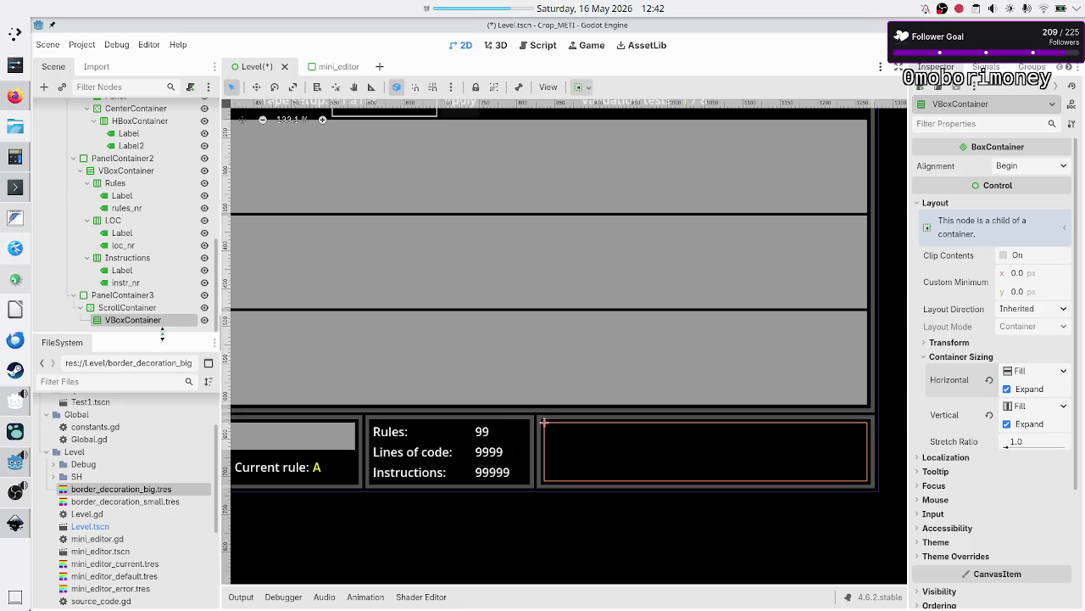
click(44, 87)
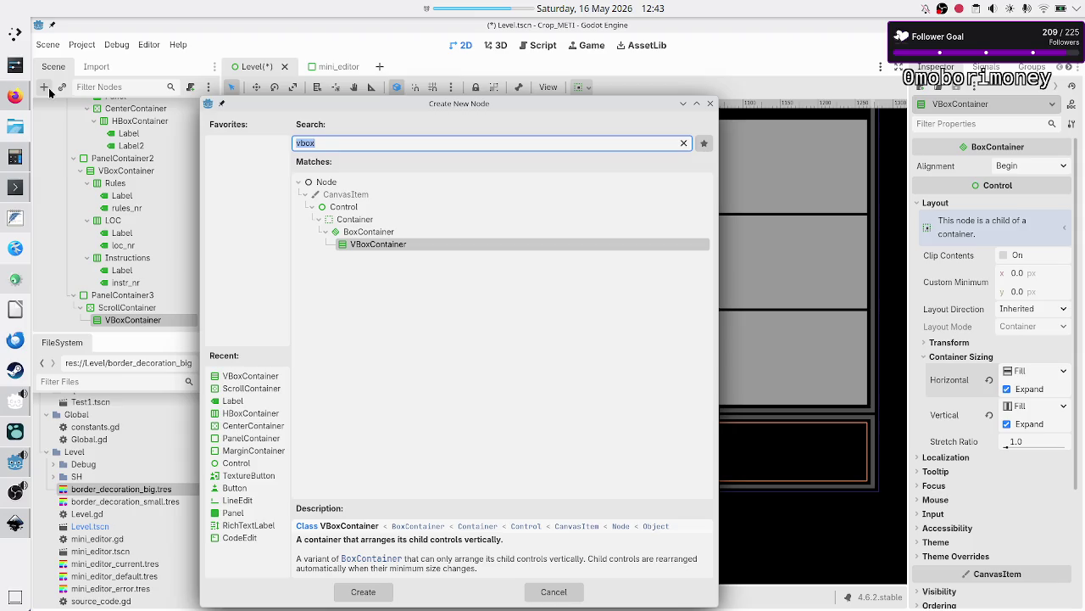
Step: Search 'button' in the Create New Node dialog so Button is highlighted
text(button)
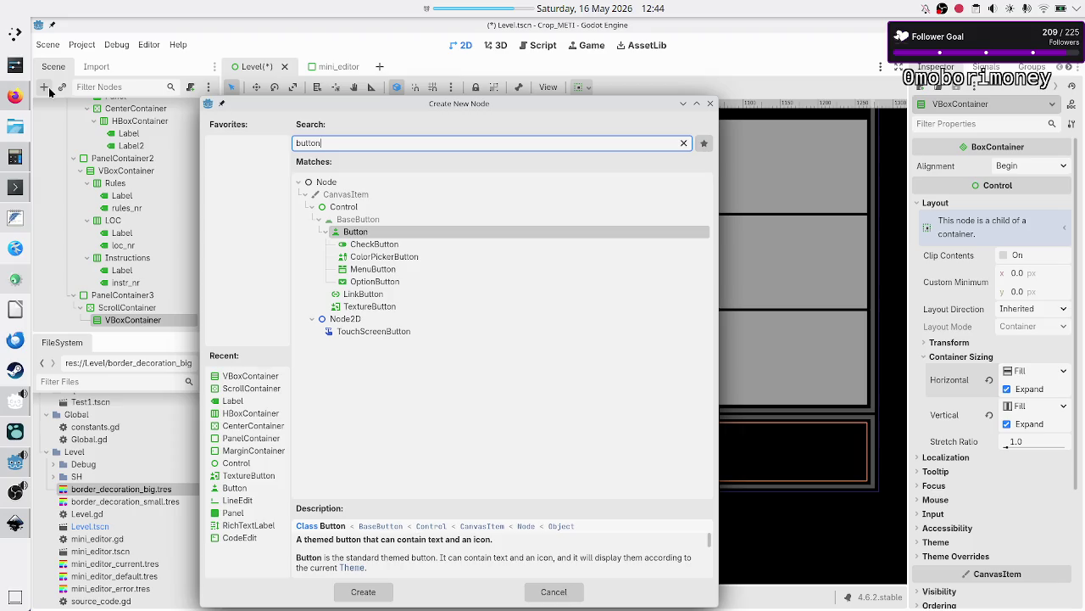
Step: Create the Button and set its Text to 'Error on rule F, line 3: bla bla bla'
key(Return)
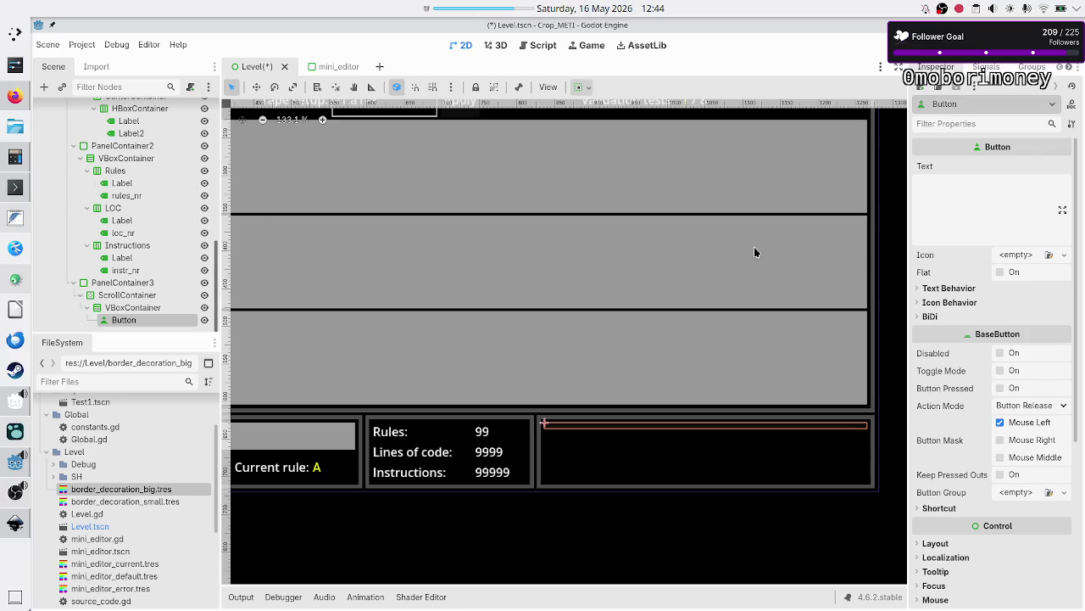
click(968, 193)
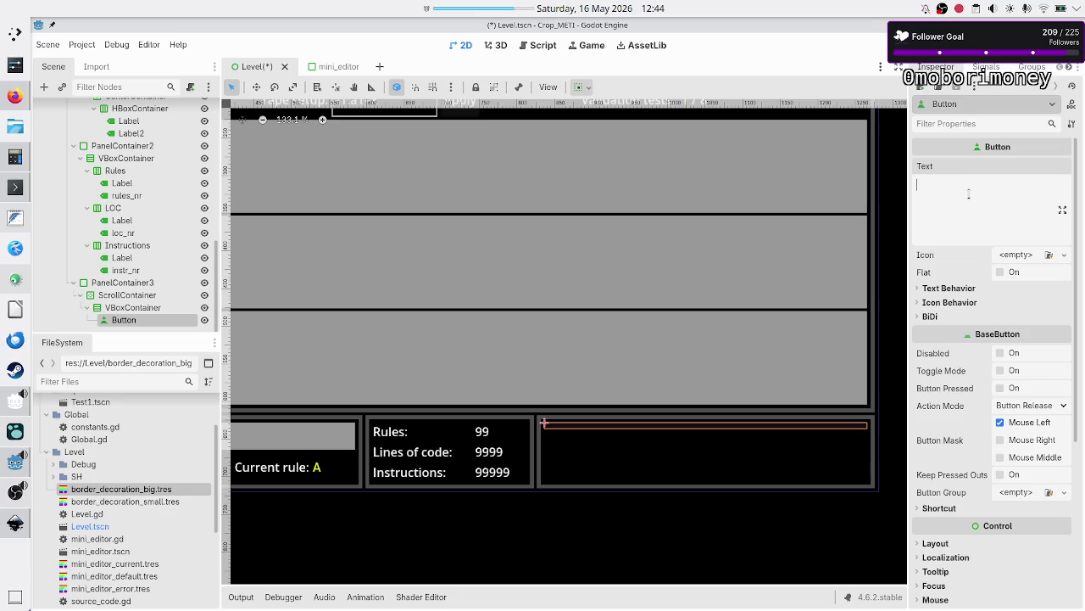
text(Er)
key(BackSpace)
key(BackSpace)
key(BackSpace)
text(Rule F: error on)
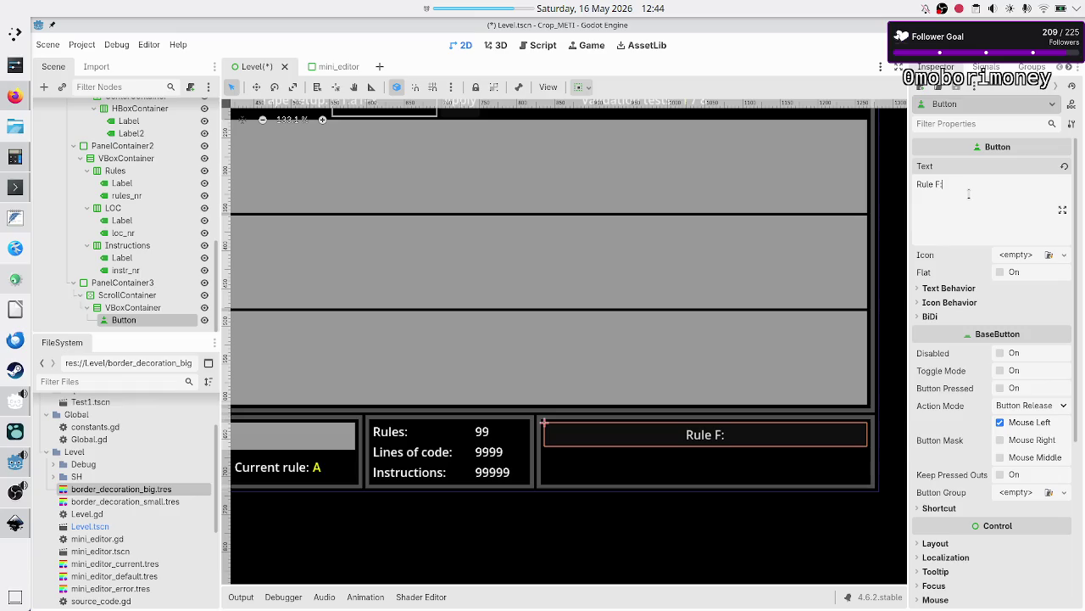
text( li)
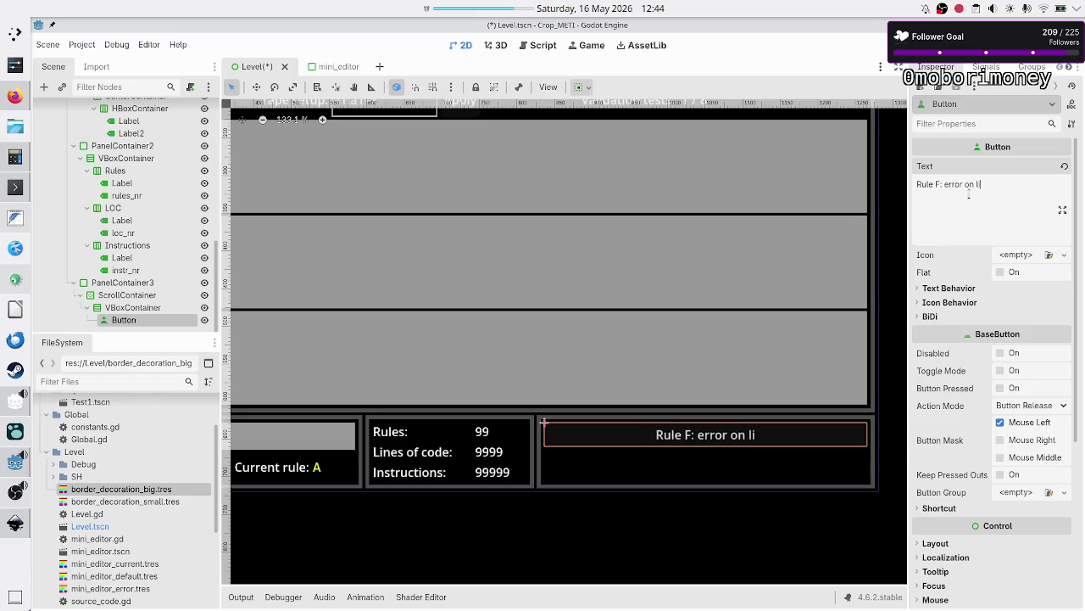
text(ne 3)
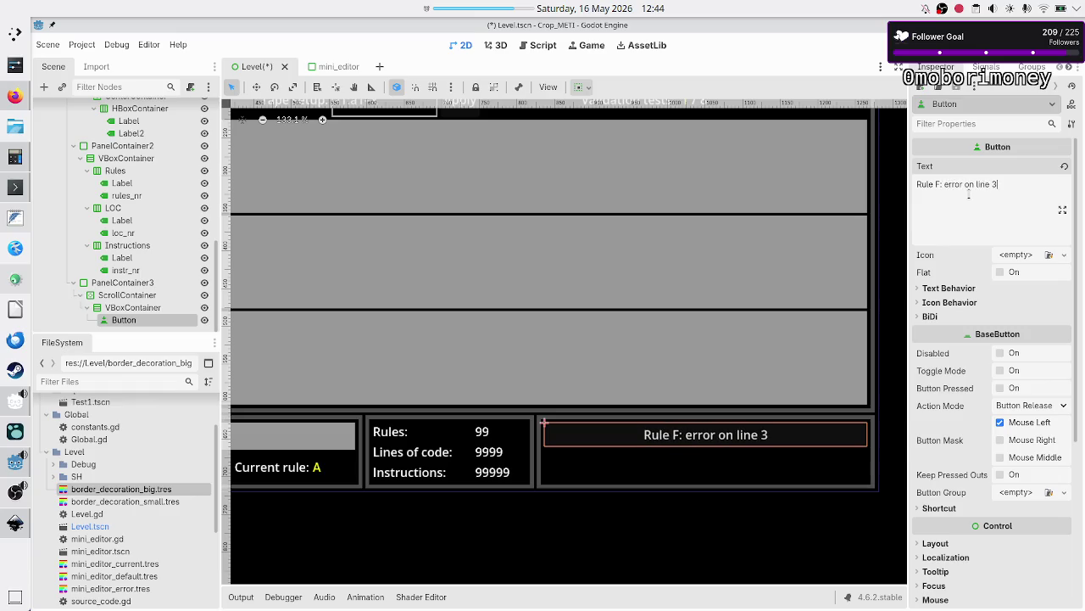
key(BackSpace)
key(BackSpace)
key(BackSpace)
text(Error on rule F, line 3: bla bla bla)
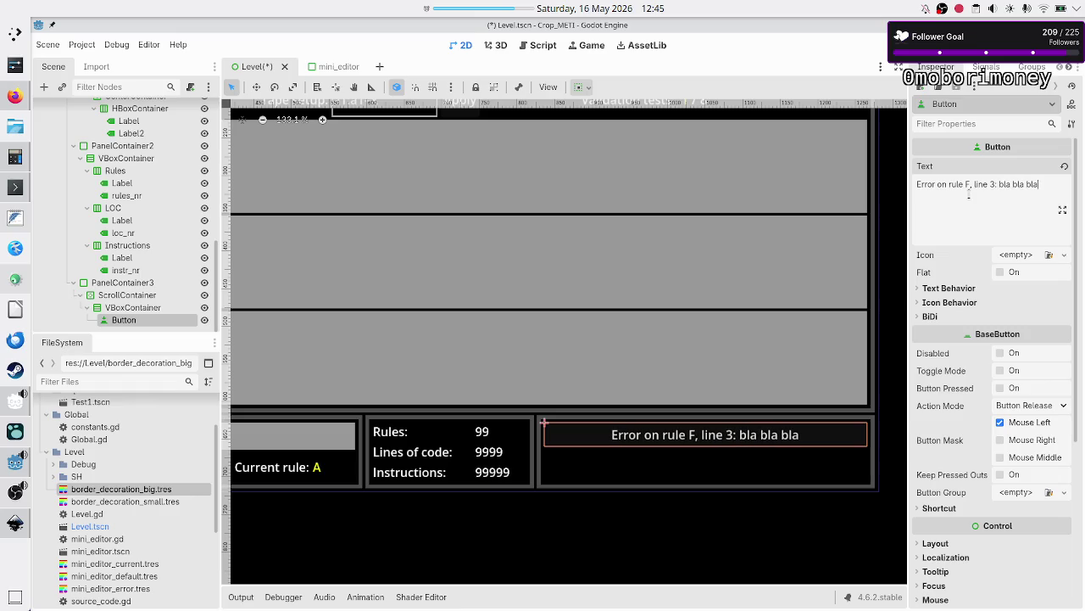
Step: Override the button's Font Color to red, RGB 255, 0, 0
mouse_move(948, 404)
scroll(958, 365, down, 5)
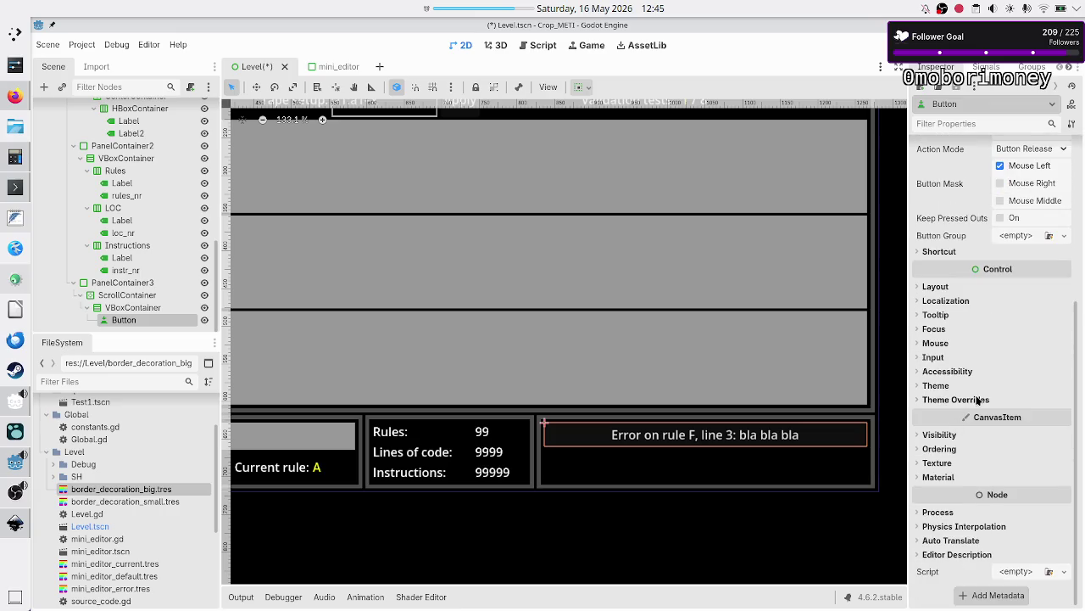
click(975, 400)
click(961, 413)
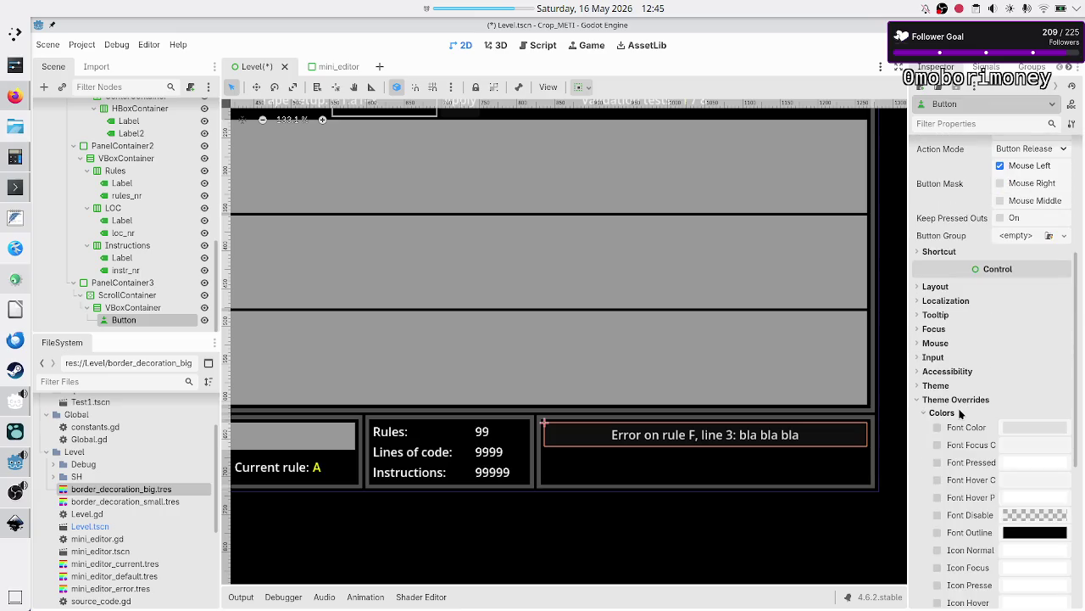
click(1010, 427)
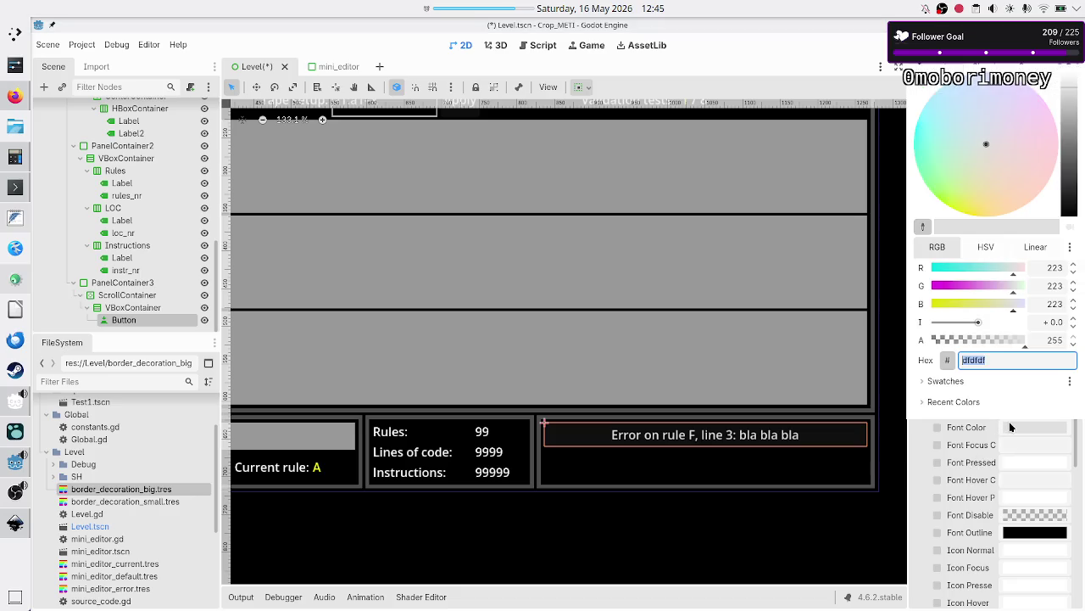
click(1050, 268)
text(255)
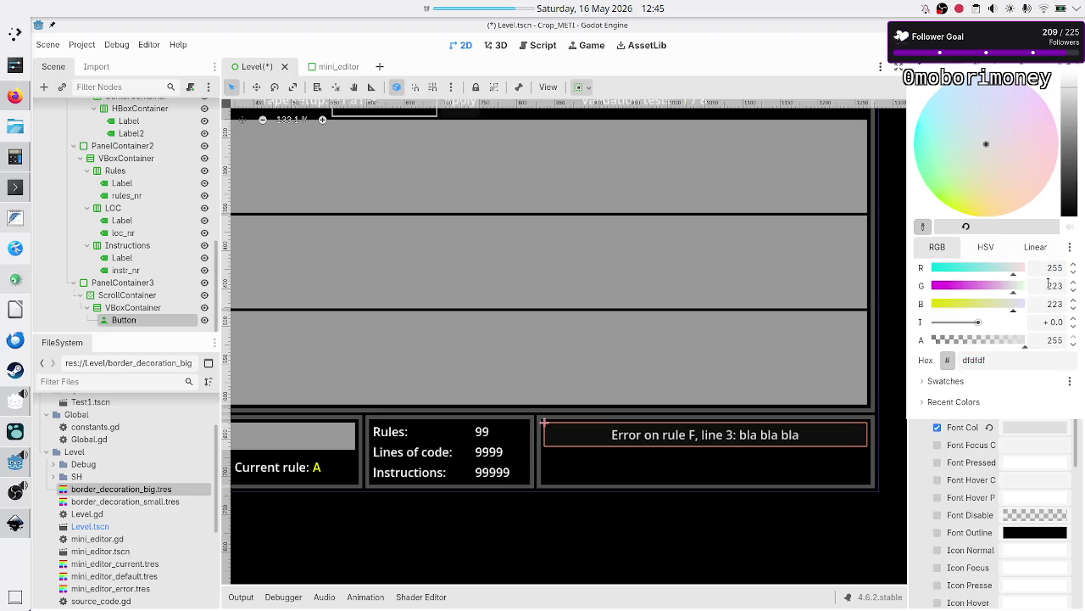
click(1049, 285)
text(0)
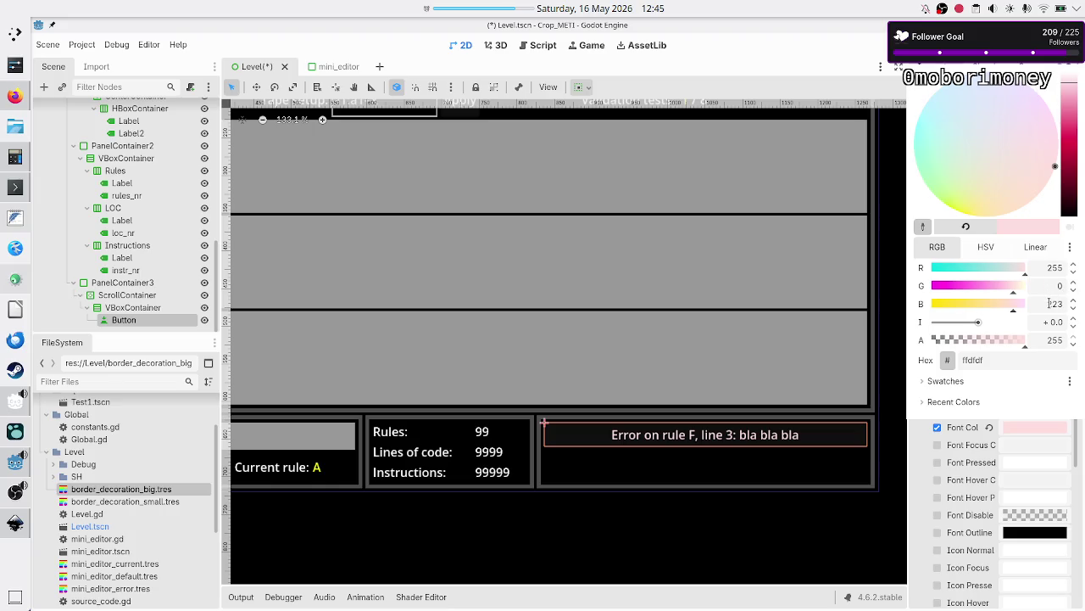
click(1048, 302)
text(0)
key(Return)
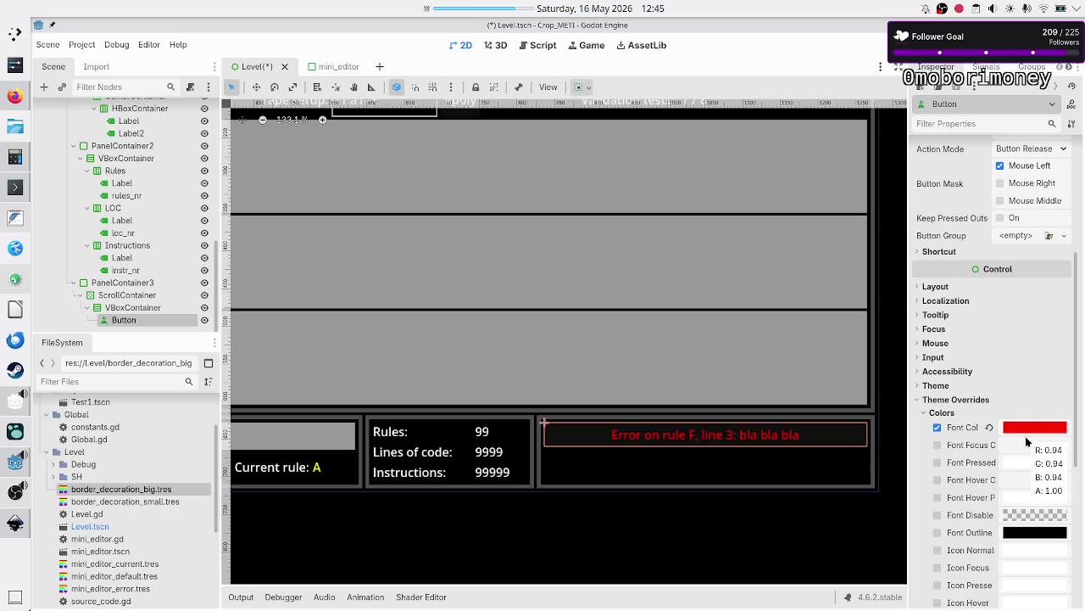
Step: Tick Flat so the button has no background, then run the game to test it
scroll(981, 490, down, 5)
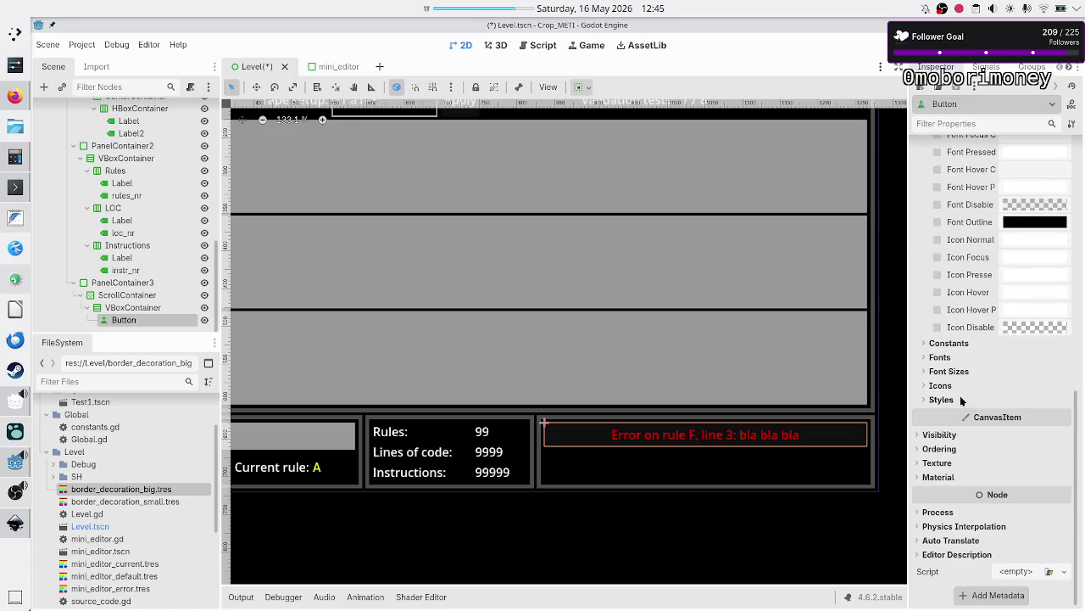
click(943, 400)
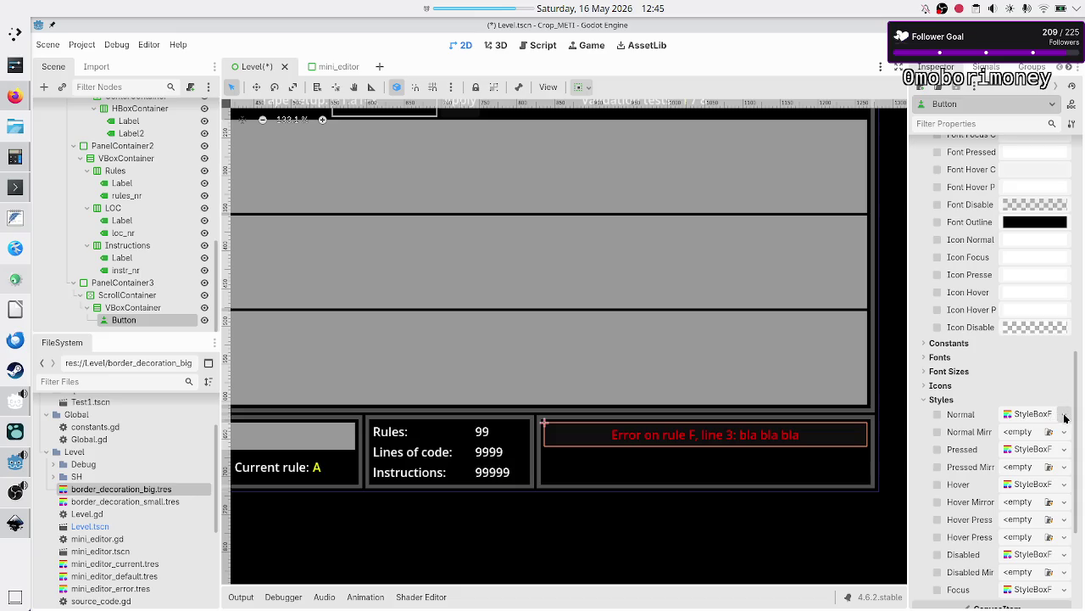
scroll(941, 330, up, 10)
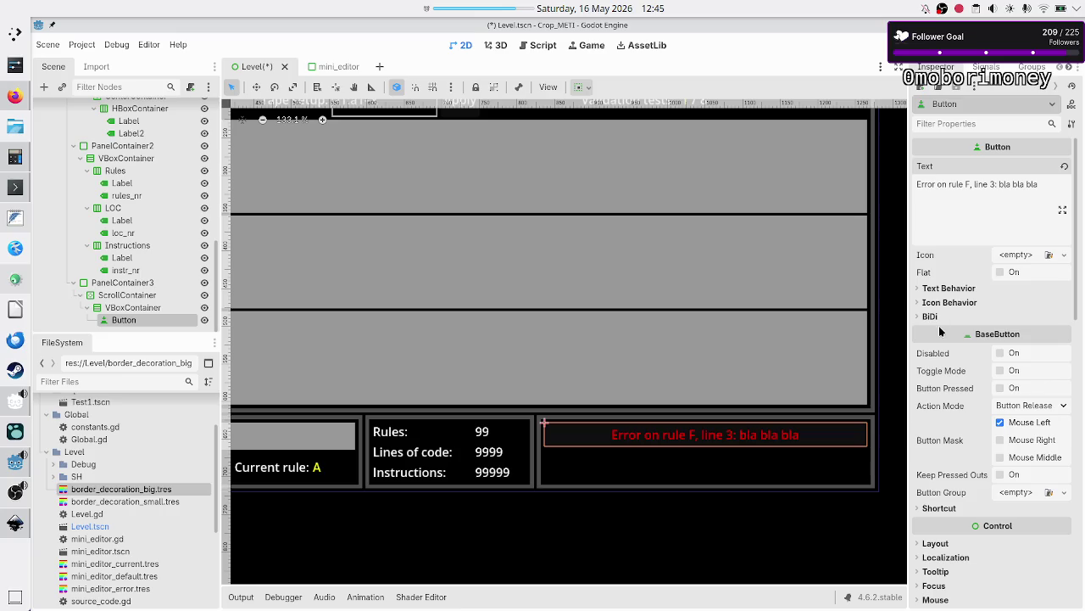
click(1001, 273)
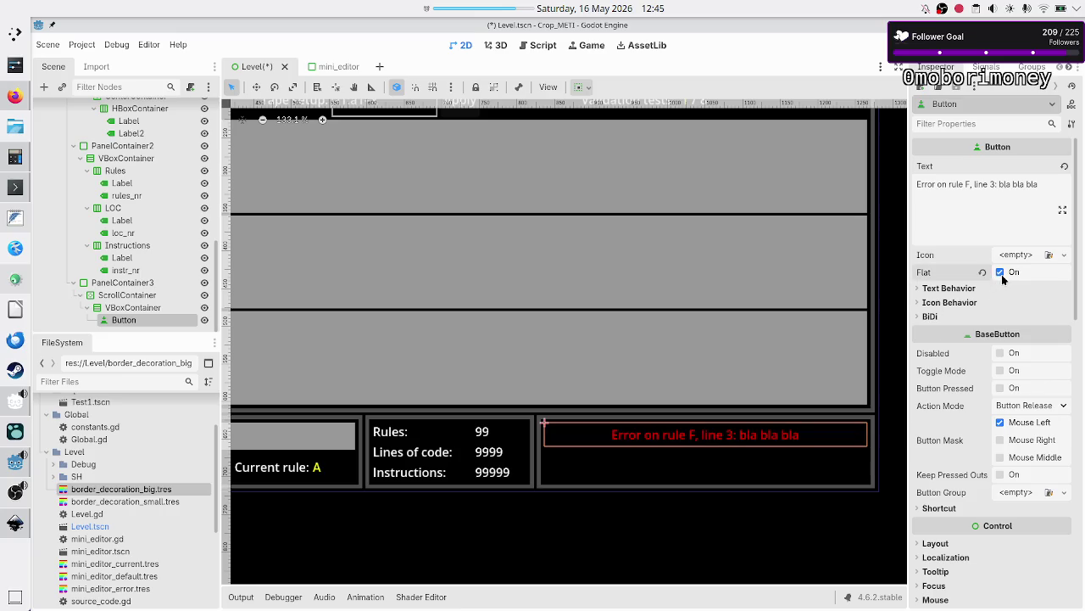
scroll(995, 334, down, 10)
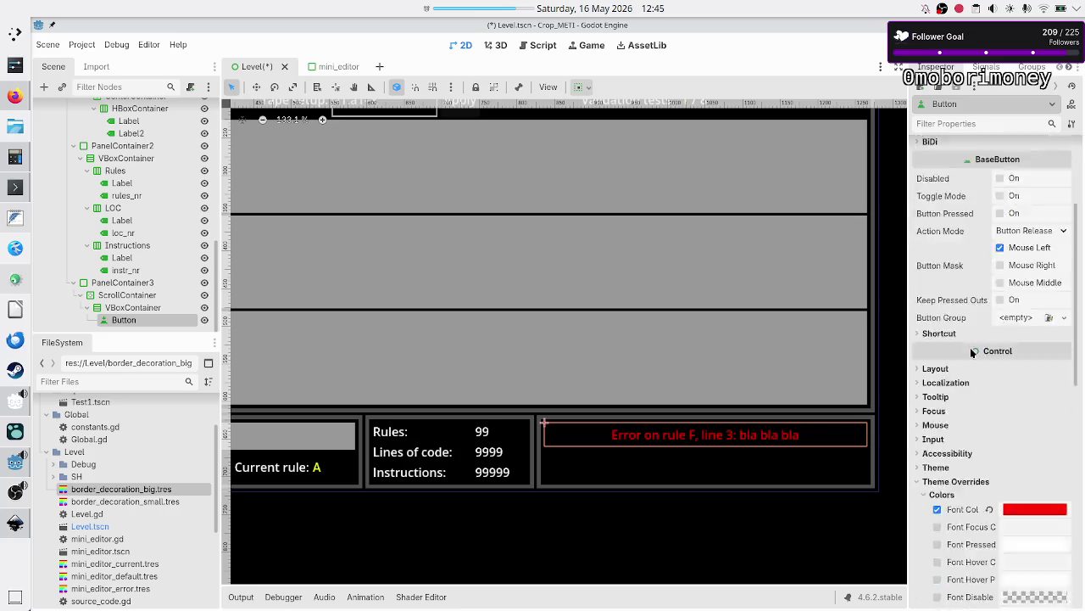
scroll(973, 352, down, 3)
scroll(973, 353, up, 13)
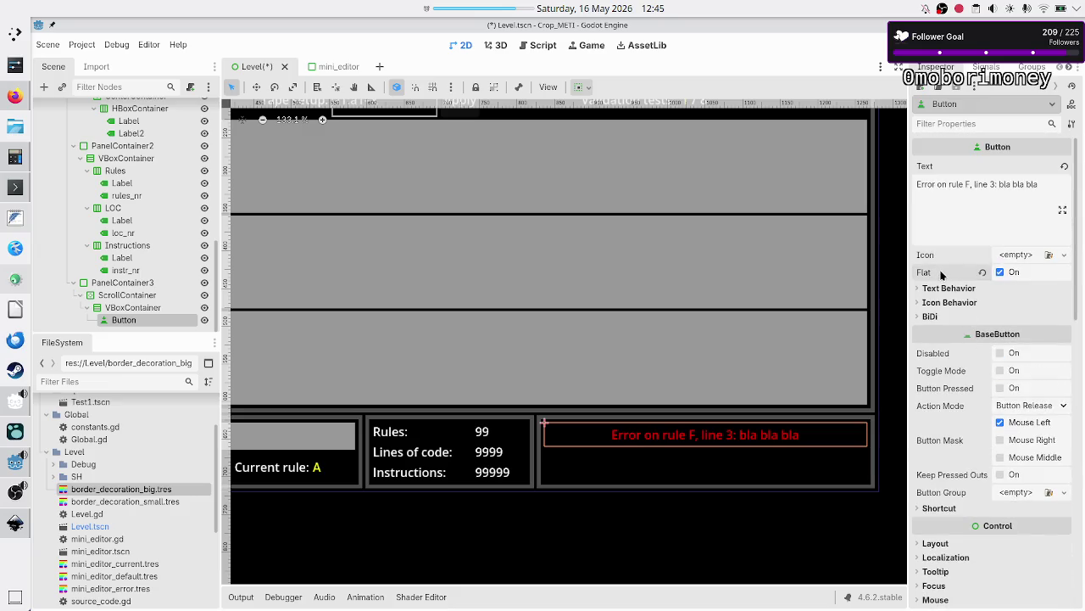
mouse_move(941, 275)
click(899, 47)
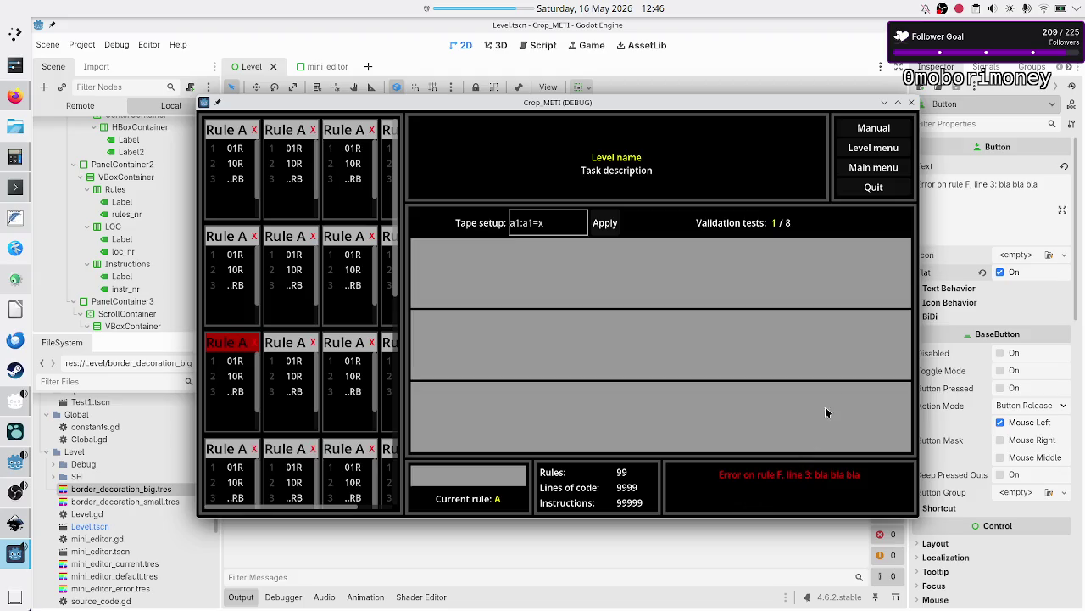
Step: Close the running game window after checking the red error message
click(912, 104)
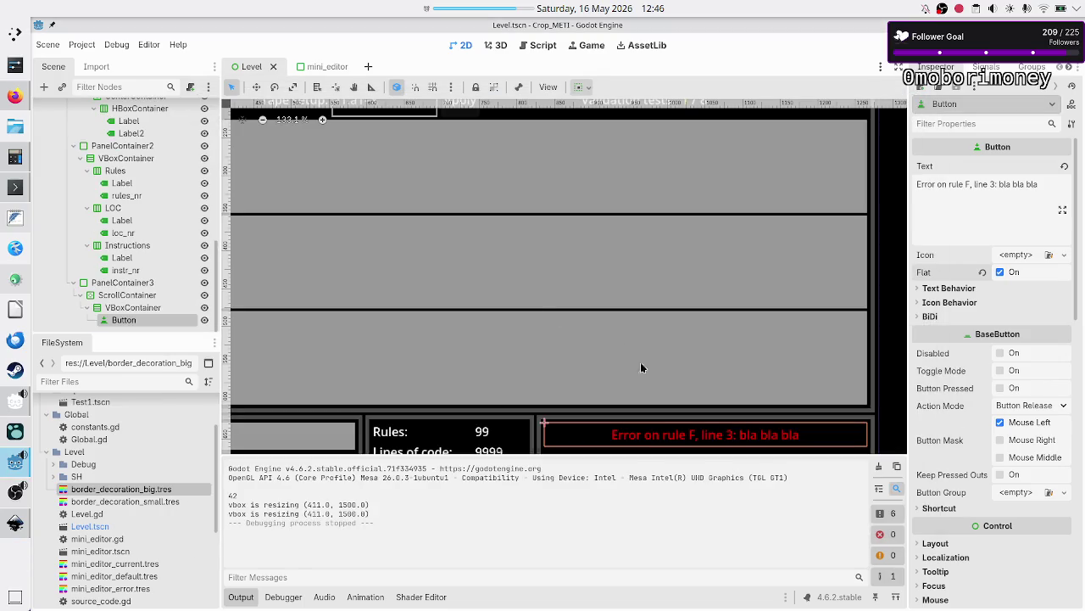
scroll(953, 438, down, 5)
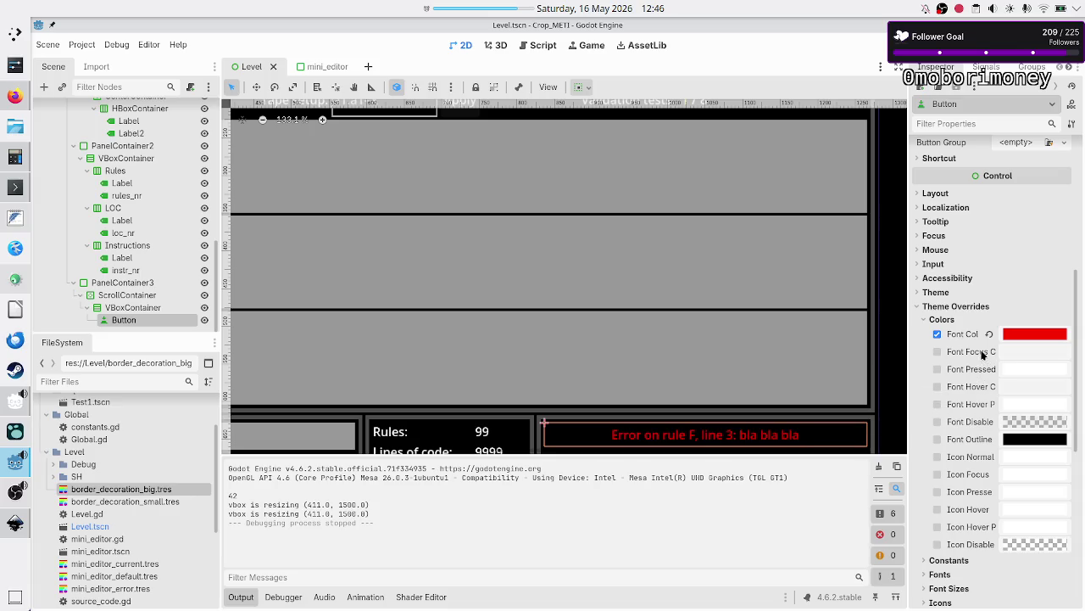
Step: Set the focus, pressed and hover font colours to ff0000
click(1032, 334)
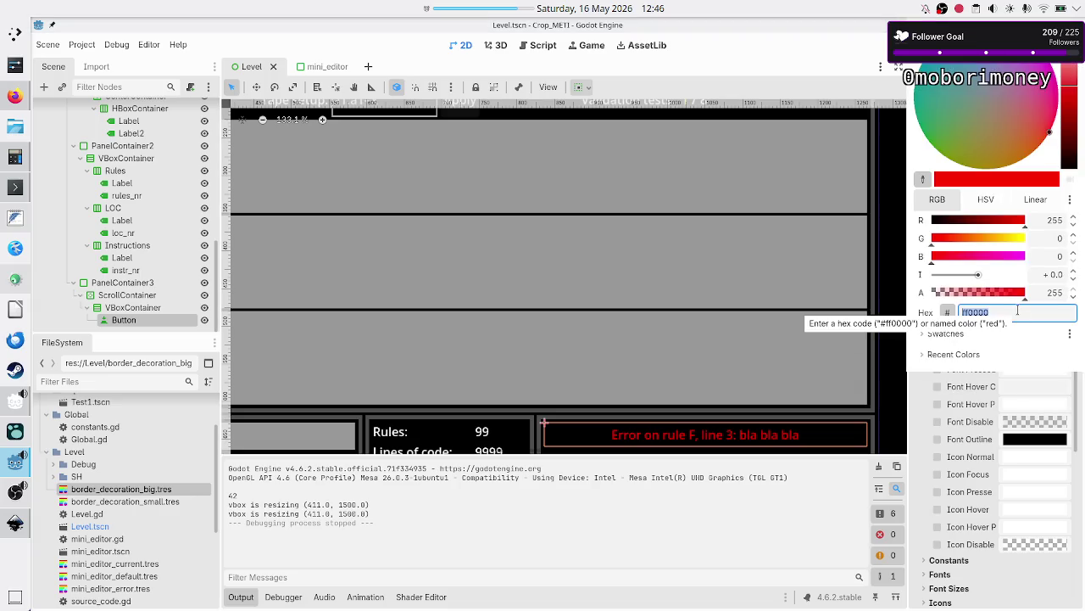
key(Escape)
click(1016, 348)
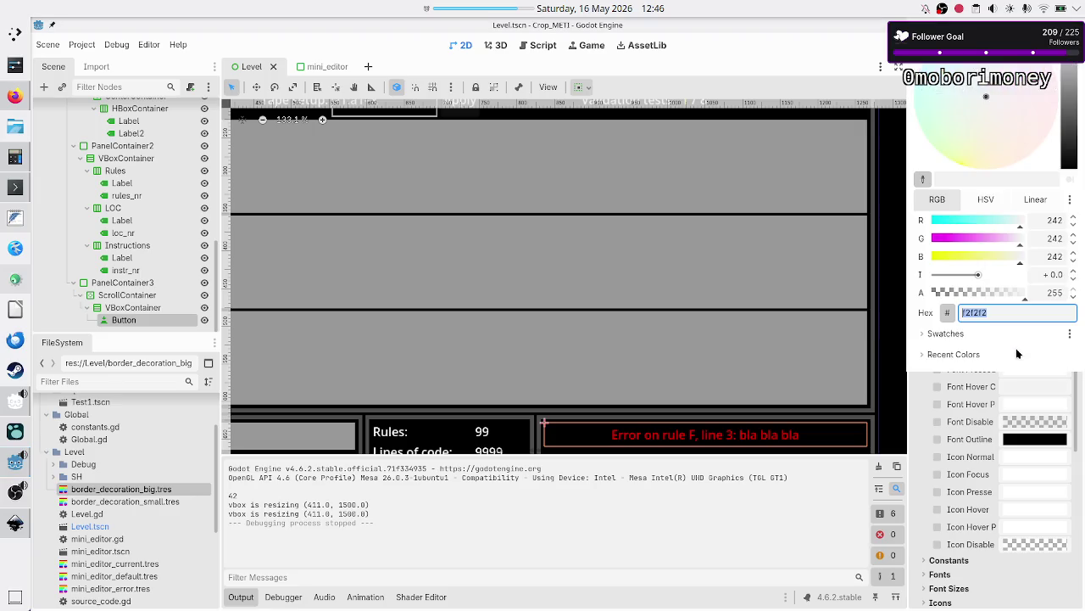
text(ff0000)
key(Escape)
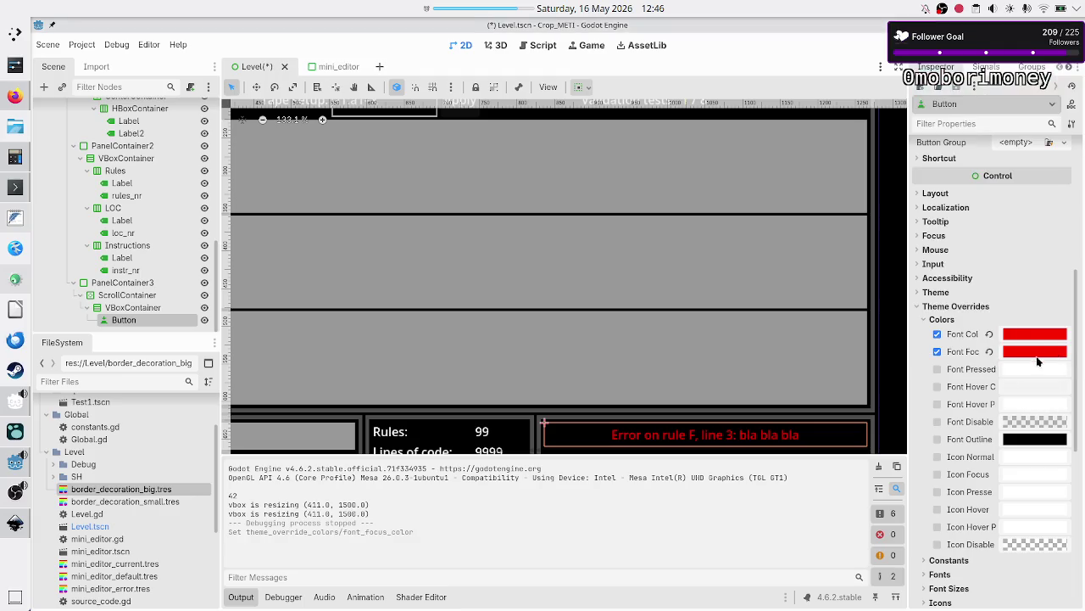
click(1036, 368)
text(ff0000)
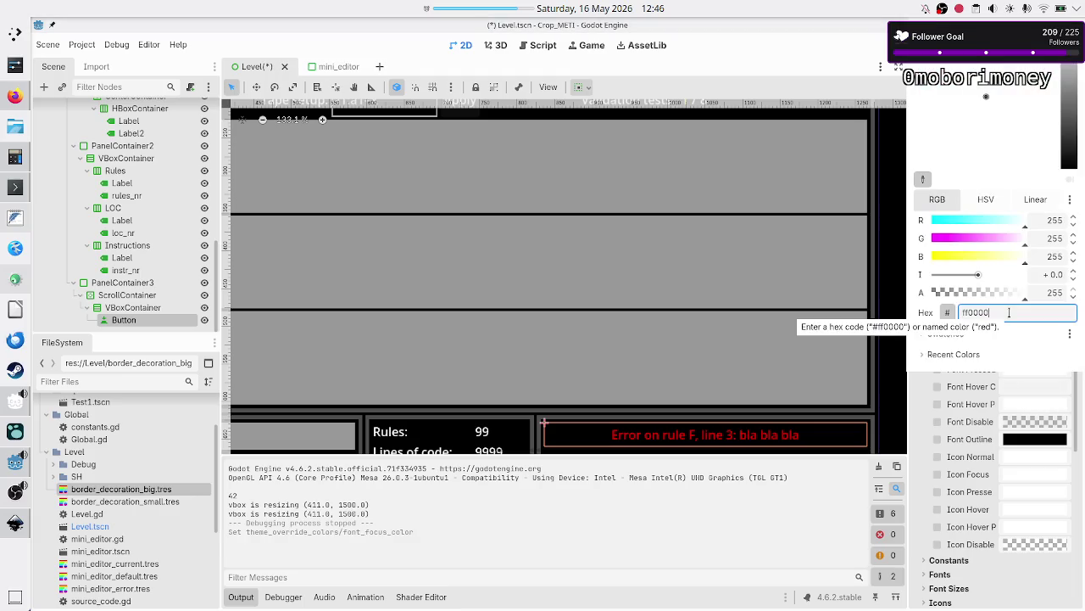
key(Escape)
click(1010, 388)
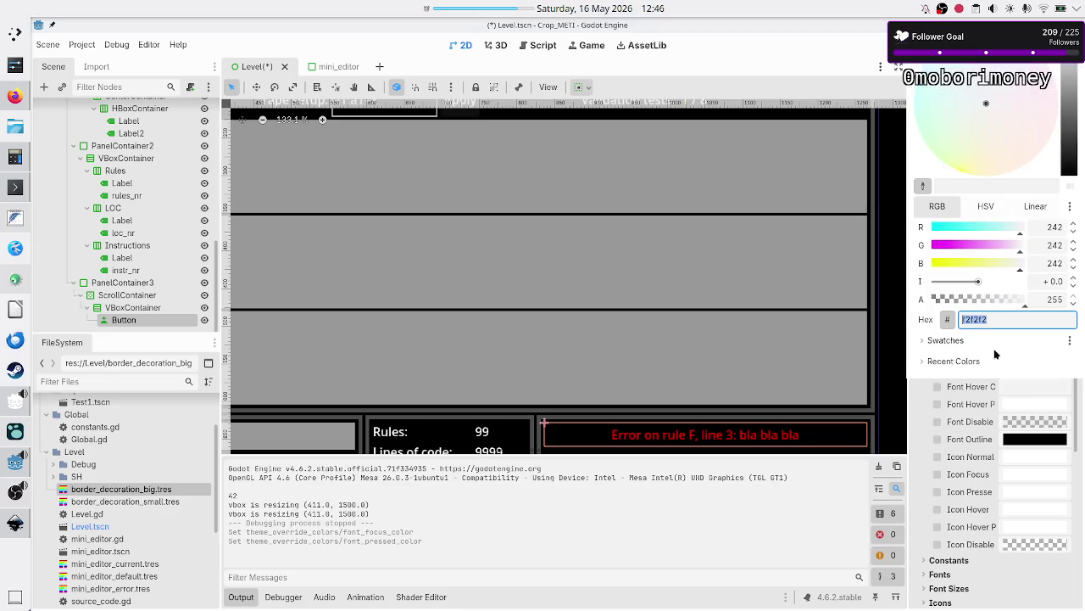
text(ff0000)
key(Escape)
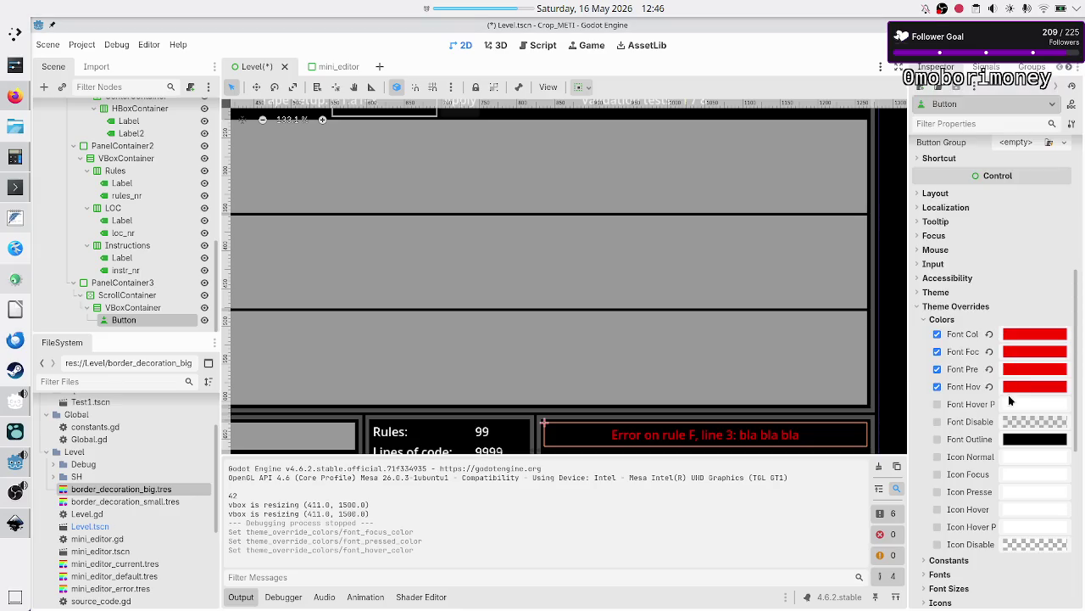
Step: Set the hover-pressed font colour to ff0000, then save, run and stop the game
click(1008, 400)
text(ff0000)
key(Escape)
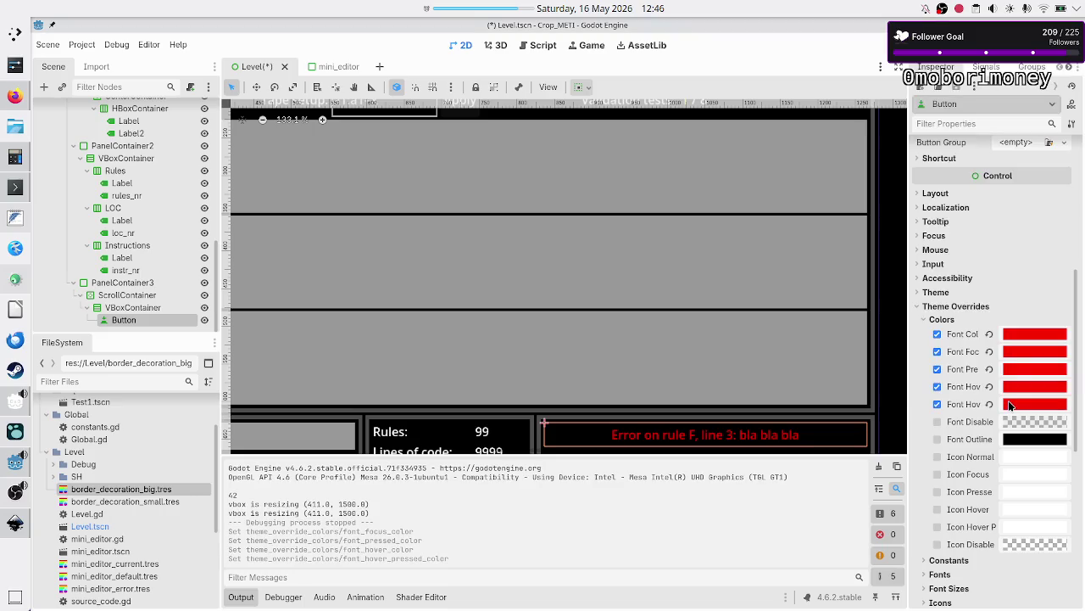
key(F5)
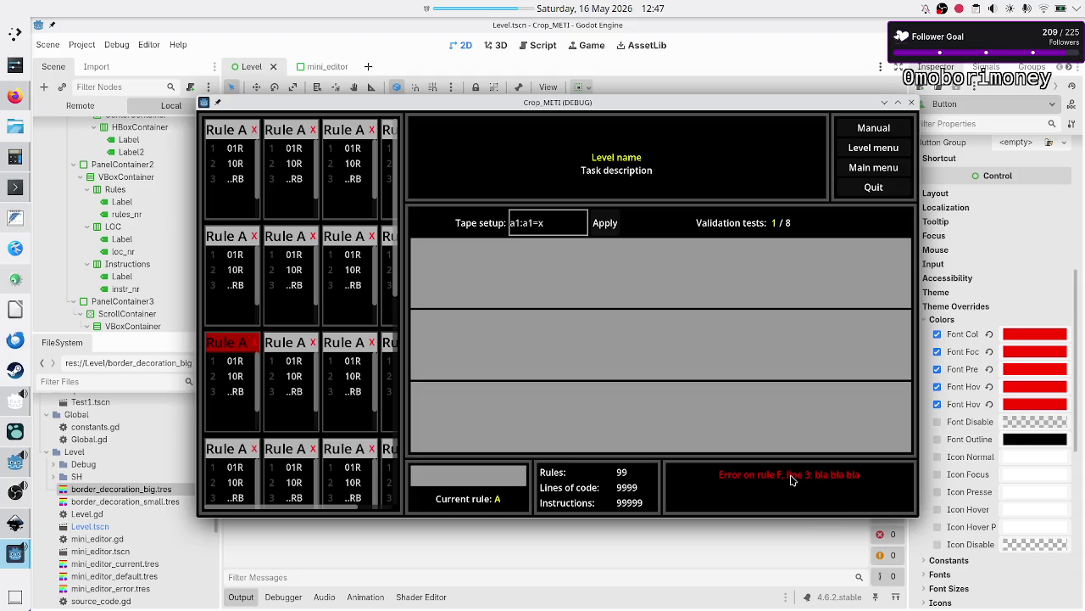
click(911, 103)
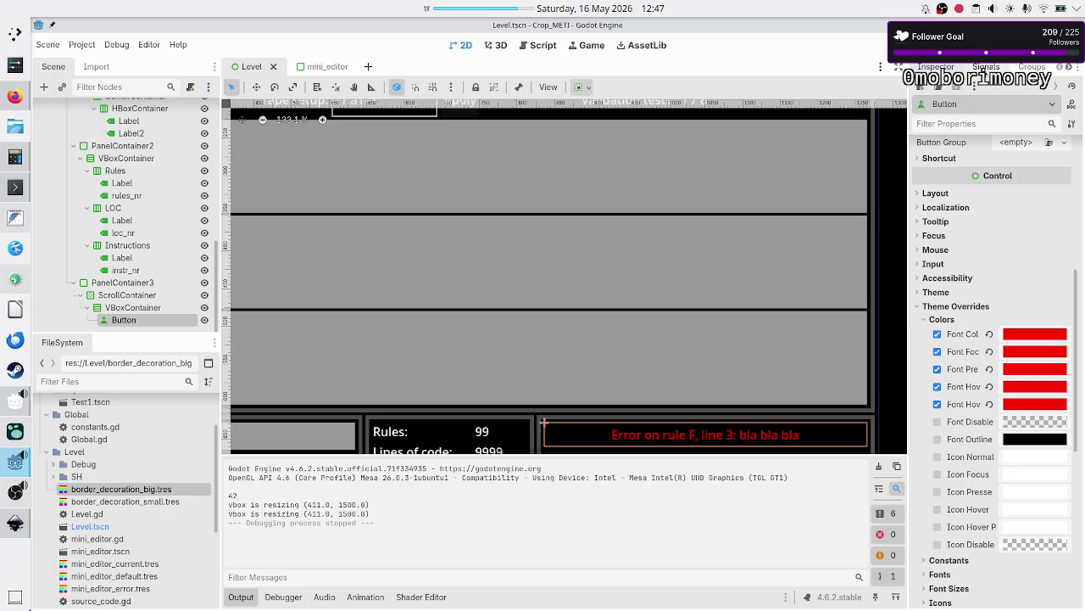
Step: Connect the Button's pressed signal to a new _on_button_pressed handler in Level.gd
click(986, 67)
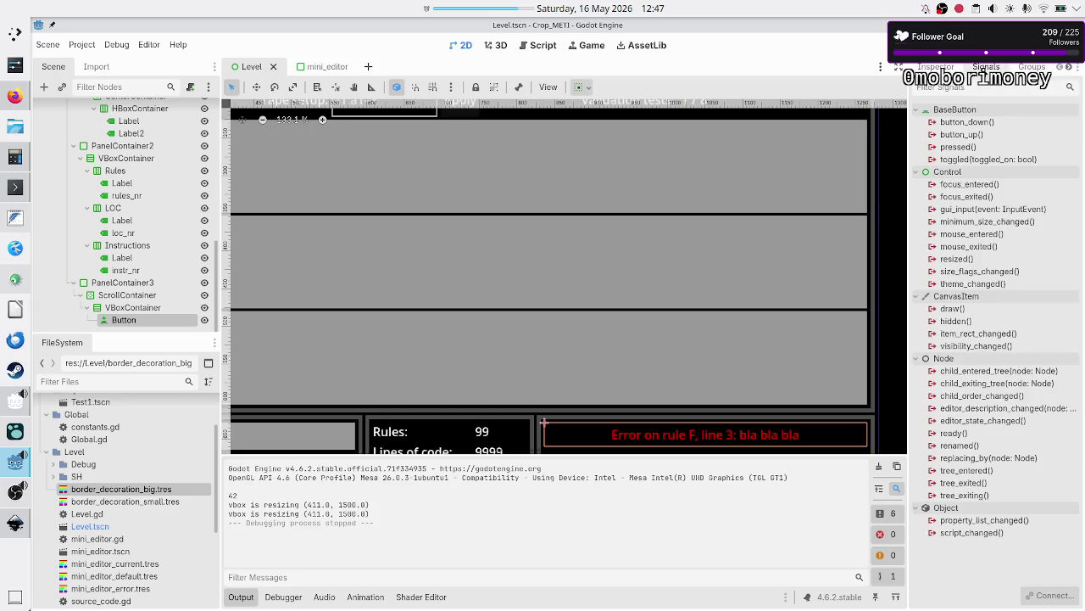
double_click(972, 151)
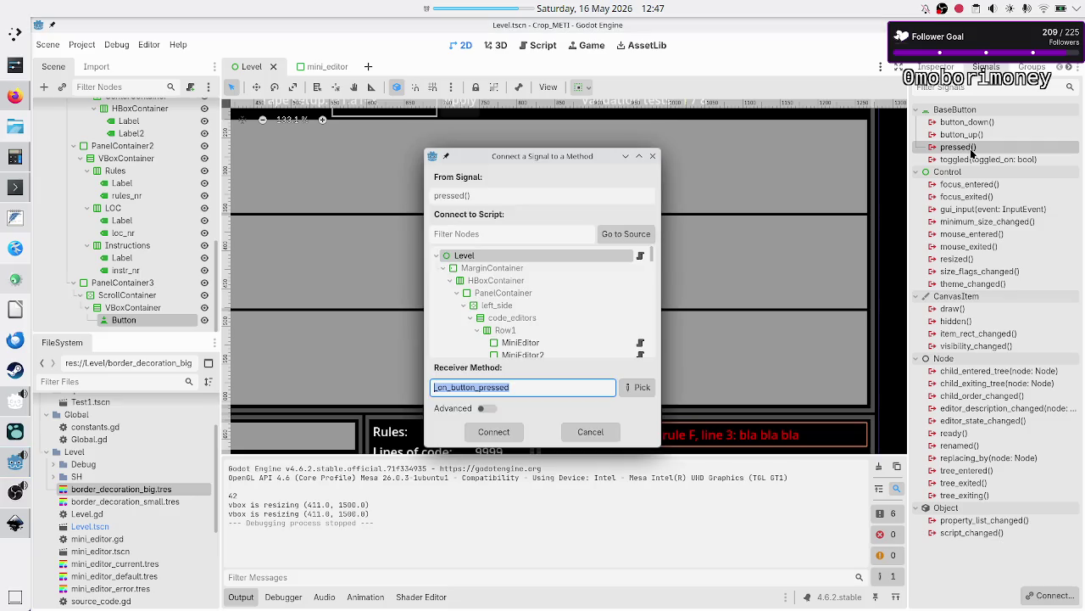
click(504, 433)
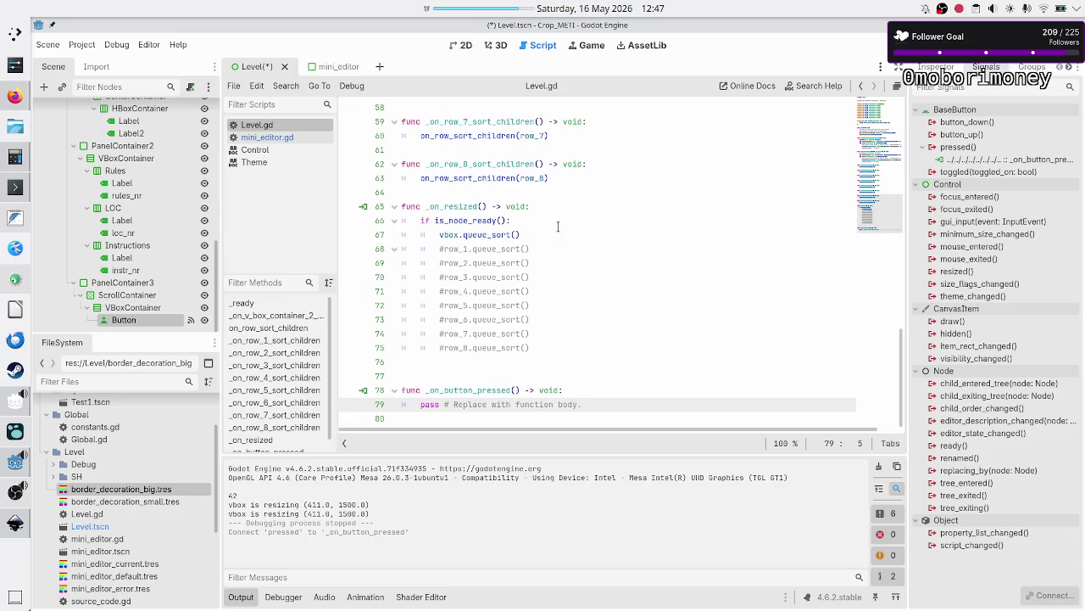
Step: Add the comment '#TODO: move this to where it's appropriate' above the handler
click(475, 380)
key(Return)
text(#)
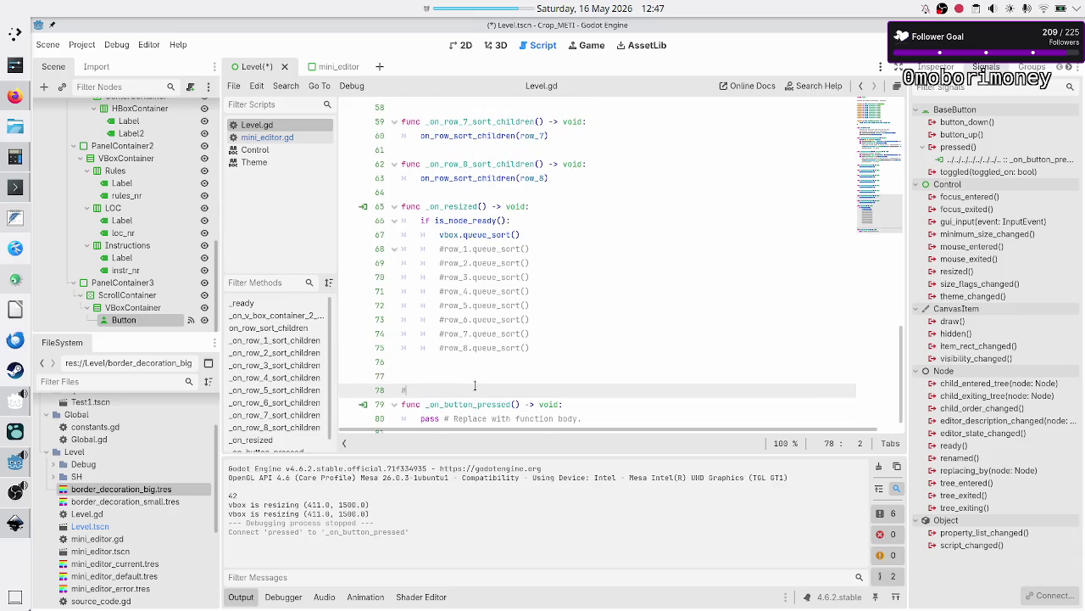
text(TODO:)
text( move this to where it's ap)
text(propriate)
key(Up)
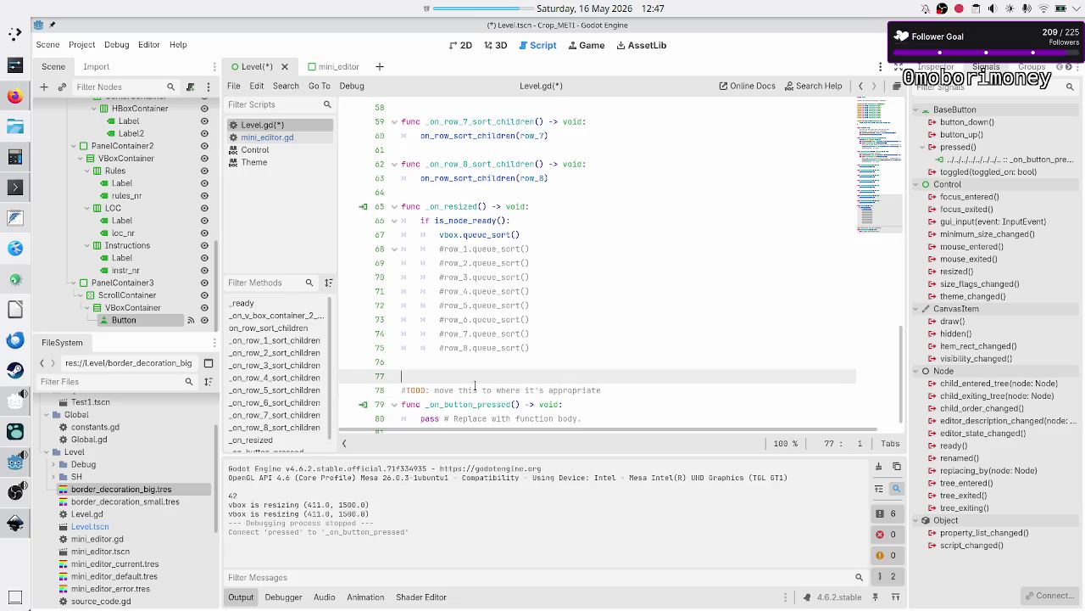
Step: Add a '#debugging only' comment and replace the handler's pass body with print()
text(#debuggi)
text(ng only)
key(Down)
key(Down)
key(Down)
key(Home)
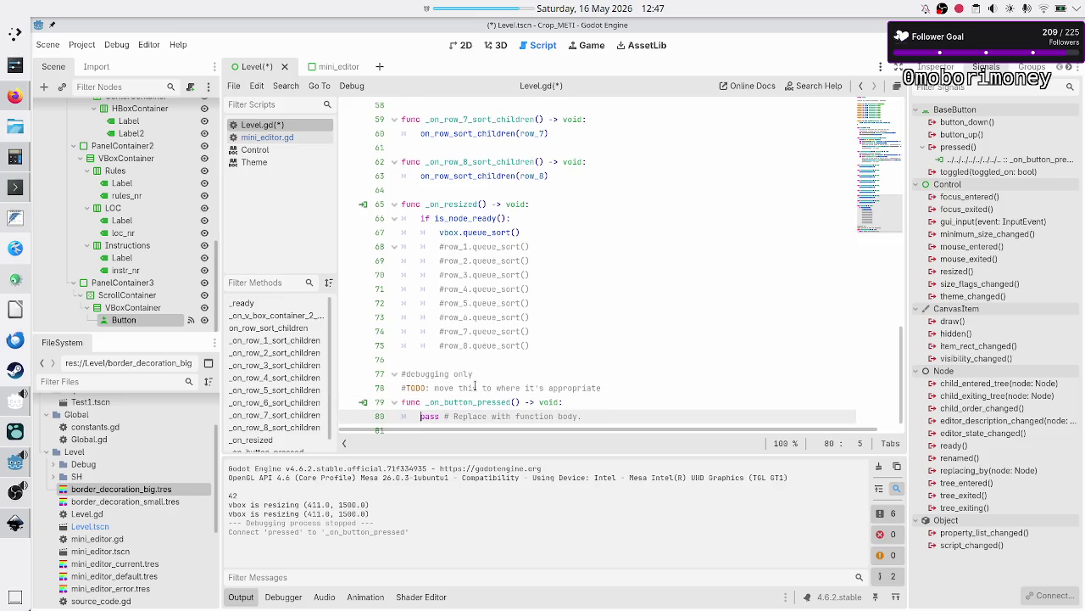
key(shift+Down)
key(BackSpace)
text(print)
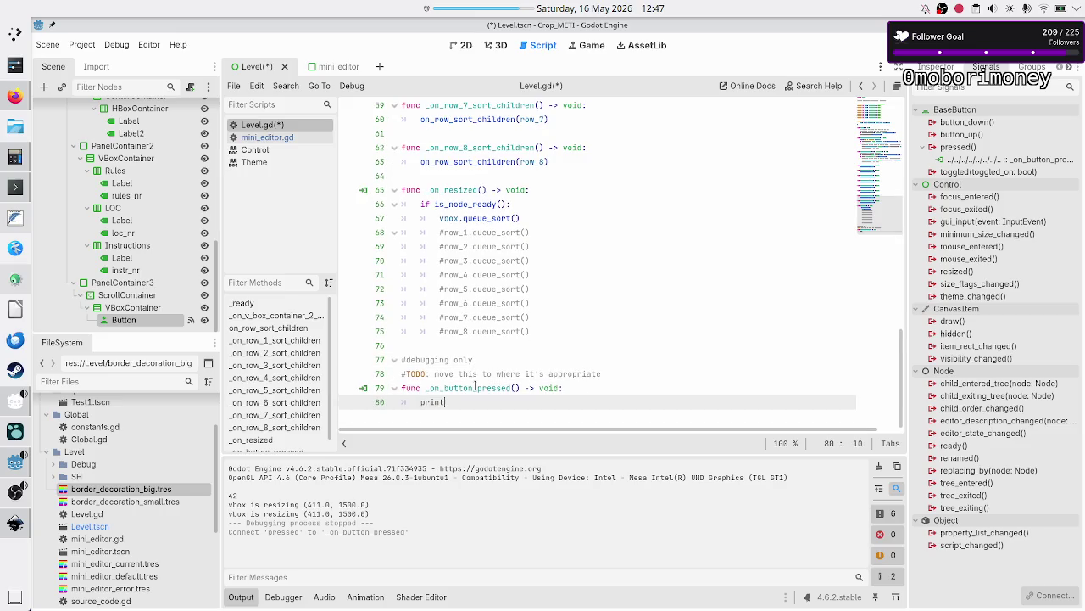
text(()
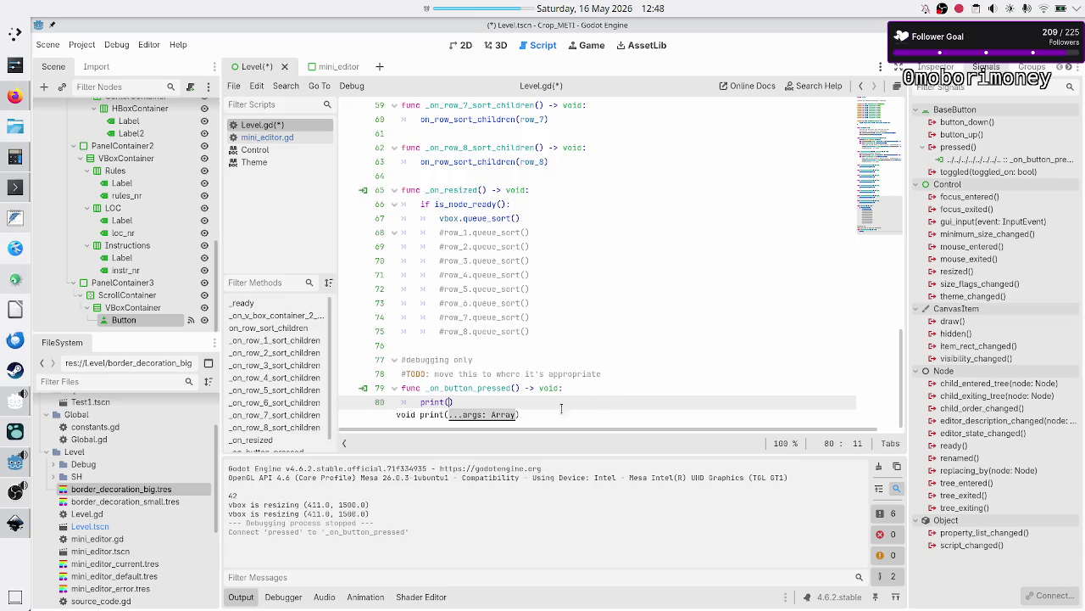
double_click(473, 387)
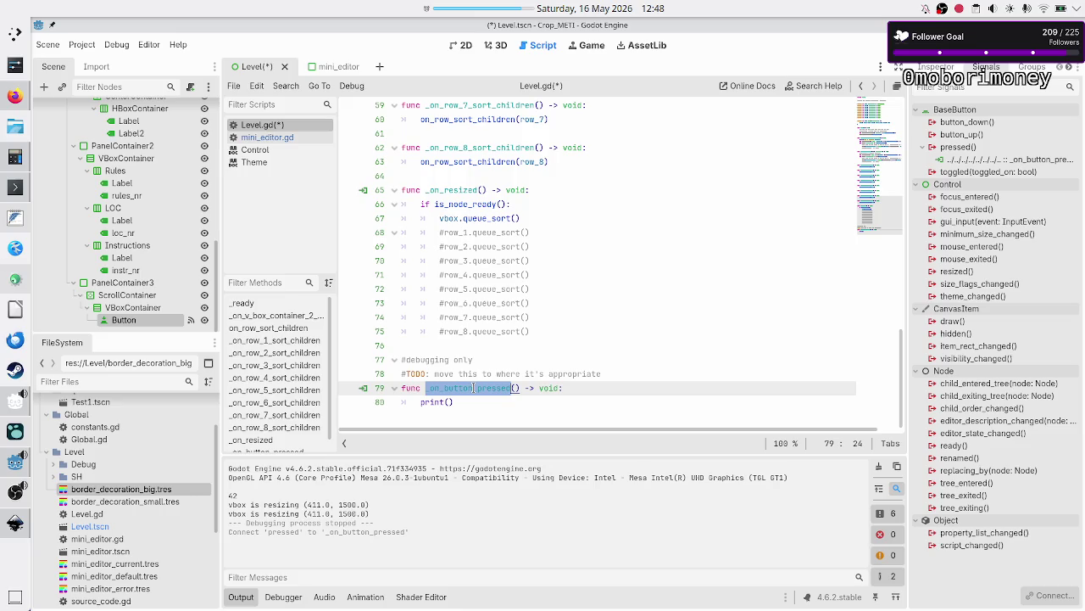
key(Up)
key(Up)
key(Up)
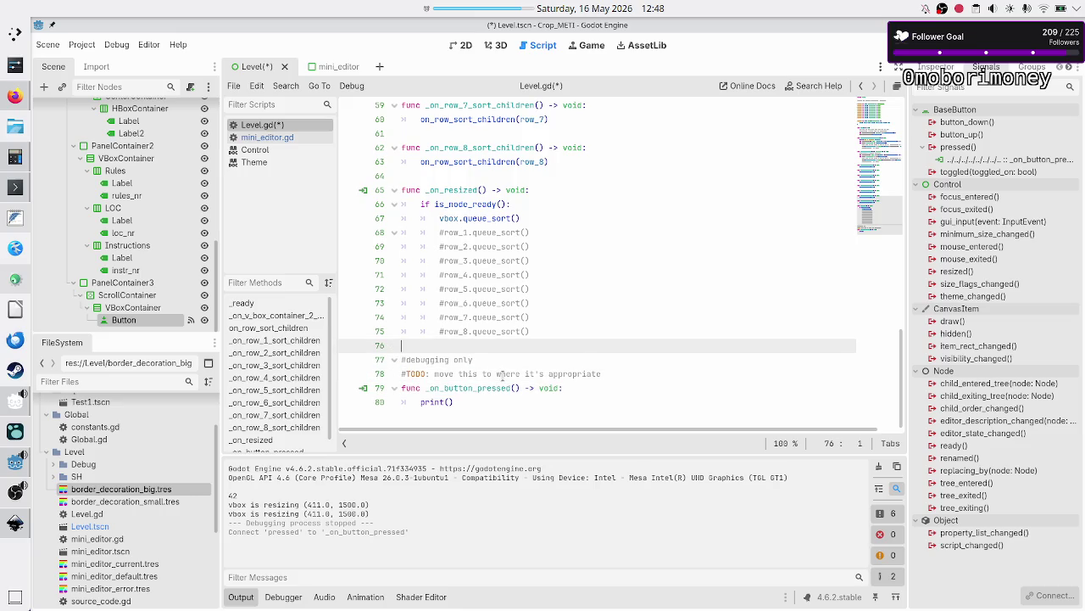
Step: Disconnect the Button's pressed signal from _on_button_pressed
double_click(1008, 161)
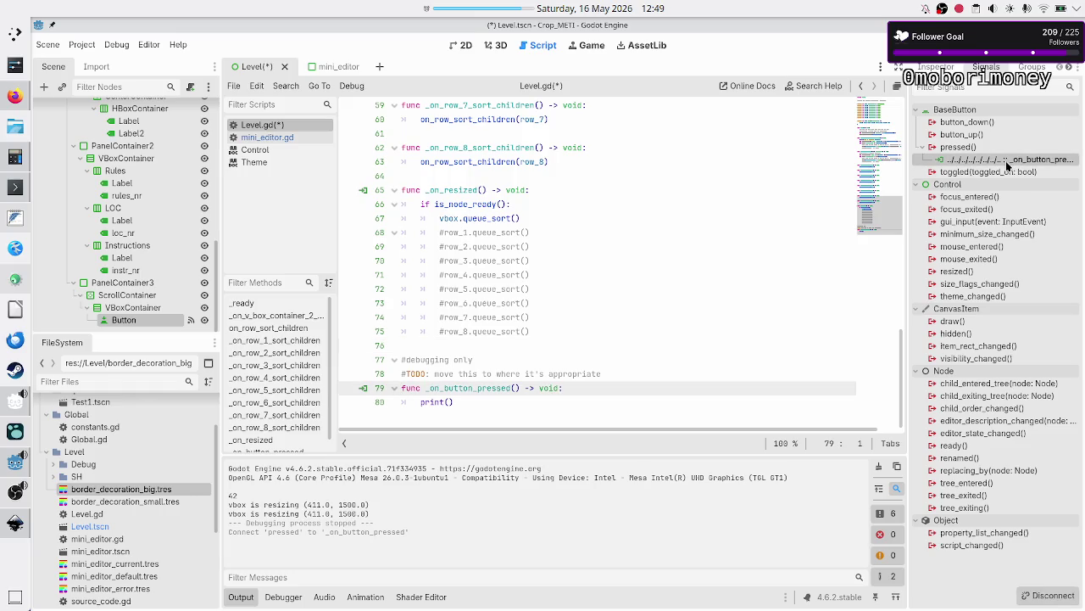
right_click(1007, 165)
click(1005, 201)
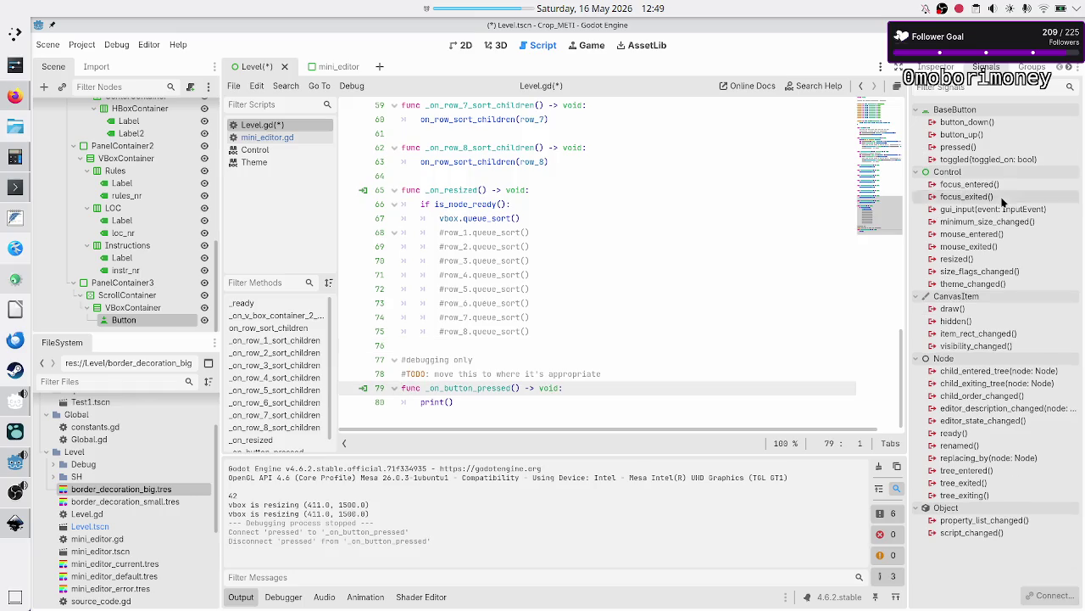
Step: Delete the debugging handler and its comments from Level.gd and save the script
click(473, 344)
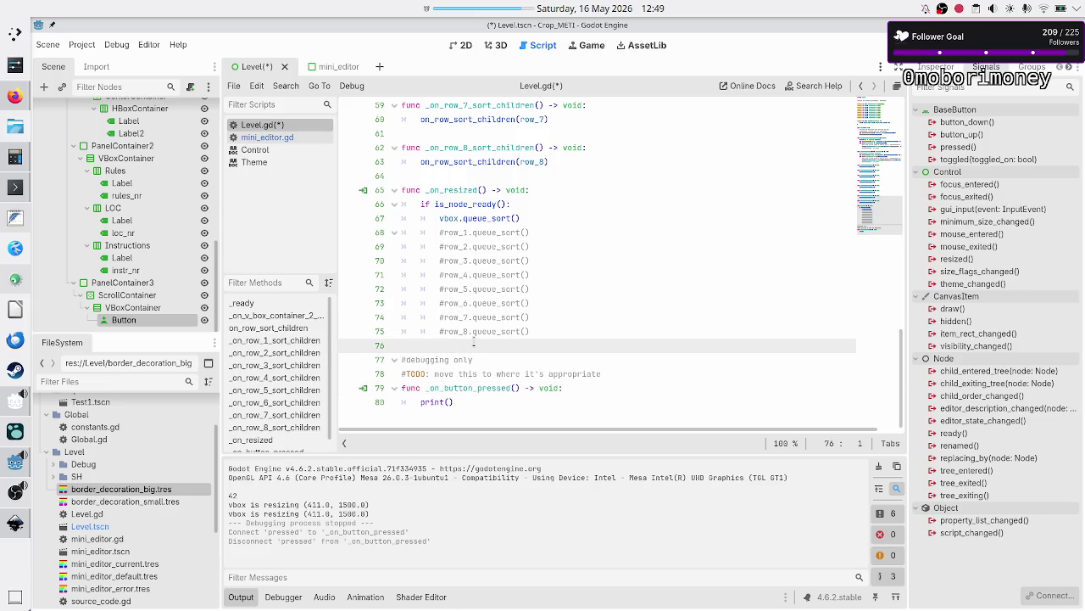
key(Down)
key(Down)
key(Down)
key(End)
key(BackSpace)
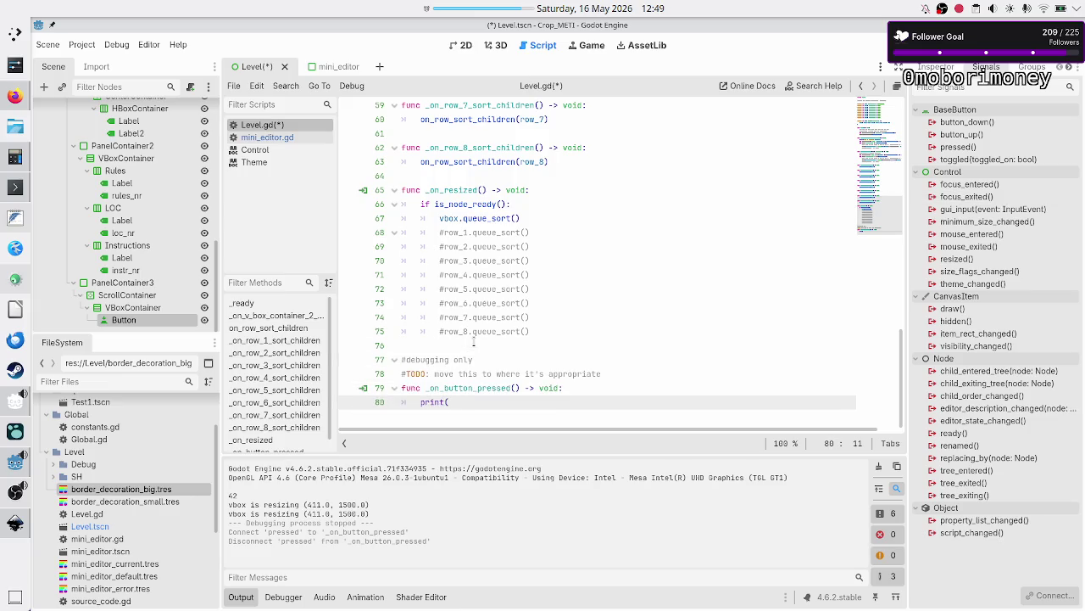
key(shift+Up)
key(shift+Up)
key(shift+Up)
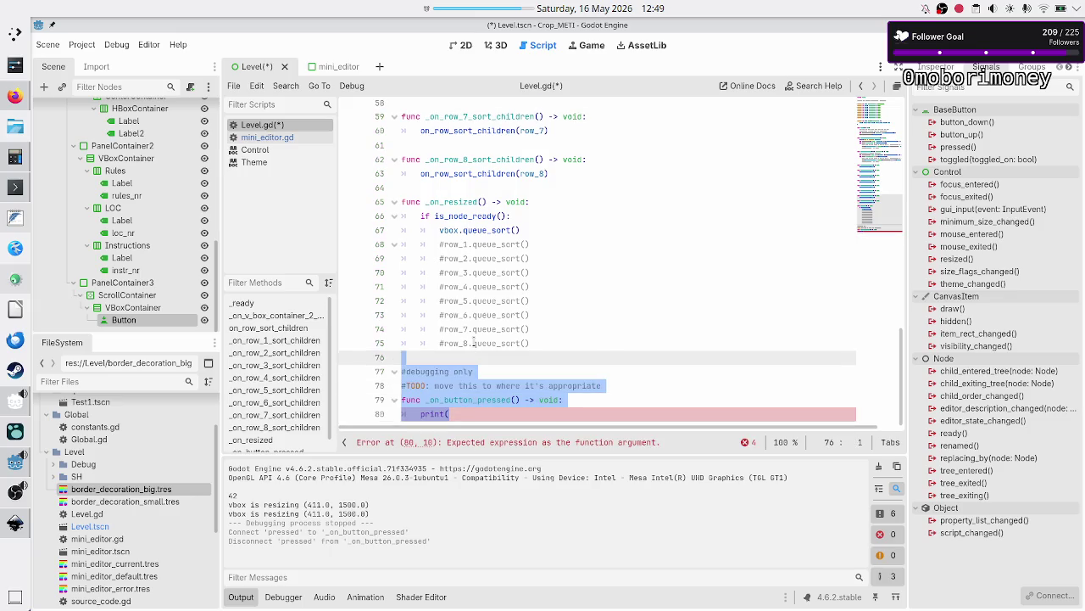
key(Delete)
key(ctrl+s)
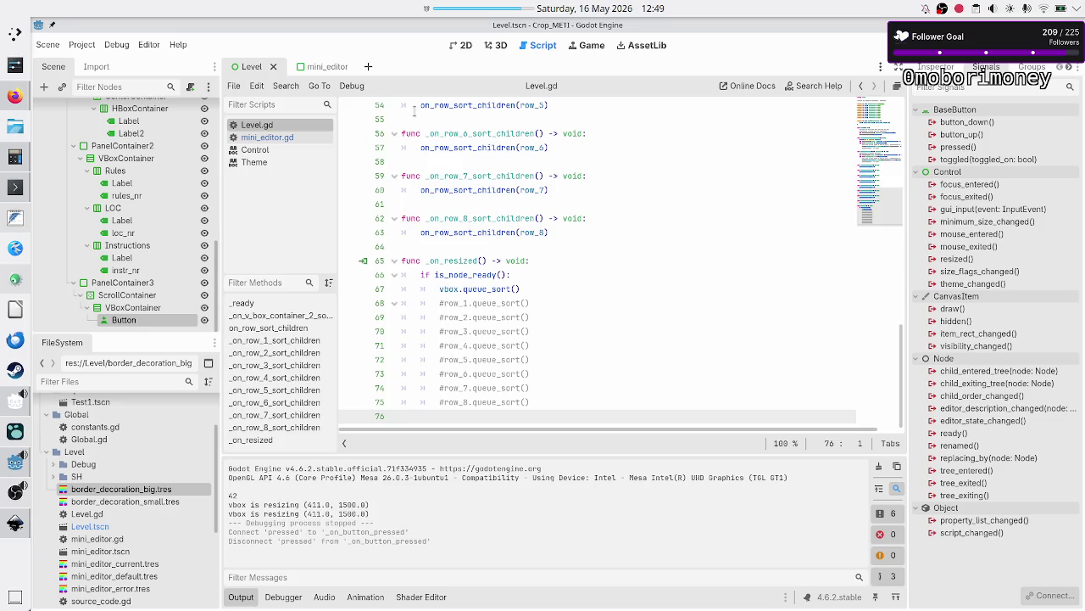
Step: Create a new scene with a User Interface (Control) root node
click(462, 46)
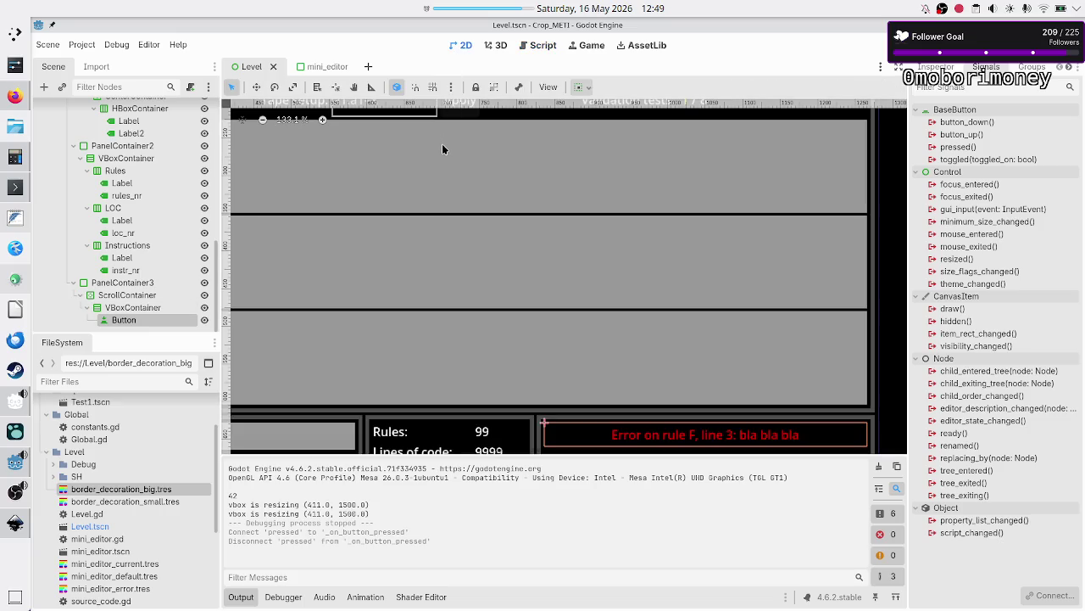
click(368, 67)
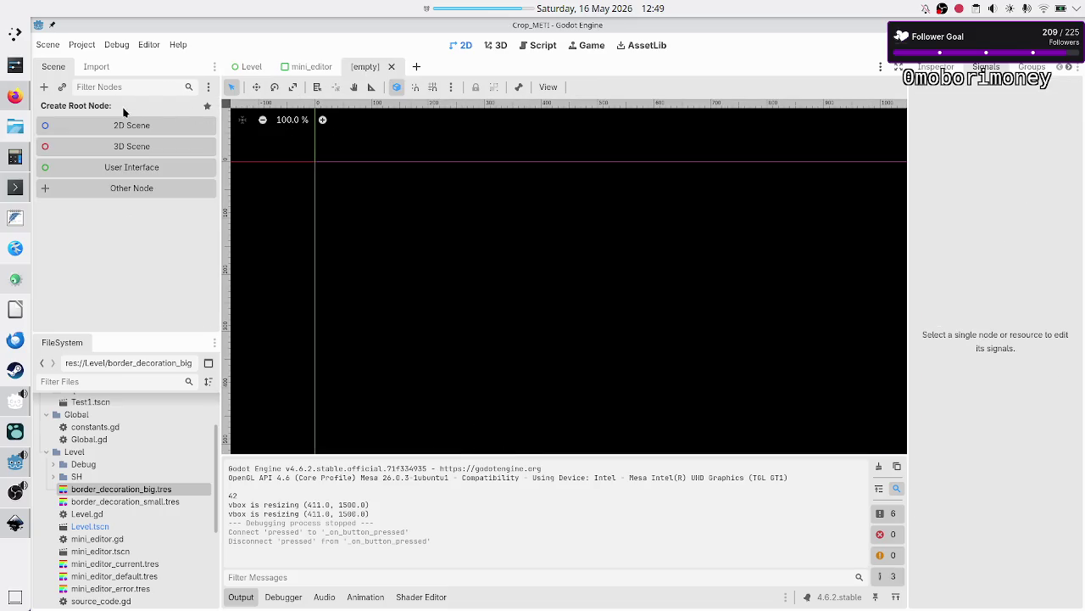
click(92, 167)
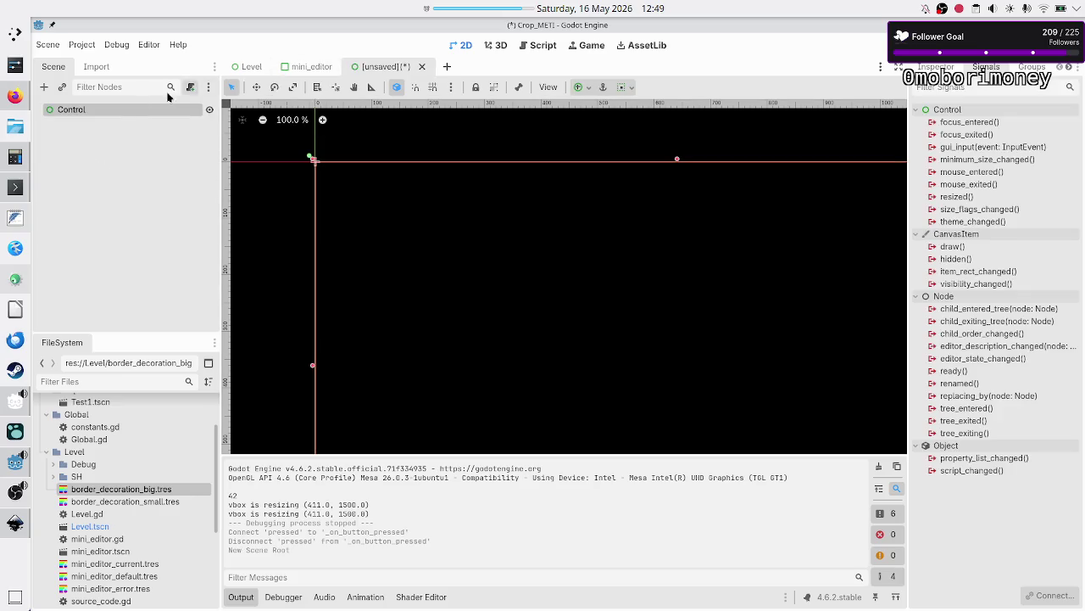
Step: Move the Button from Level into the new scene as its root, deleting the Control node
click(310, 66)
click(262, 66)
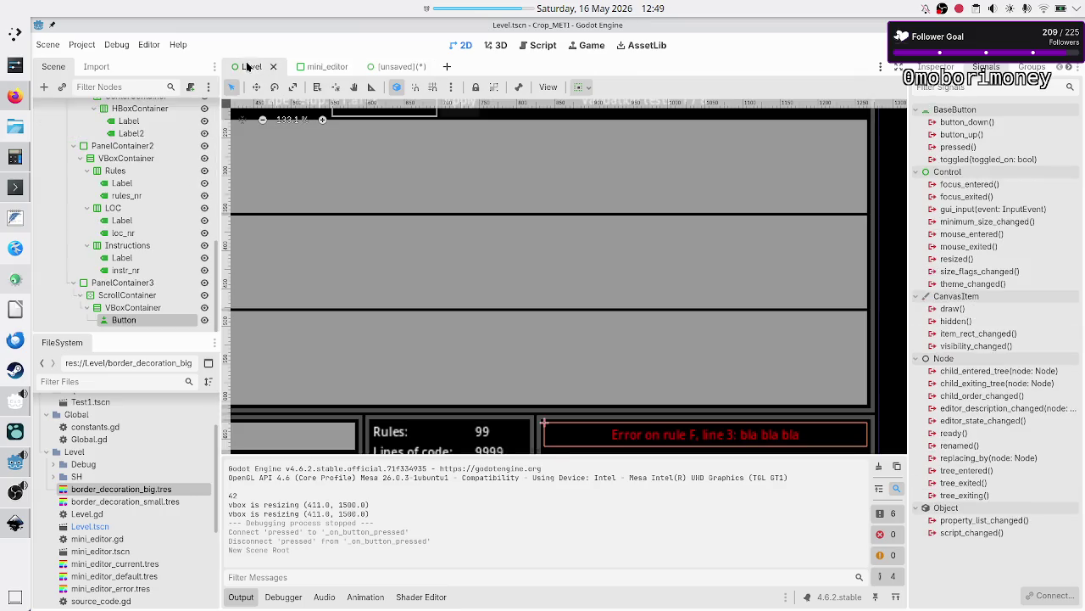
right_click(139, 321)
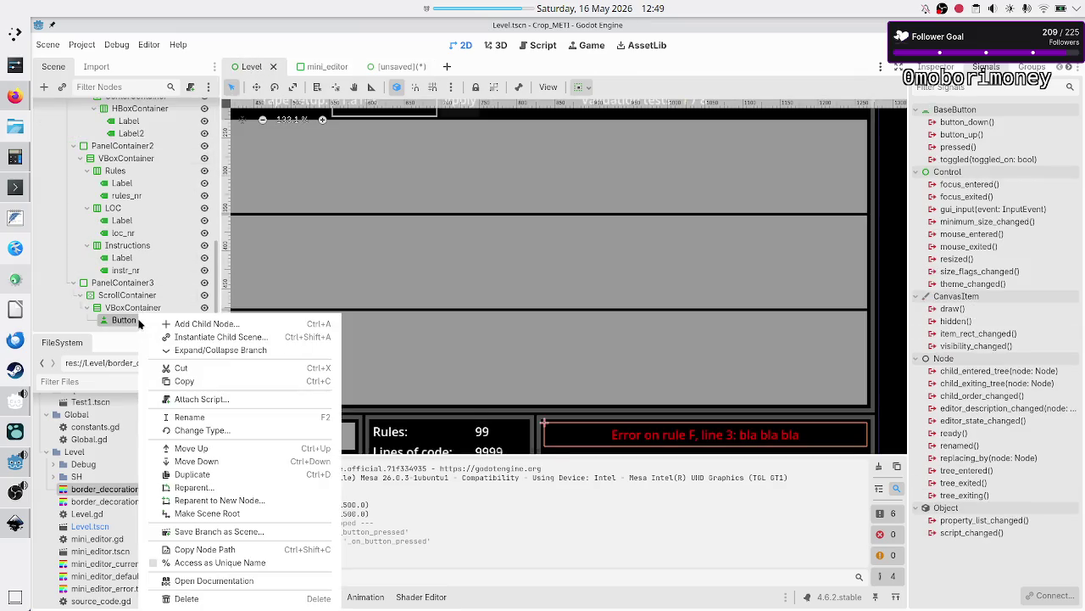
click(186, 368)
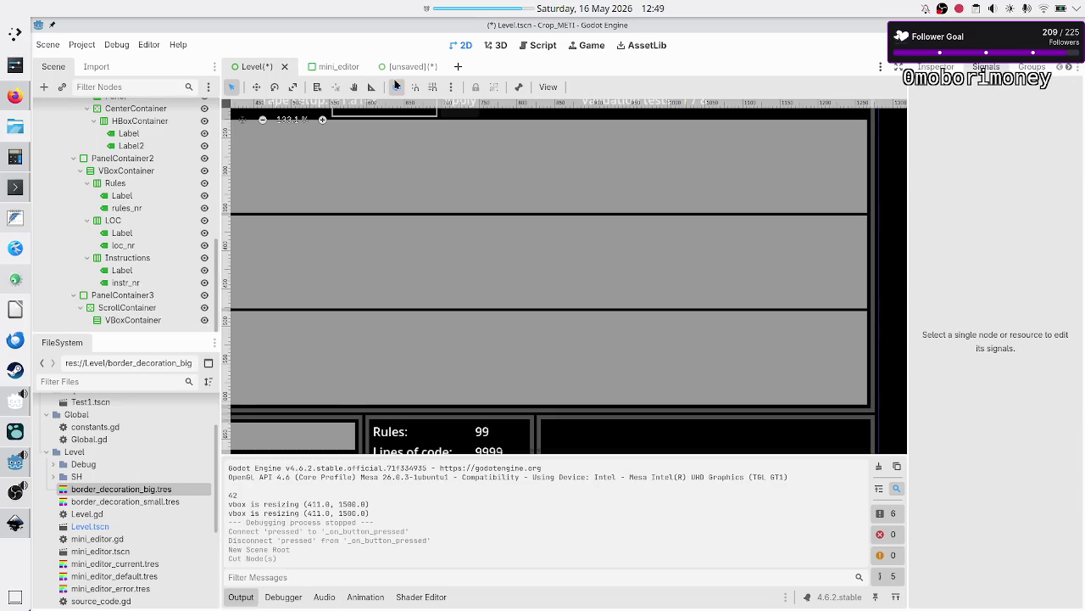
click(396, 66)
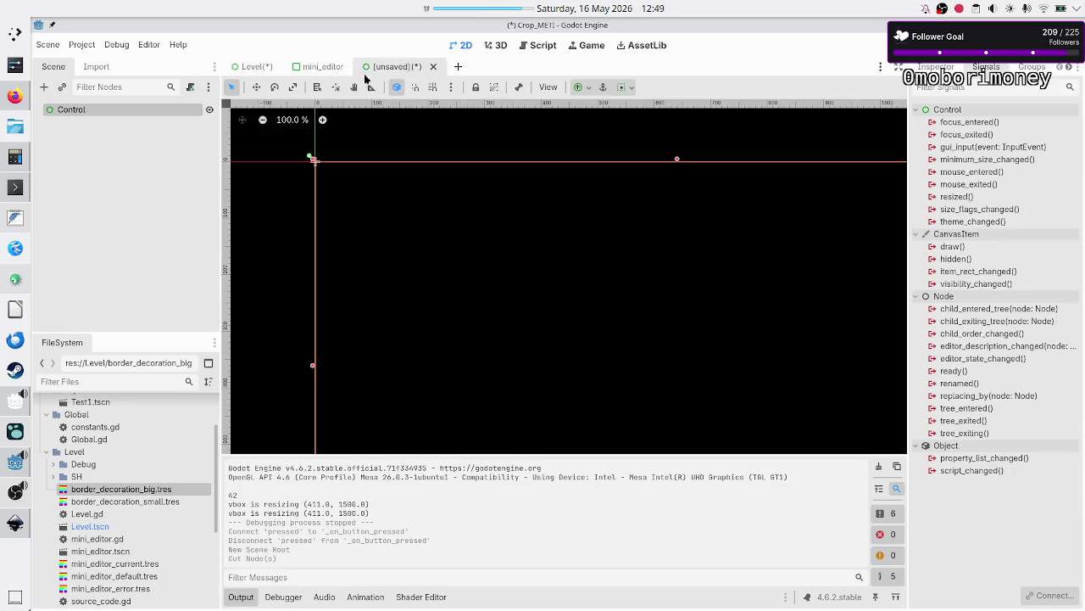
right_click(163, 108)
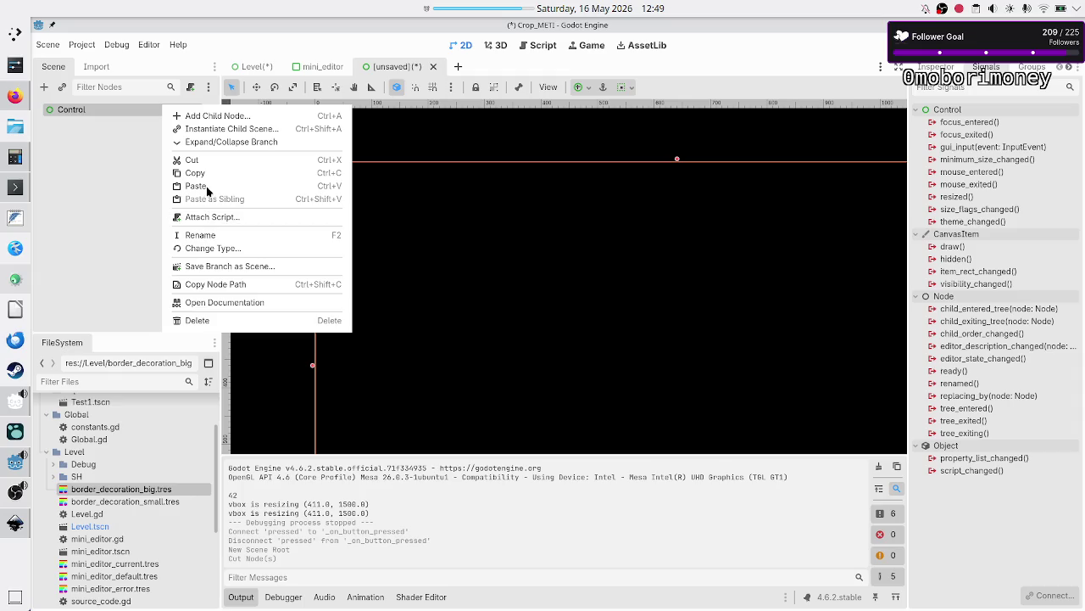
click(201, 185)
right_click(134, 121)
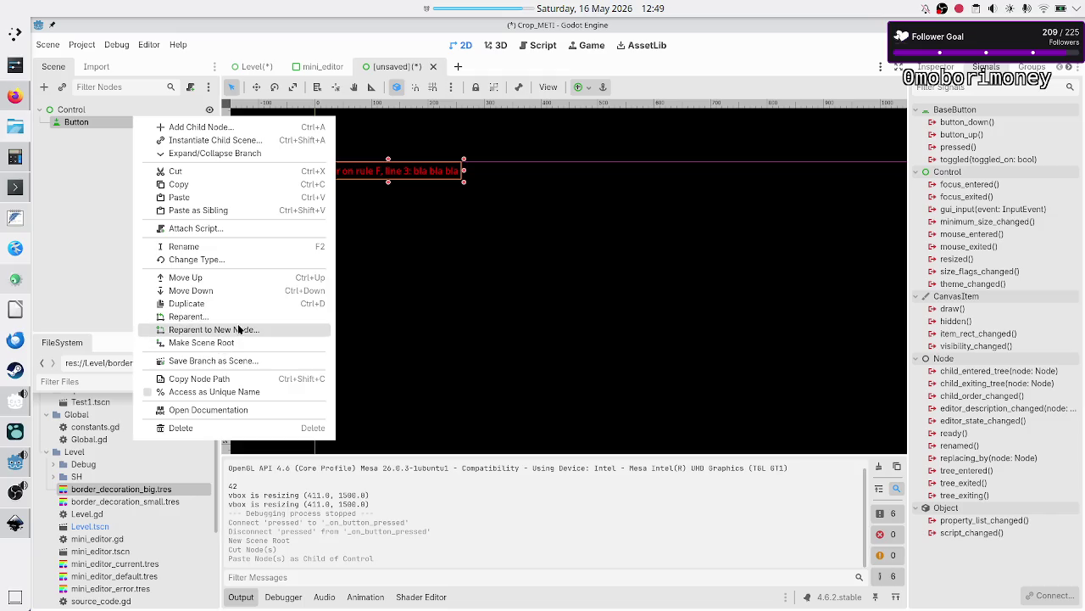
click(223, 343)
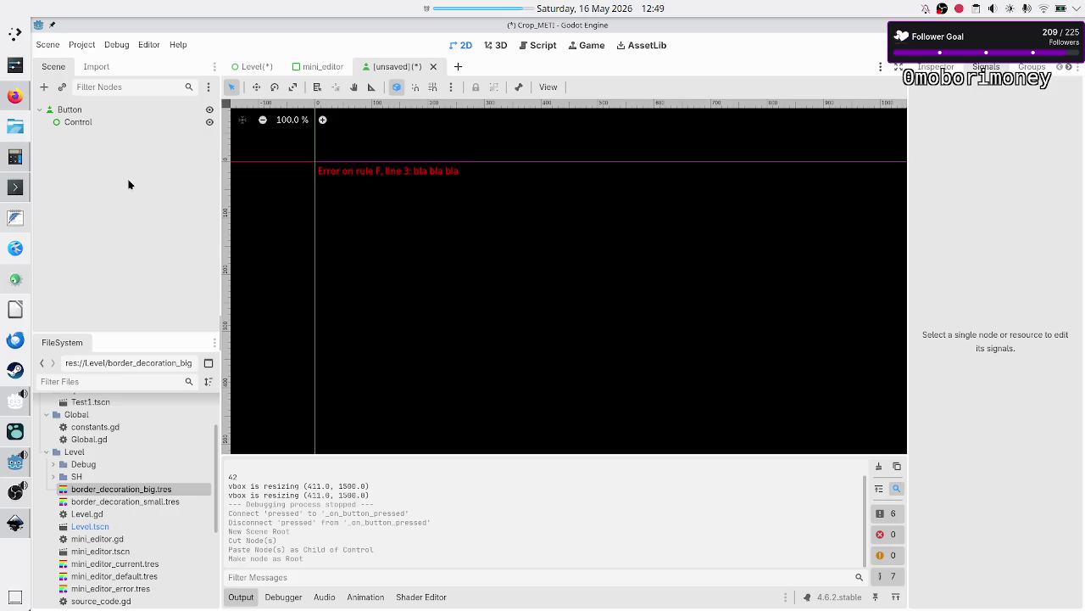
click(99, 125)
key(Delete)
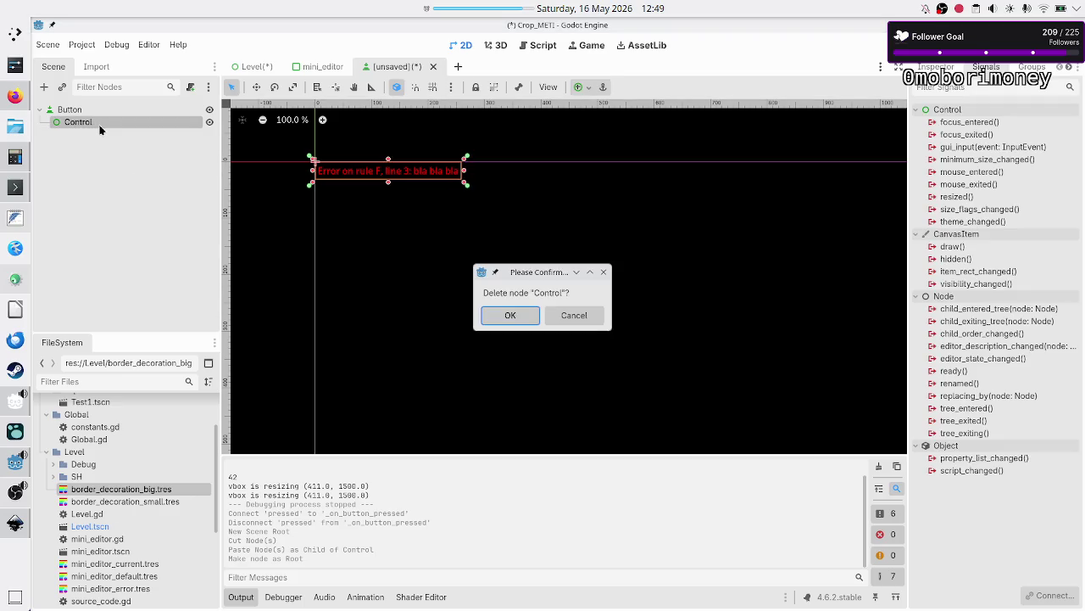
key(Return)
Step: Set the Button's anchor preset to Full Rect and start saving the scene
click(61, 113)
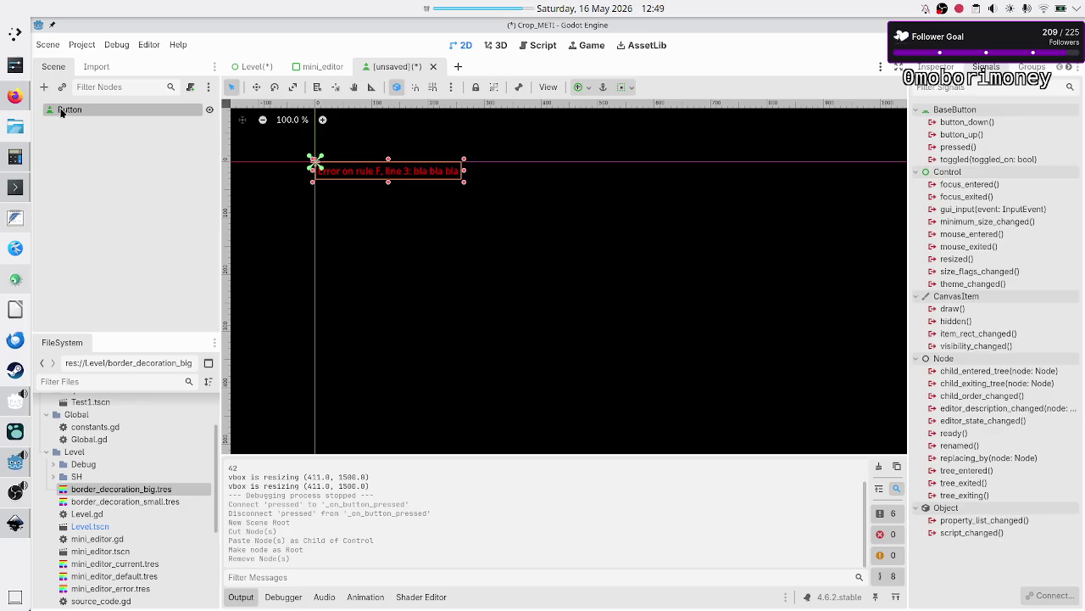
click(580, 87)
click(646, 190)
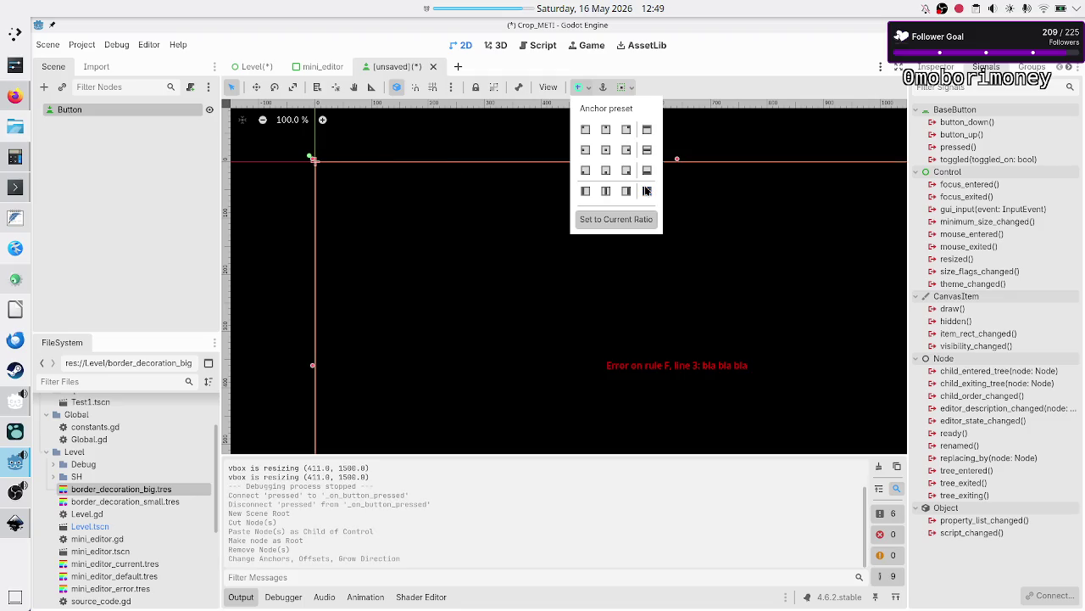
click(181, 180)
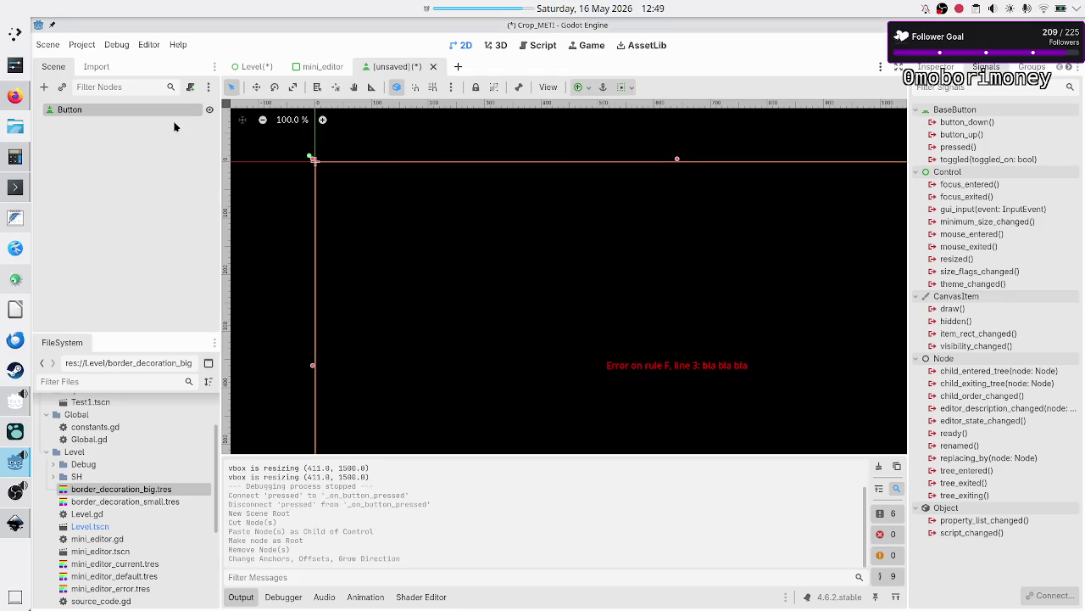
key(ctrl+s)
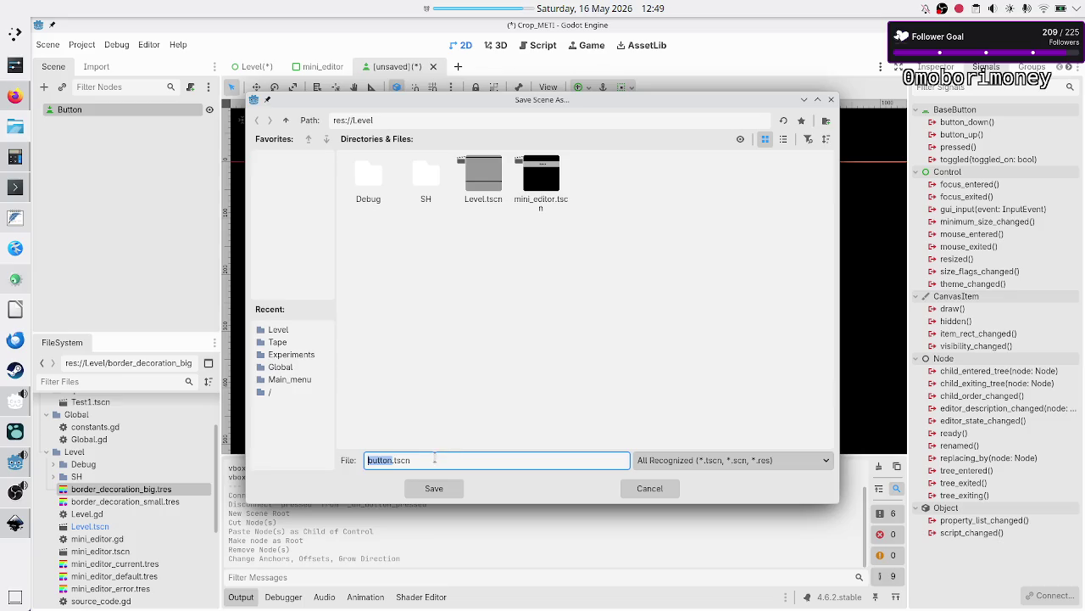
Step: Save the new scene as Error_button.tscn
text(Er)
text(ror)
text(_button)
key(Return)
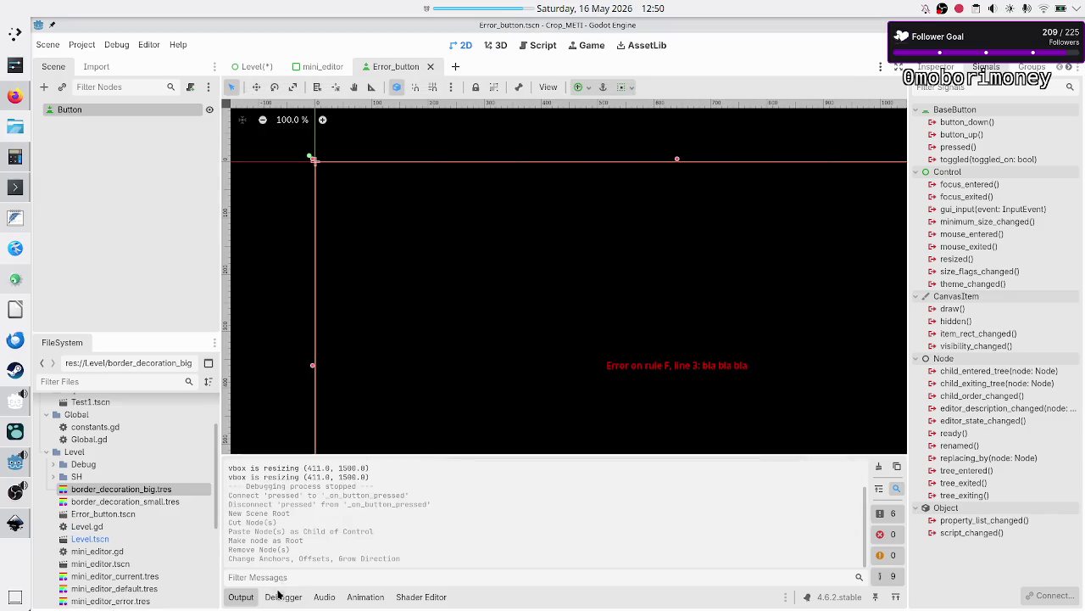
click(242, 601)
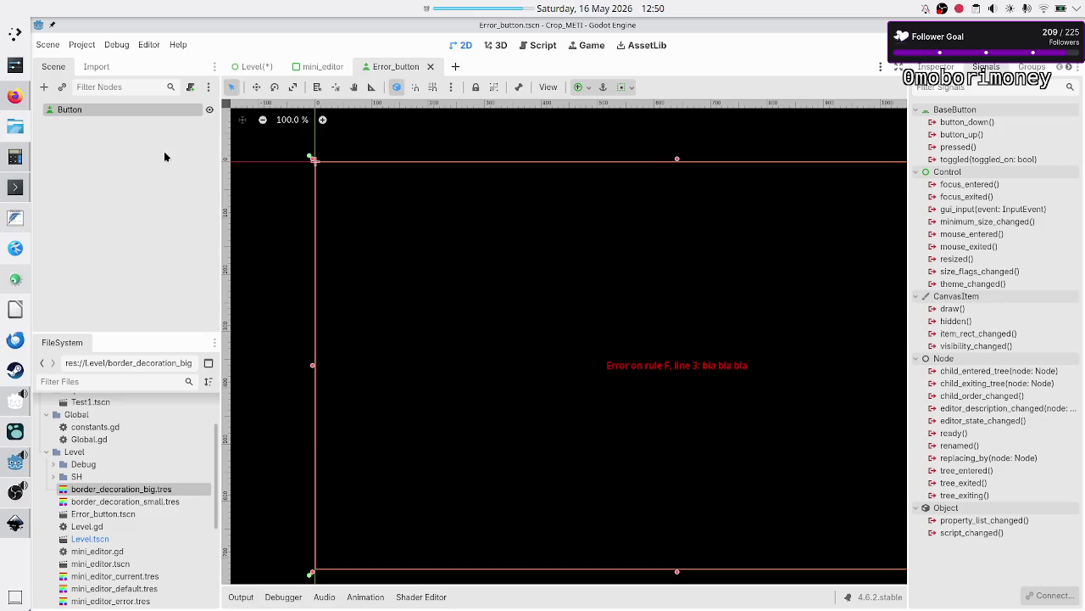
Step: Rename the root Button node to Error_btn
double_click(110, 112)
text(Error_btn)
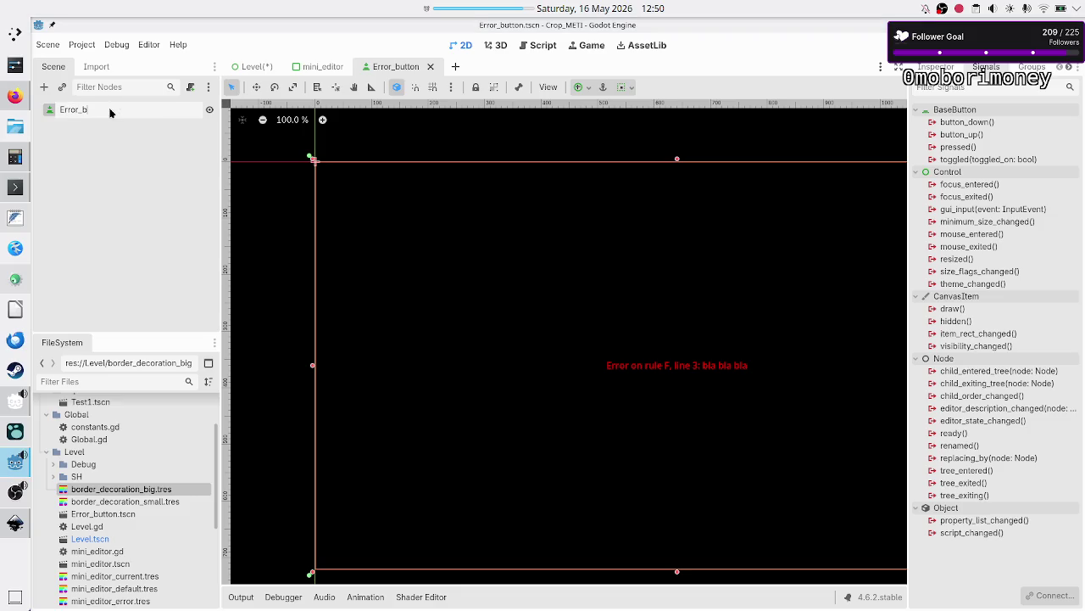
key(Return)
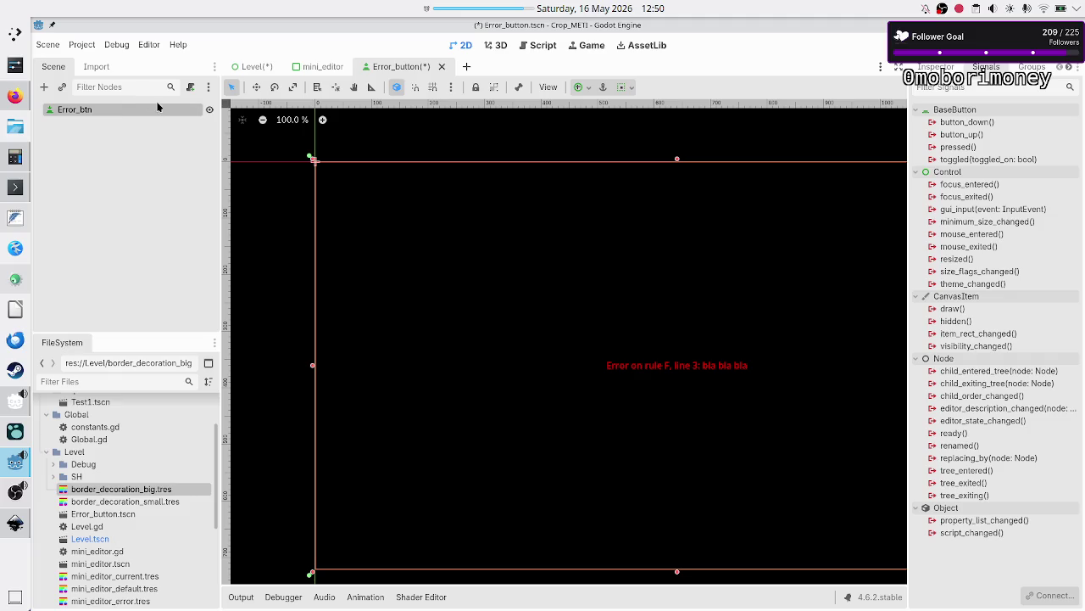
Step: Attach a new error_button.gd script to Error_btn
right_click(156, 110)
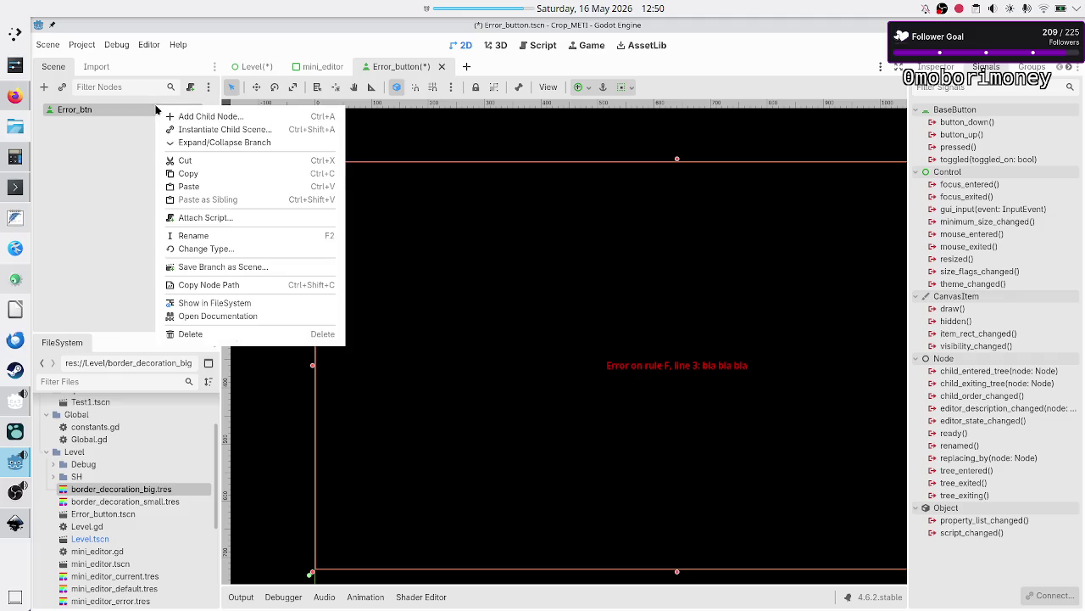
click(195, 226)
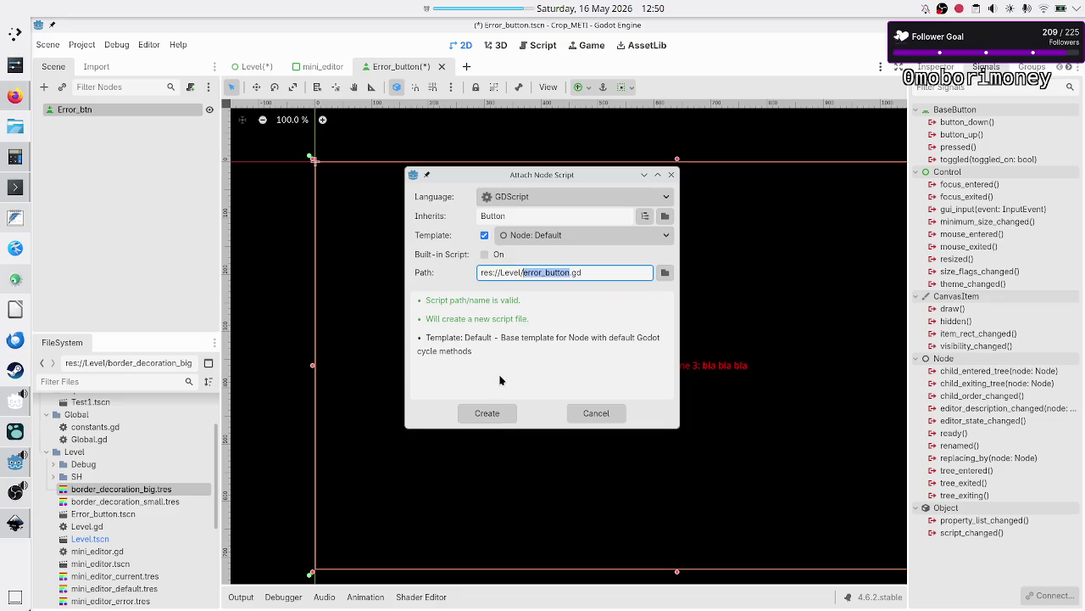
click(503, 415)
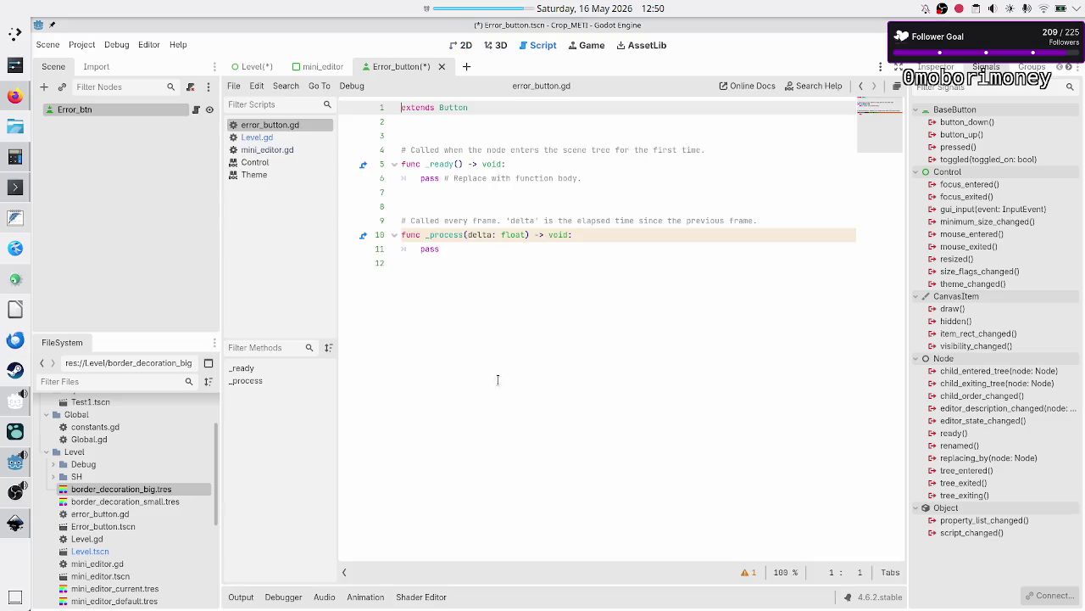
Step: Begin a 'var rule:' declaration on line 3 under extends Button
click(489, 140)
key(Up)
key(Return)
text(var )
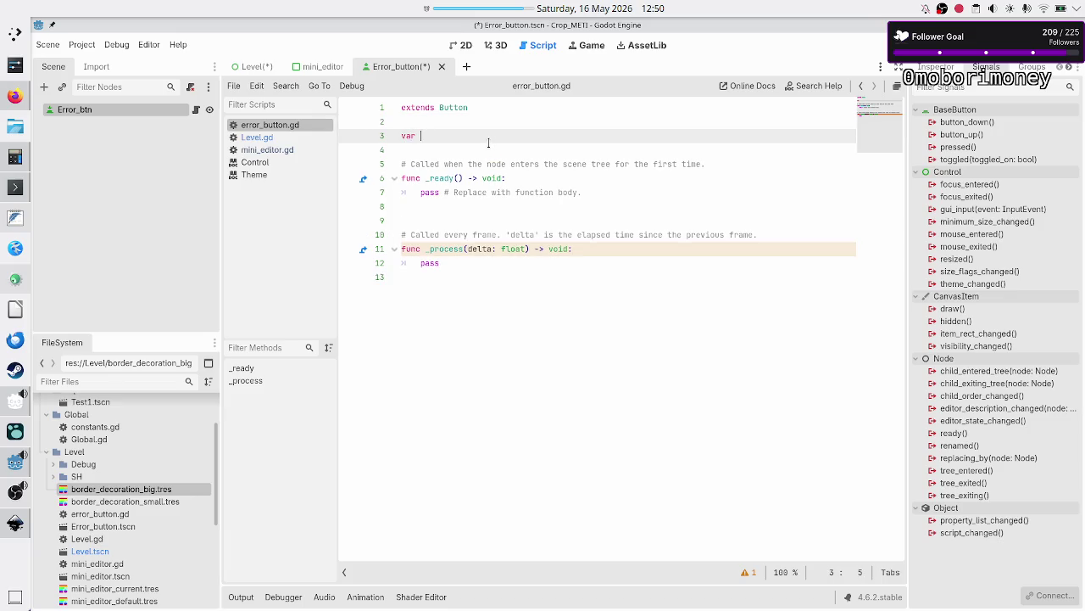
text(nn)
key(BackSpace)
key(BackSpace)
key(BackSpace)
key(BackSpace)
text(p)
key(BackSpace)
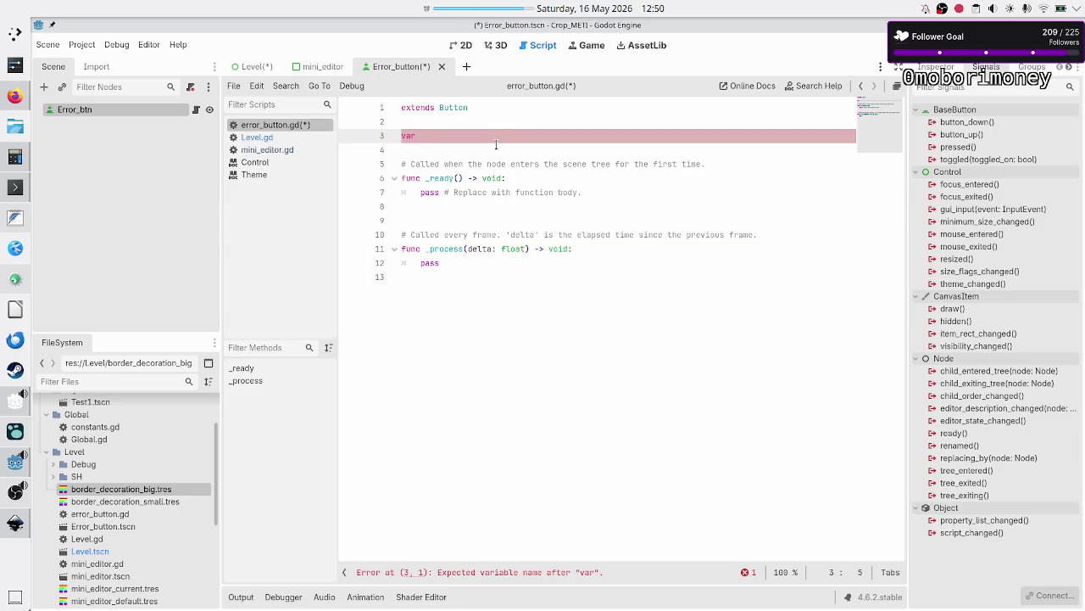
text(ru)
key(BackSpace)
text(ule)
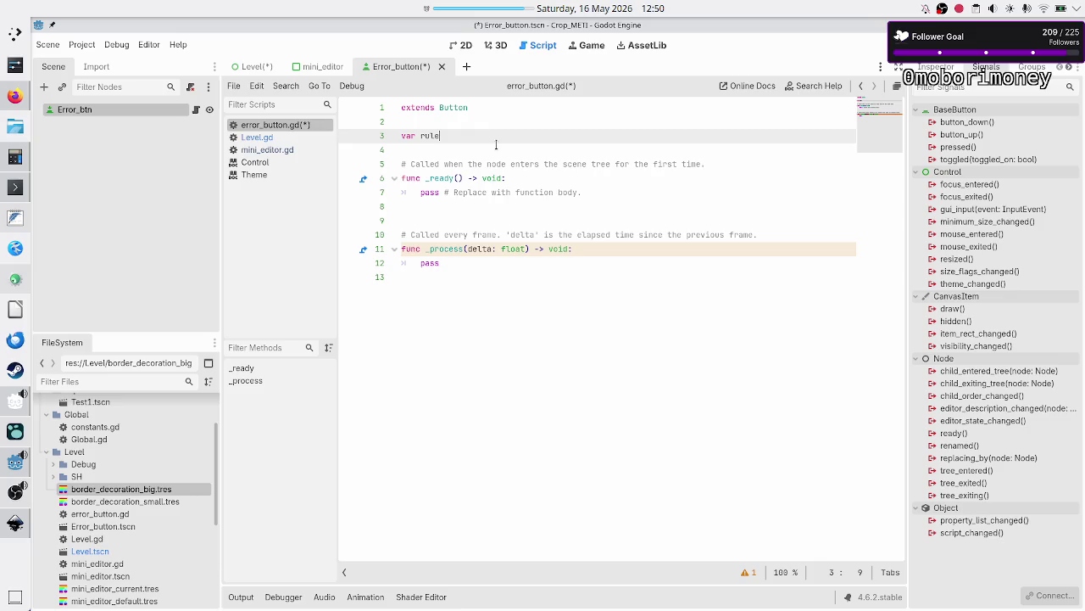
text(:)
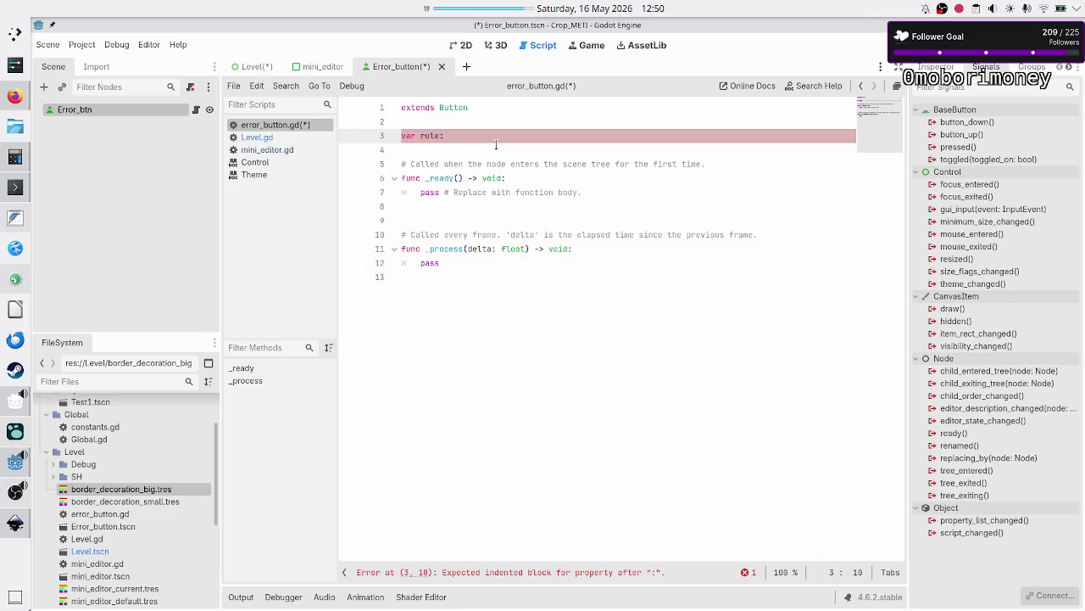
mouse_move(321, 75)
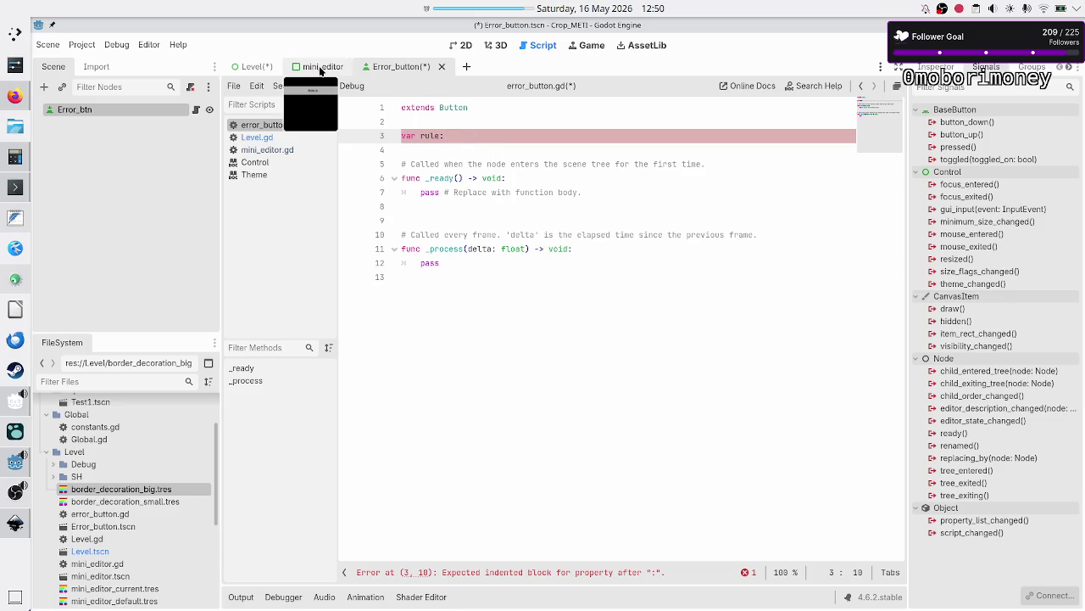
click(15, 523)
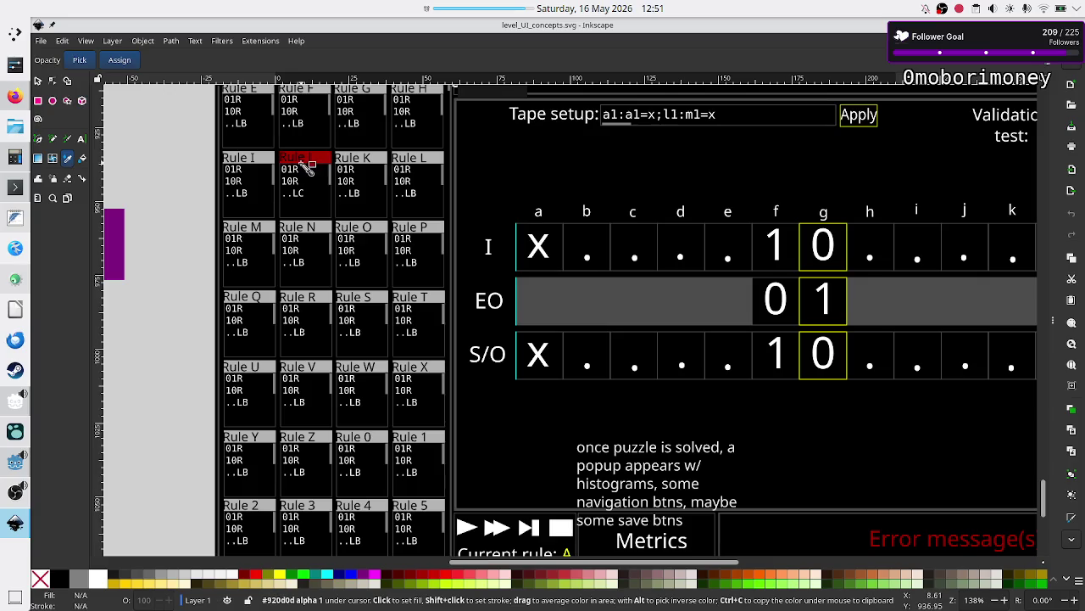
Step: Scroll level_UI_concepts.svg around the Rule grid with its red-marked rule, then return to Godot
scroll(316, 215, up, 4)
scroll(315, 216, up, 2)
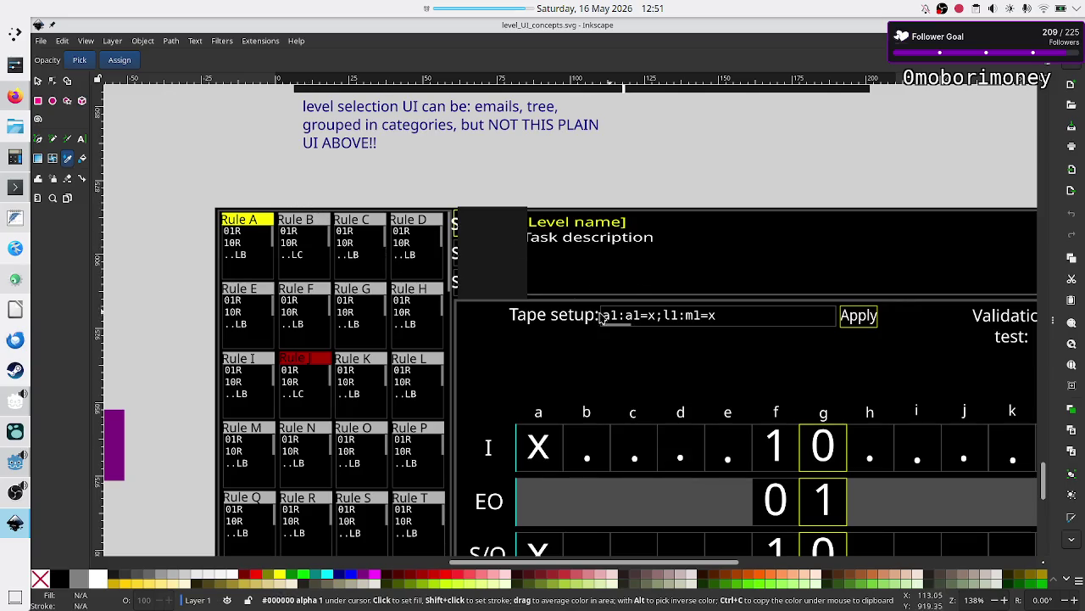
scroll(360, 327, down, 3)
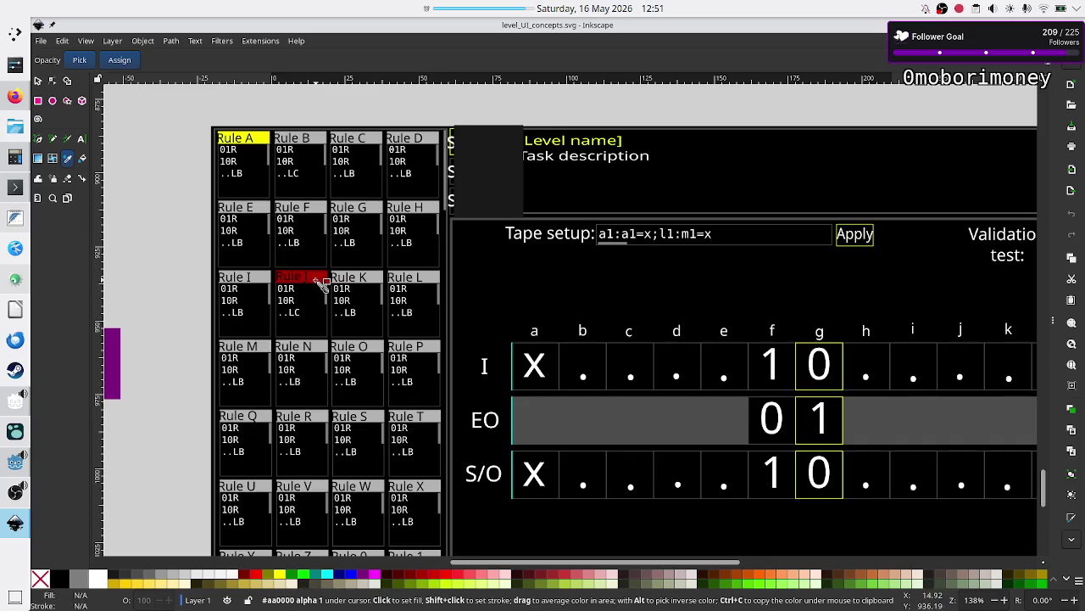
key(alt+Tab)
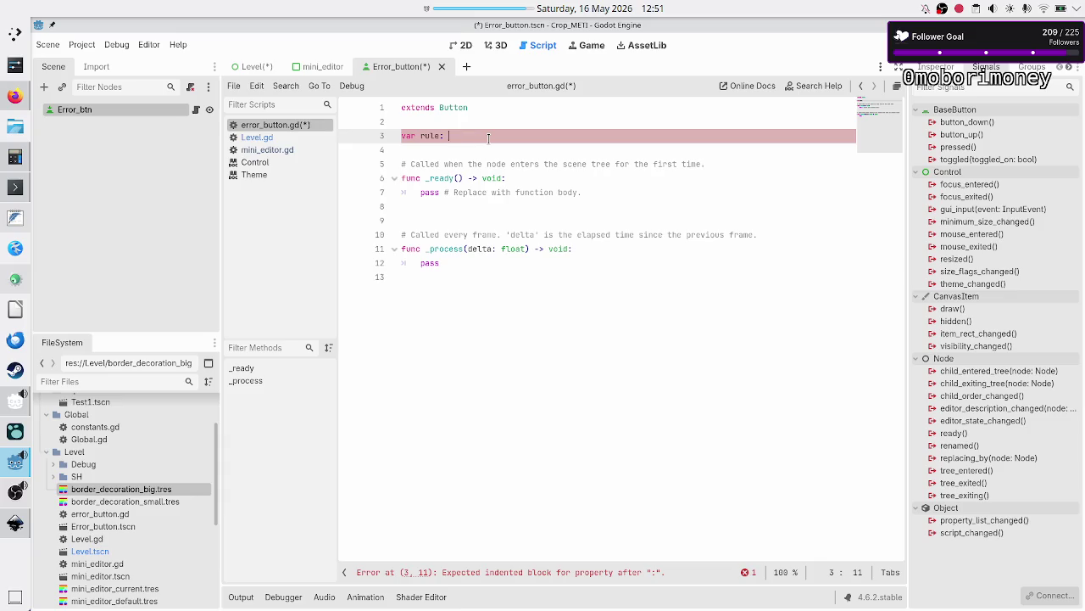
Step: Change line 3 to a rule_name String declaration and begin 'var line_nr:' below it
key(alt+Tab)
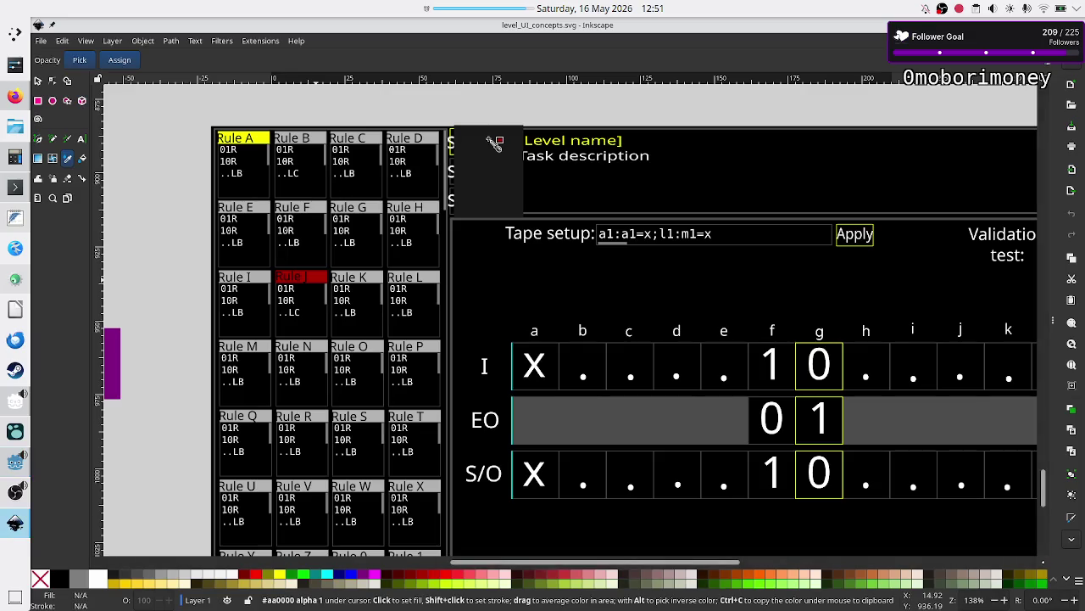
key(alt+Tab)
key(BackSpace)
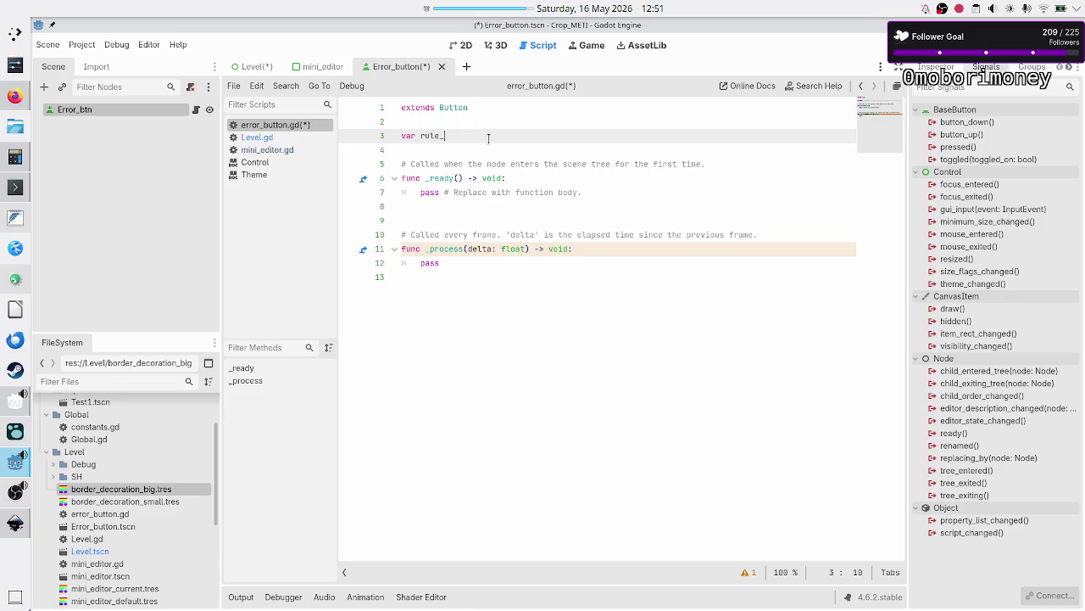
text(name: String = "")
text(J)
key(Return)
text(var )
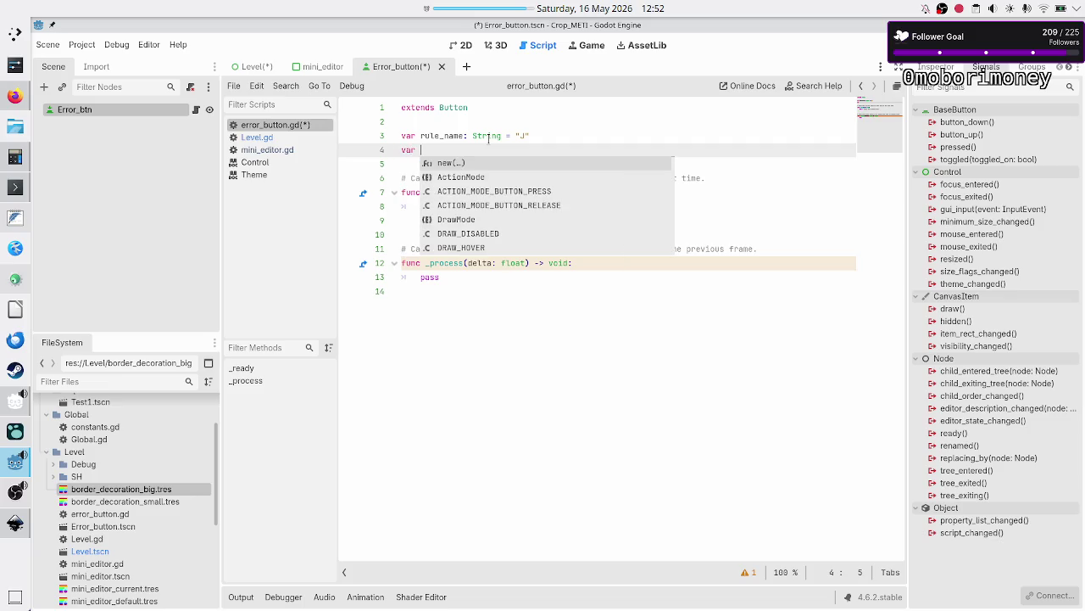
text(lin)
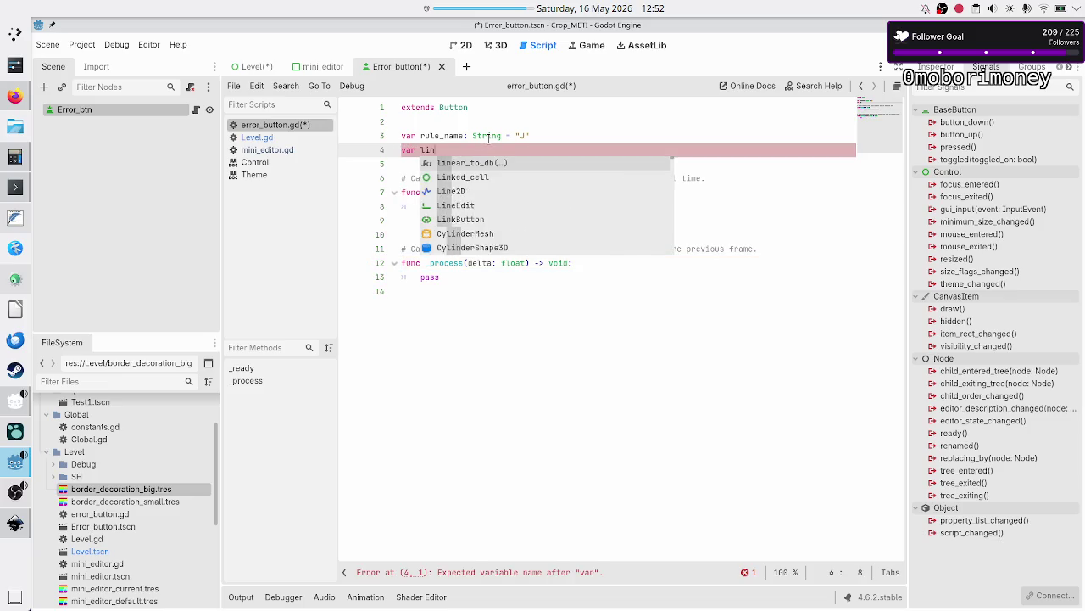
text(e_nr:)
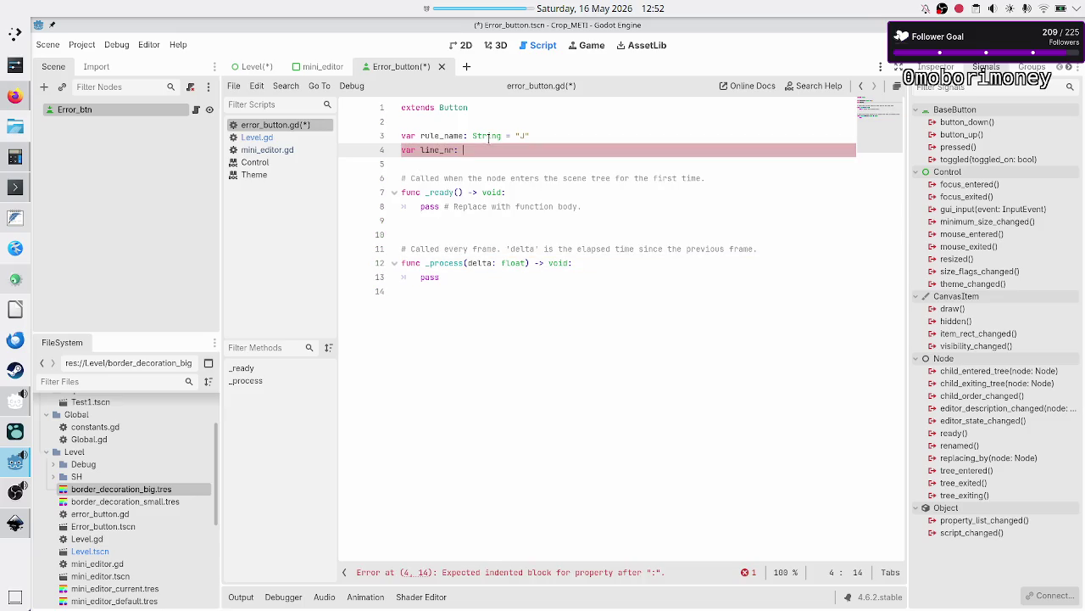
Step: Type line_nr as int and strip the default values from both declarations
key(alt+Tab)
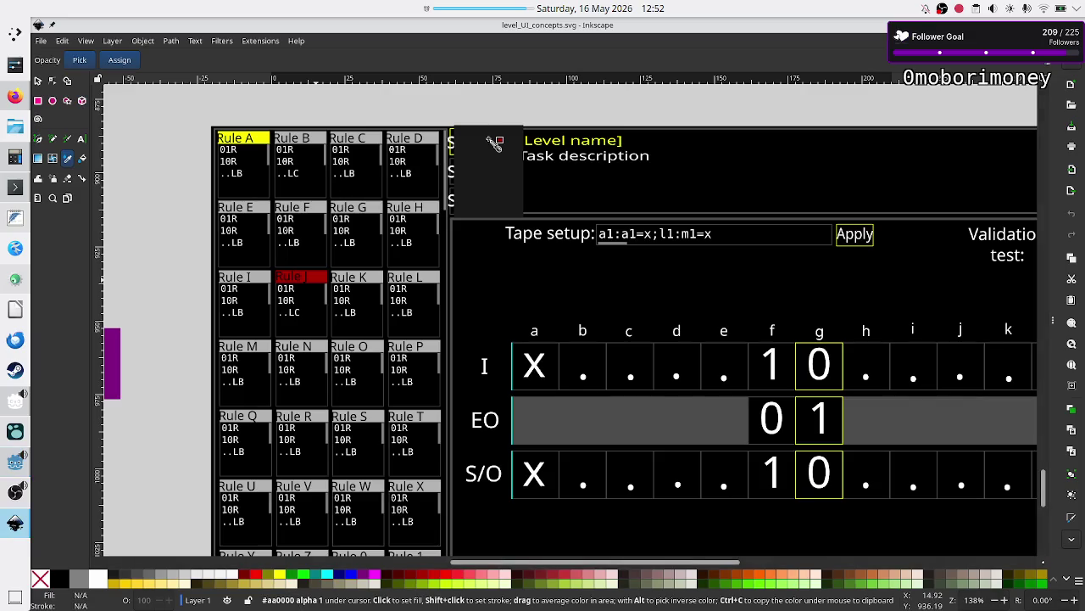
key(alt+Tab)
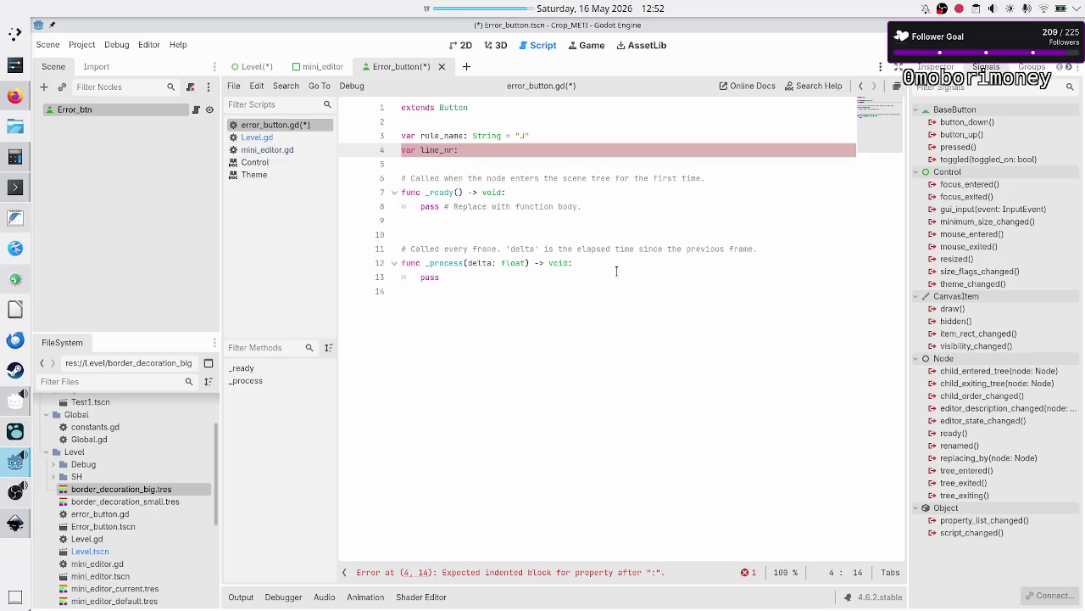
text(int = 3)
key(Down)
key(Down)
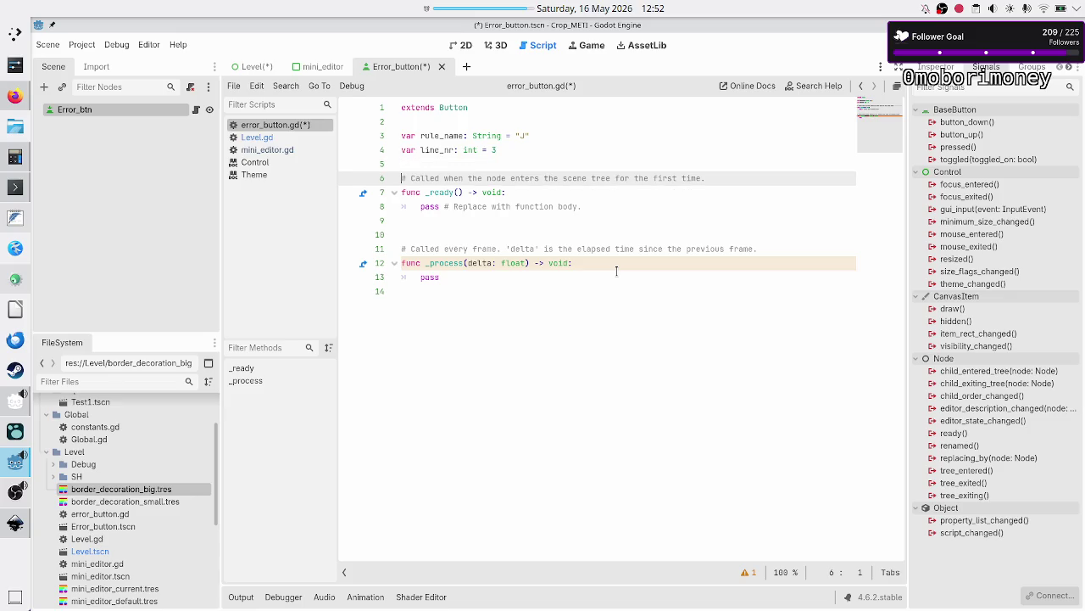
key(Up)
key(Up)
key(Up)
key(Down)
key(Up)
key(End)
key(Left)
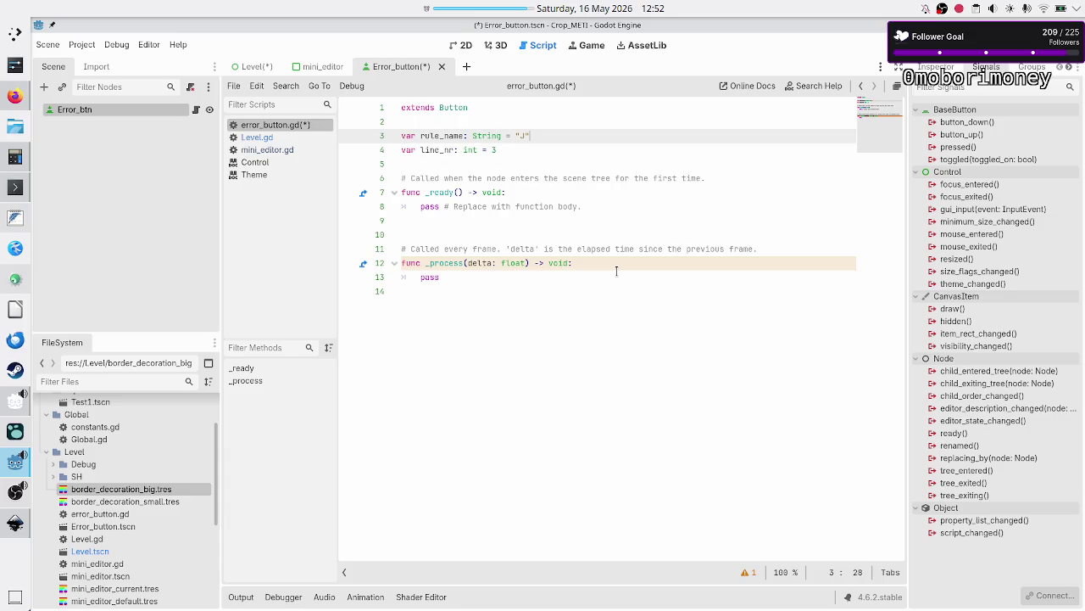
key(BackSpace)
key(BackSpace)
key(Down)
key(BackSpace)
key(BackSpace)
key(BackSpace)
key(Down)
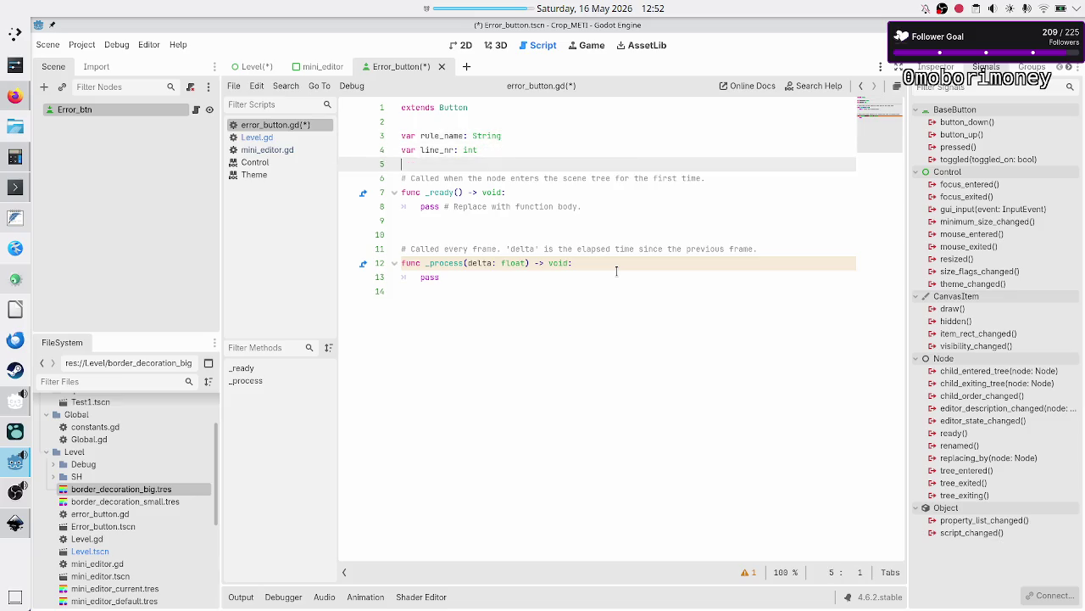
Step: Replace pass in _ready with a '#debugging only' comment, rule_name = "J" and line_nr = 3
key(Down)
key(Down)
key(Down)
key(shift+End)
key(BackSpace)
text(#de)
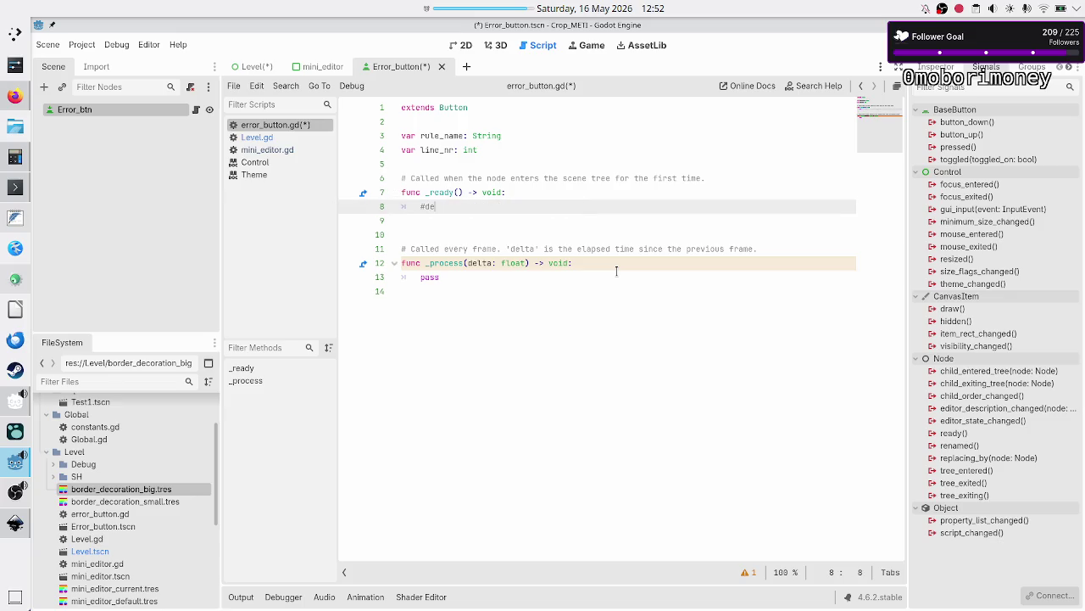
text(bugging only)
key(Return)
text(ule_)
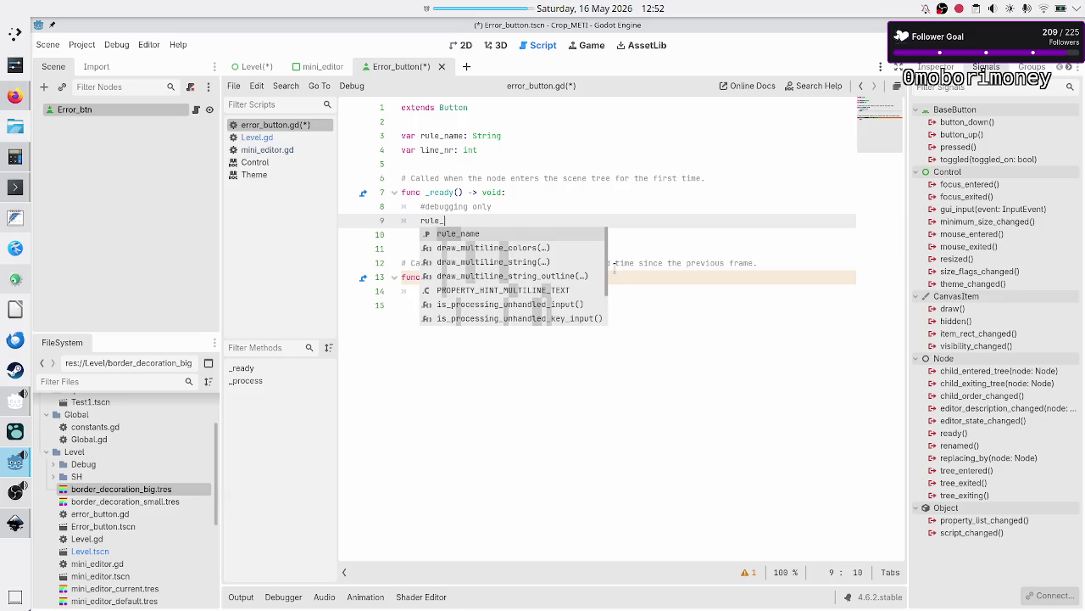
key(Return)
text(= "J)
key(End)
key(Return)
text(line_nr = 3)
key(Down)
key(Down)
key(BackSpace)
Step: Delete the unused _process function and the auto-generated comment, then save error_button.gd
key(shift+Down)
key(shift+Down)
key(shift+Down)
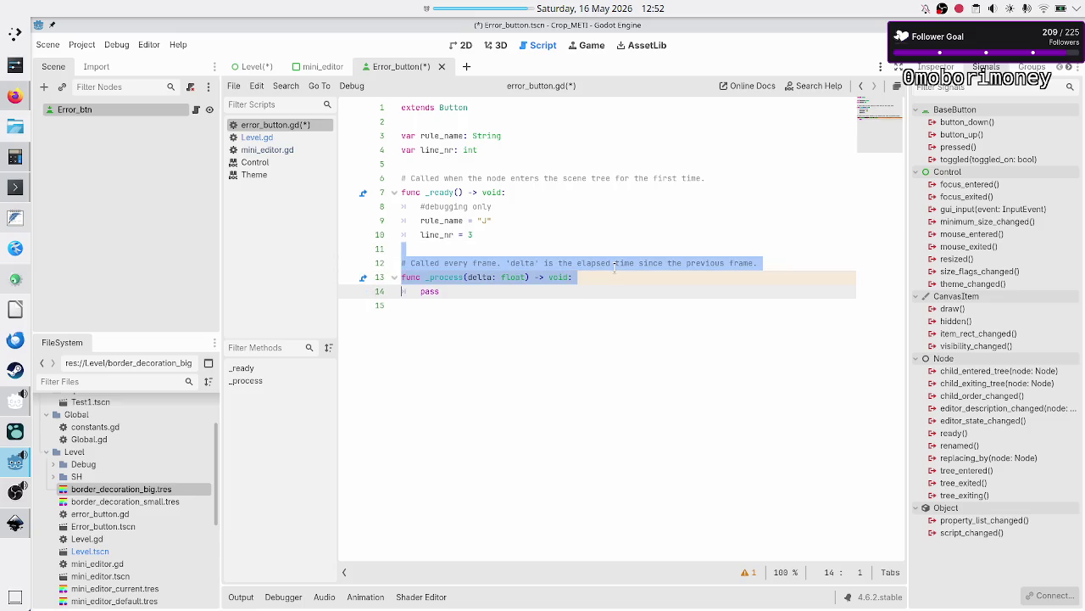
key(BackSpace)
key(Up)
key(Up)
key(Up)
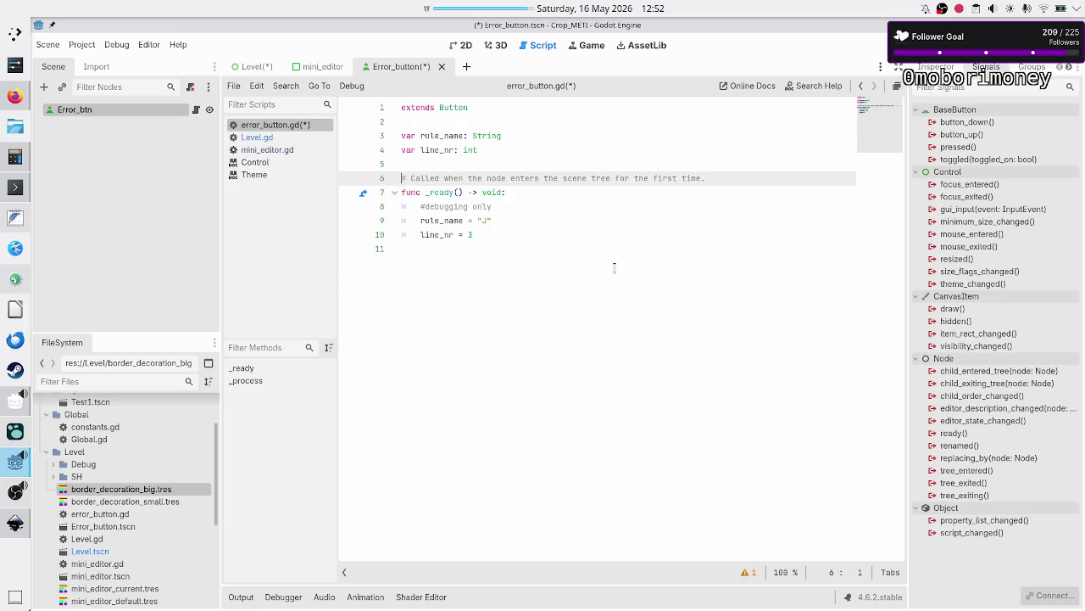
key(shift+End)
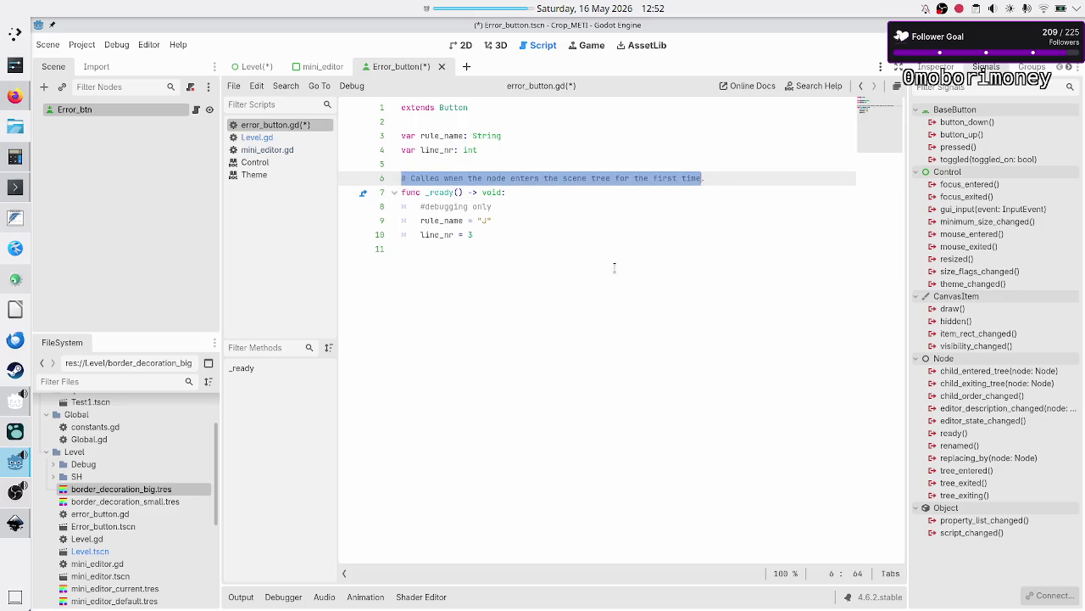
key(BackSpace)
key(BackSpace)
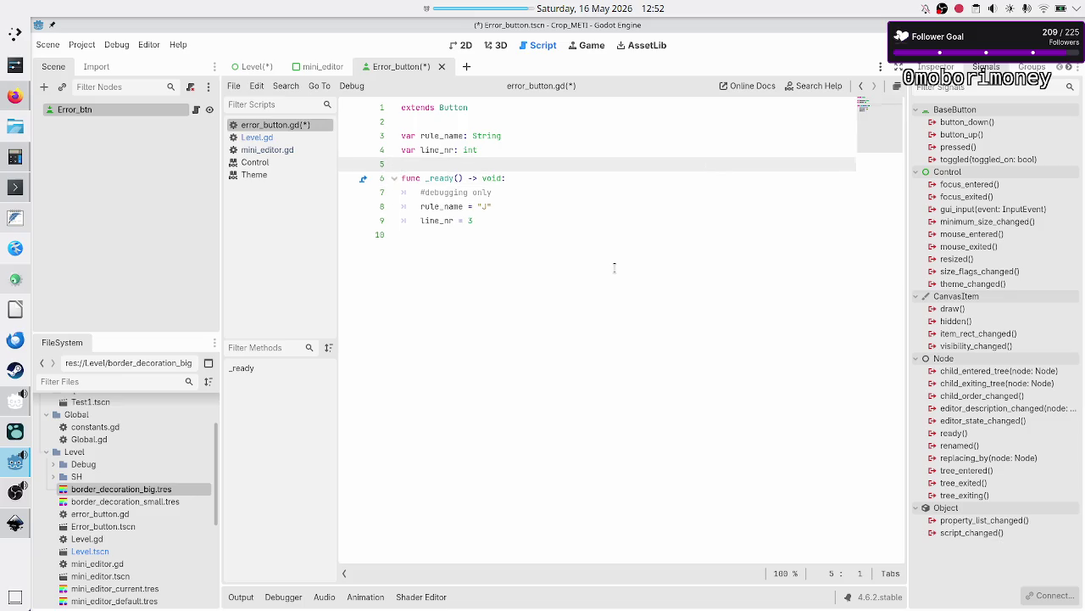
key(Down)
key(ctrl+s)
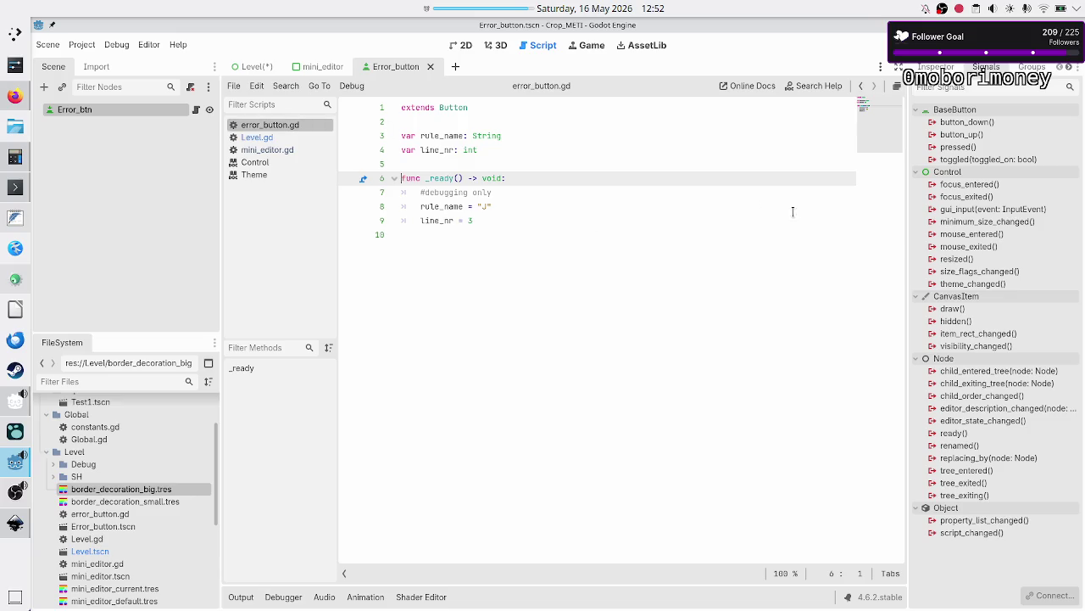
Step: Connect the button's pressed signal to a new _on_pressed function in error_button.gd
double_click(972, 148)
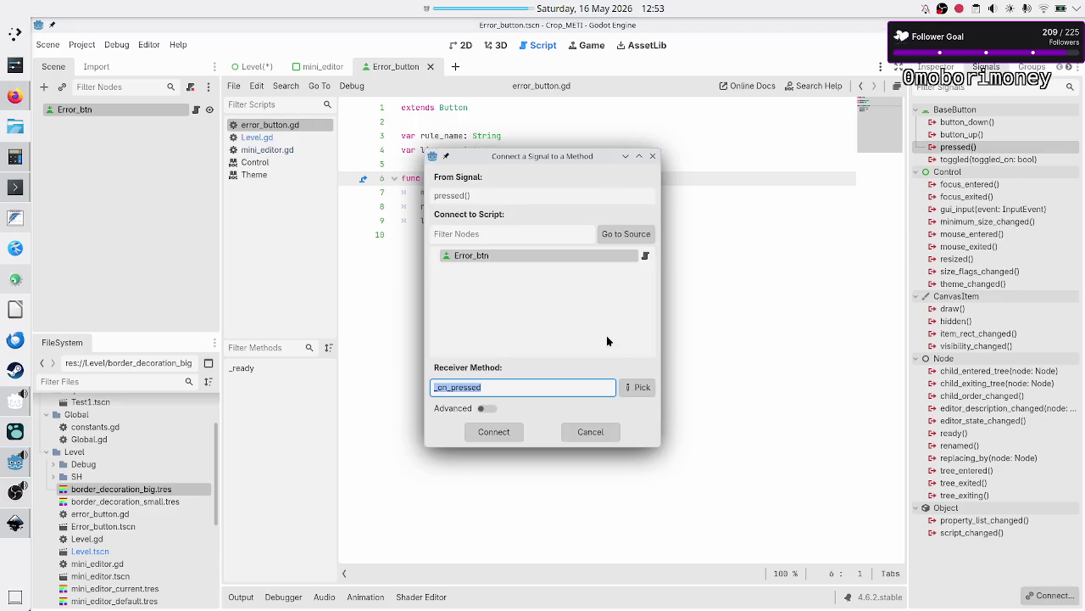
click(502, 431)
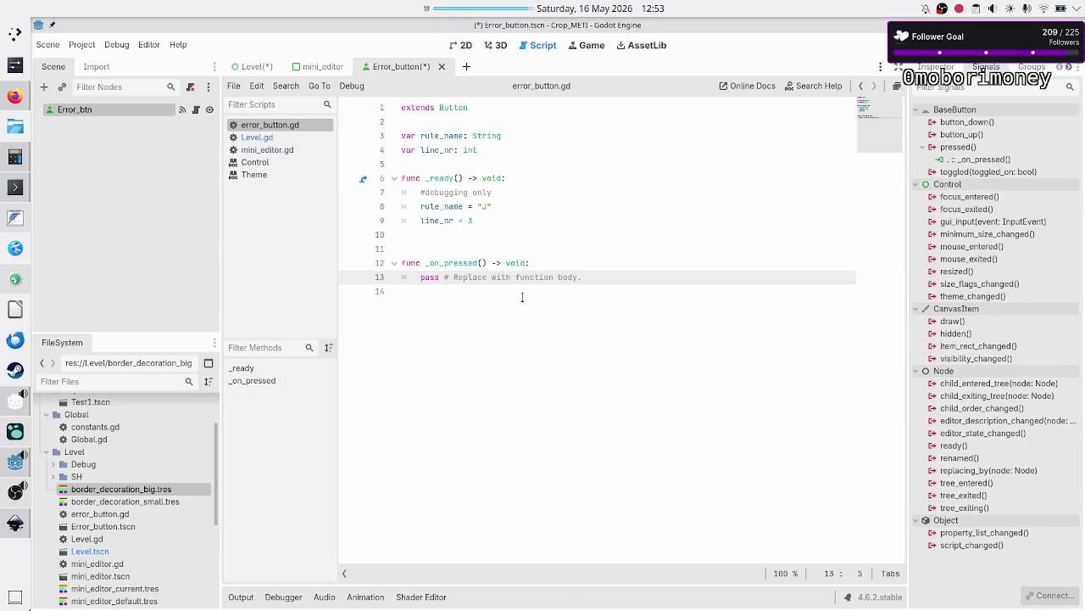
click(472, 126)
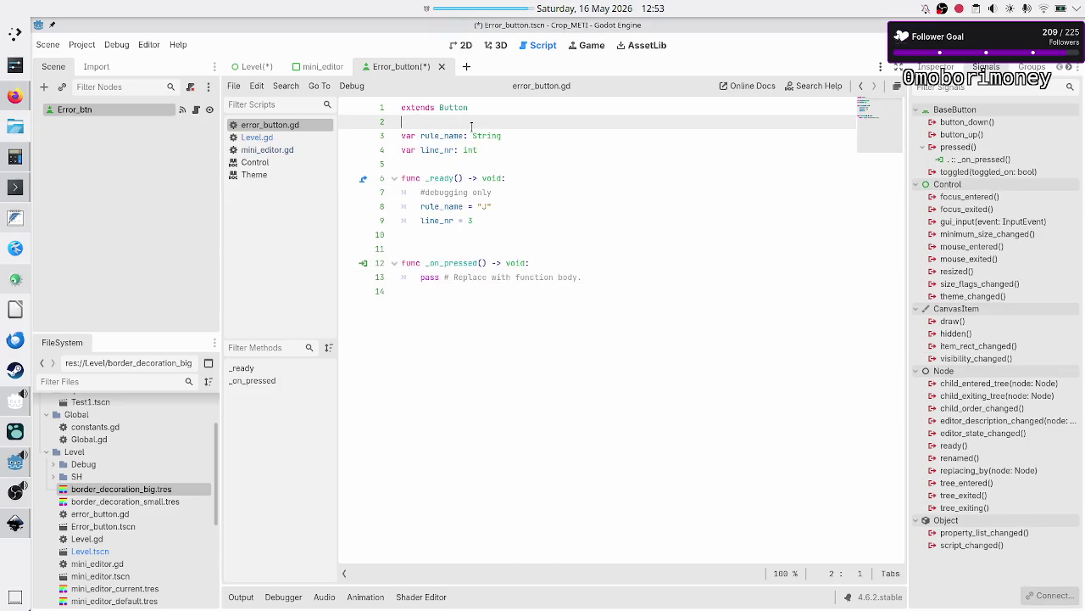
key(Return)
key(Return)
key(Up)
Step: Declare 'signal error_pressed(rule_name, line_nr)' below extends Button
text(singla)
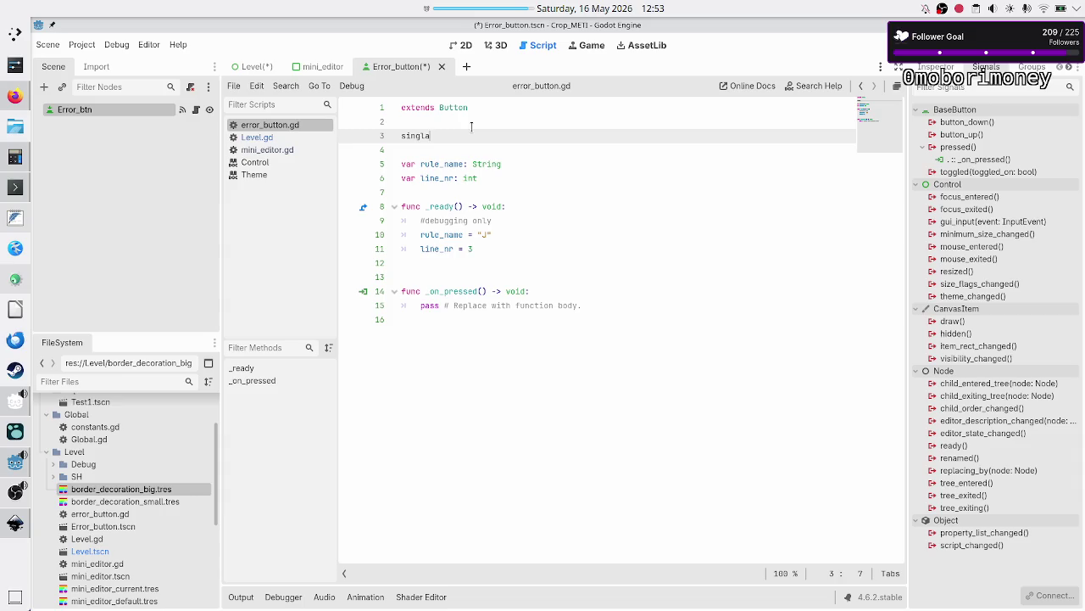
key(BackSpace)
key(BackSpace)
text(gnal)
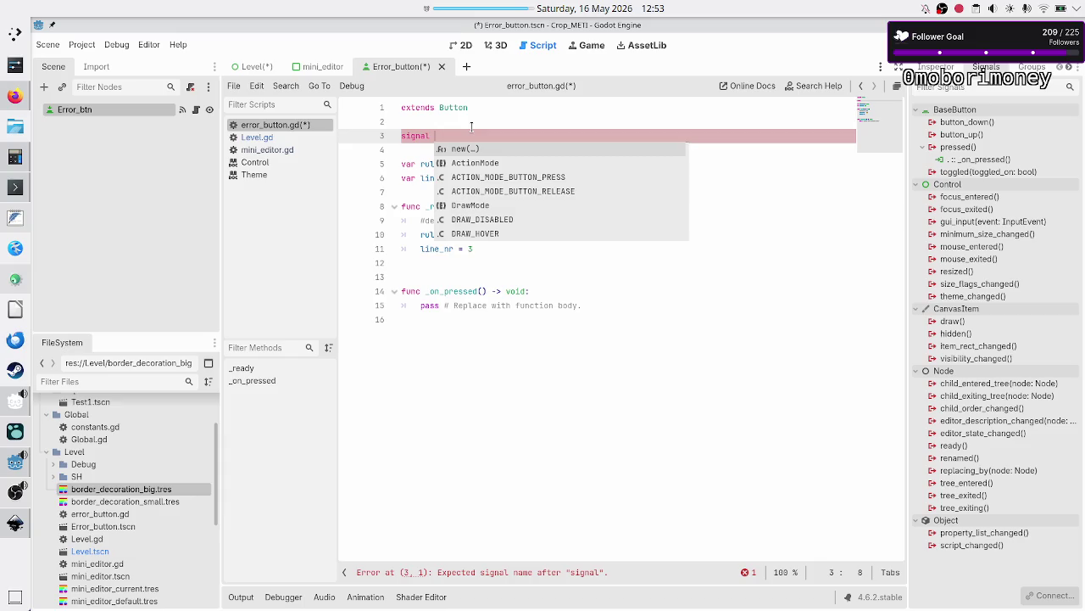
text(err)
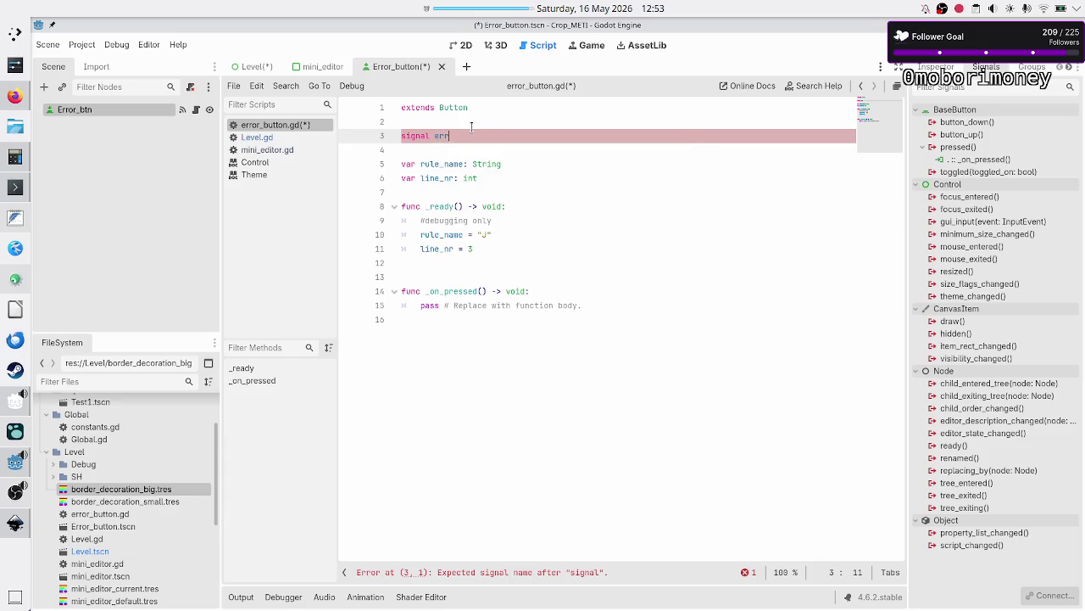
text(or_pres)
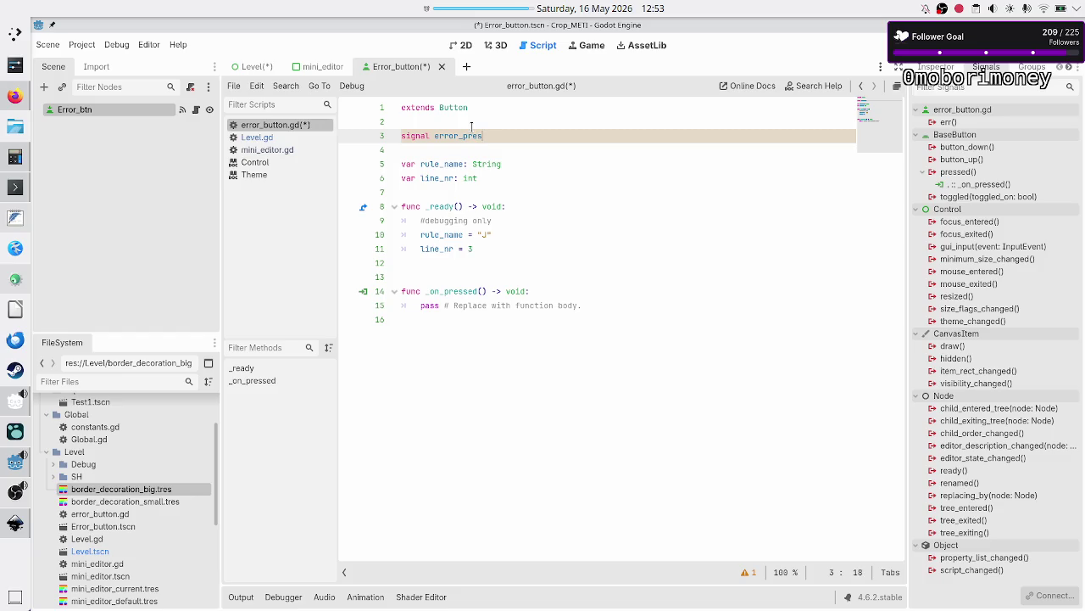
text(sed()
text([])
key(BackSpace)
key(BackSpace)
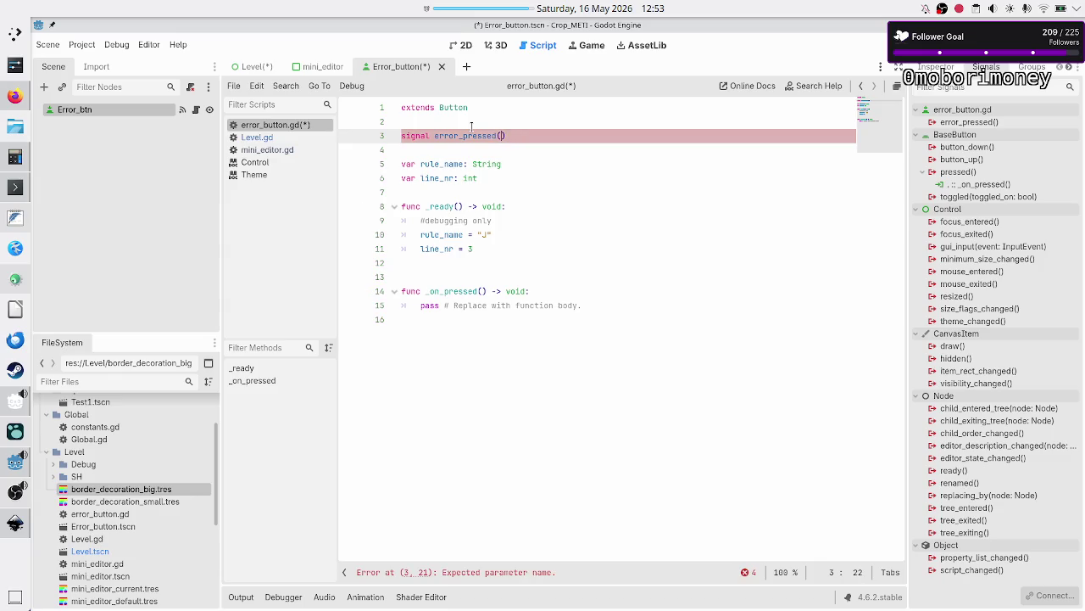
text(rule_na)
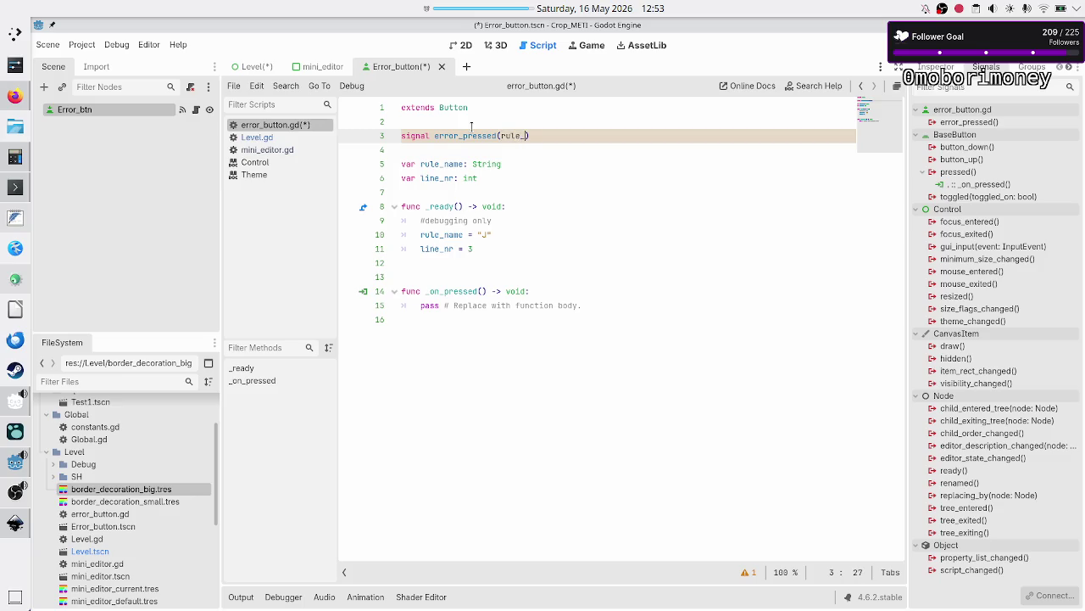
text(me, line_)
text(nr)
Step: Remove the blank line above _on_pressed and delete its placeholder pass
key(Down)
key(Down)
key(Down)
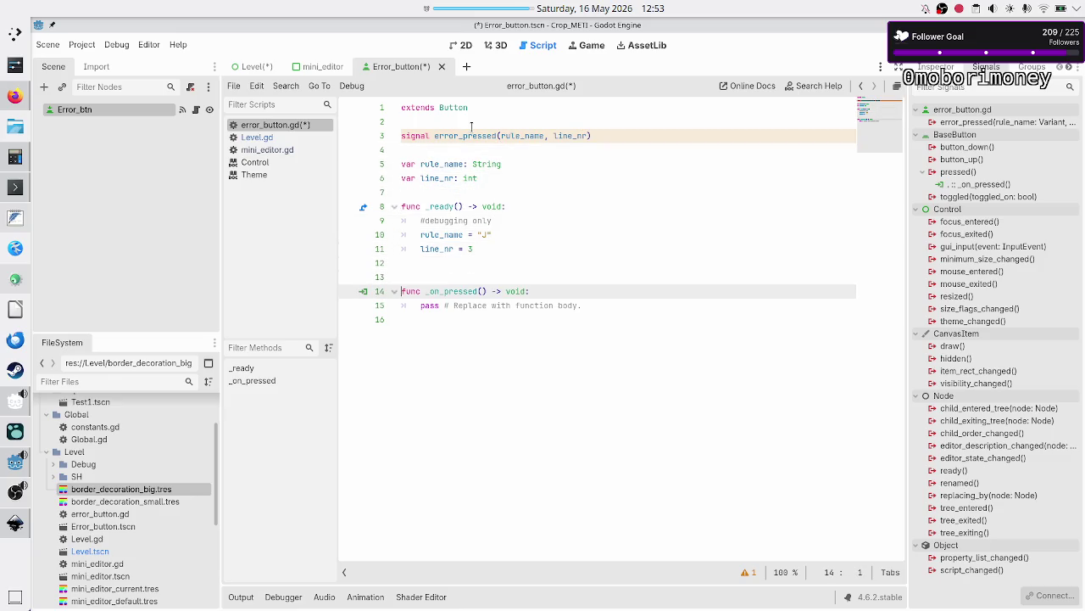
key(Up)
key(Delete)
key(Down)
key(shift+Down)
key(BackSpace)
Step: Write an emit_signal call passing error_pressed, rule_name and line_nr in _on_pressed
text(emit_)
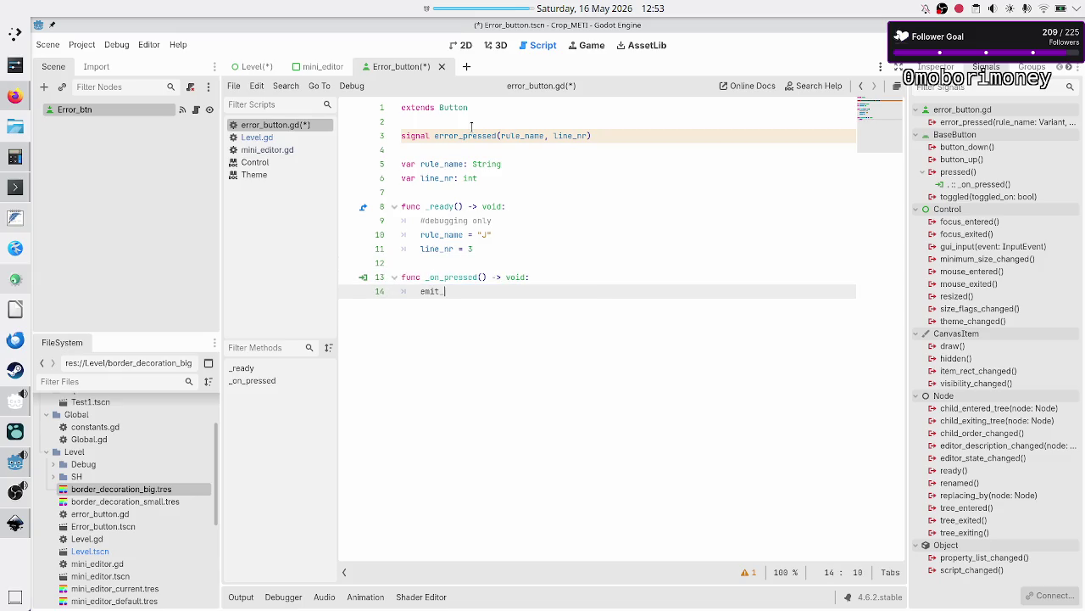
key(Return)
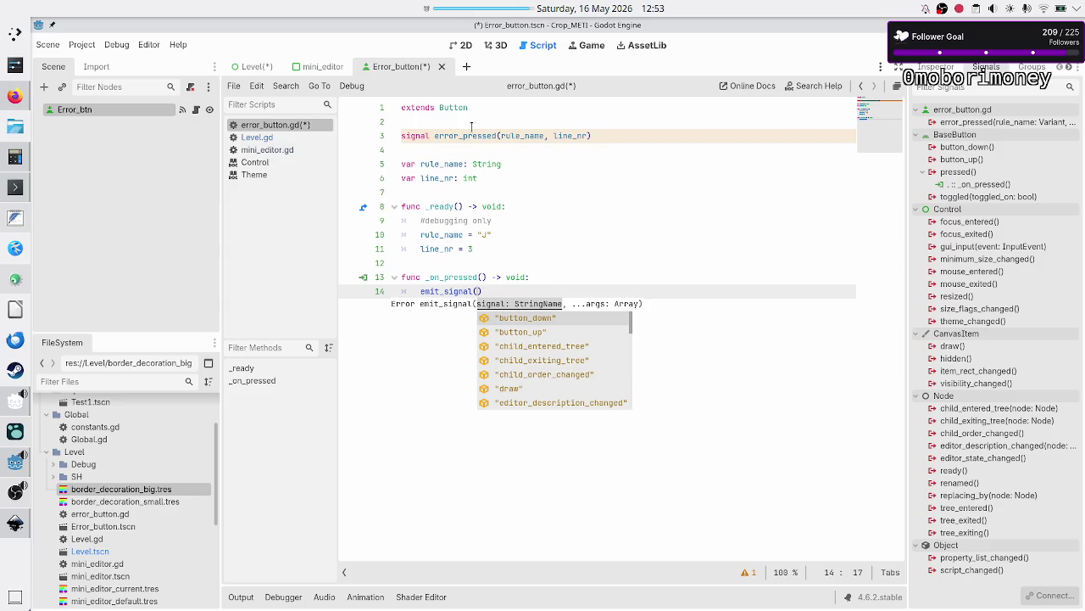
text(error_pressed)
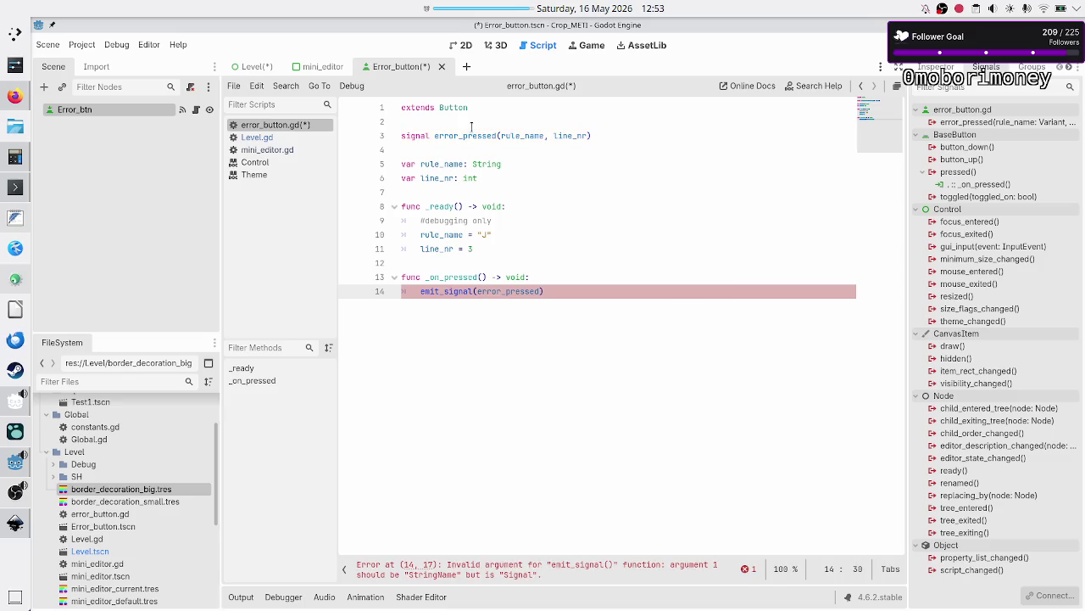
text(,)
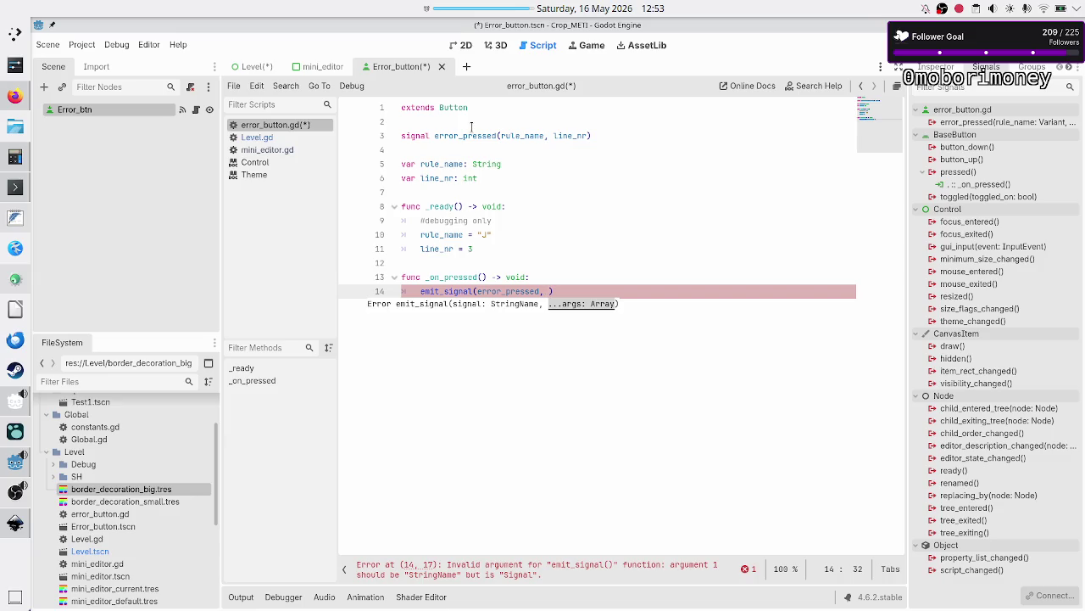
text(rule)
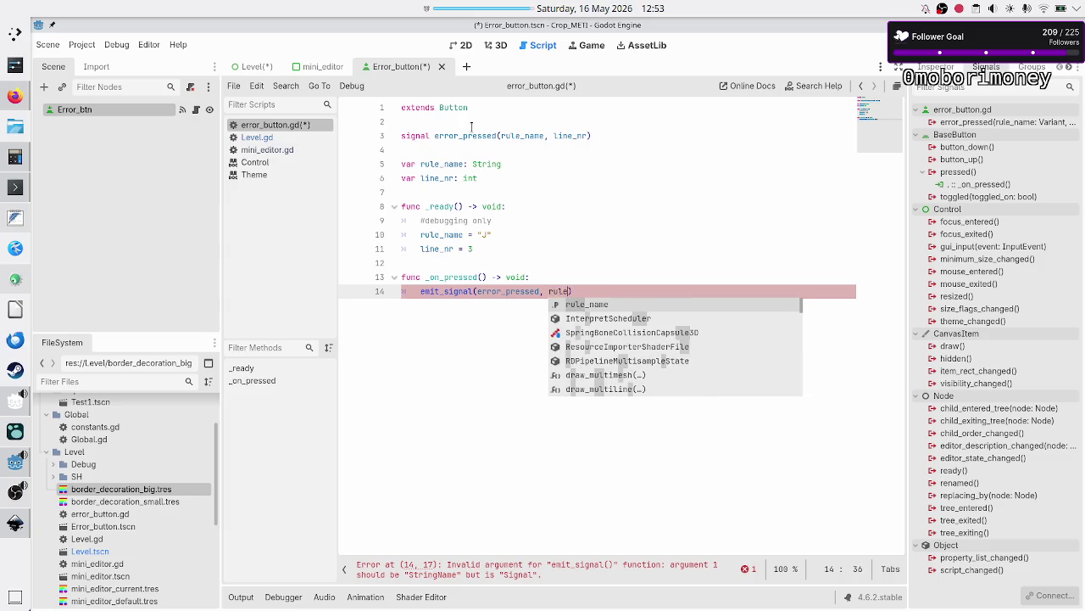
key(Return)
text(, line_)
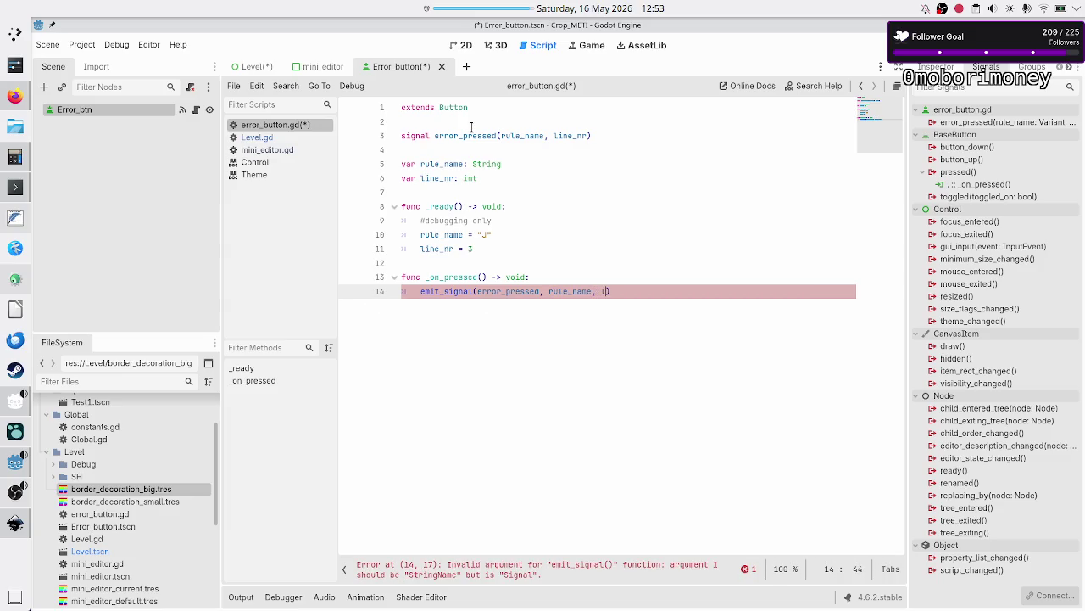
text(n)
key(Return)
Step: Comment out the emit_signal line with #
key(Home)
key(Home)
key(ctrl+Right)
key(ctrl+Right)
key(Up)
key(Home)
key(Down)
text(@)
key(BackSpace)
text(#)
Step: Add error_pressed.emit(rule_name, line_nr) above the commented-out call
key(ctrl+shift+Return)
text(err)
key(Return)
text(.em)
key(Return)
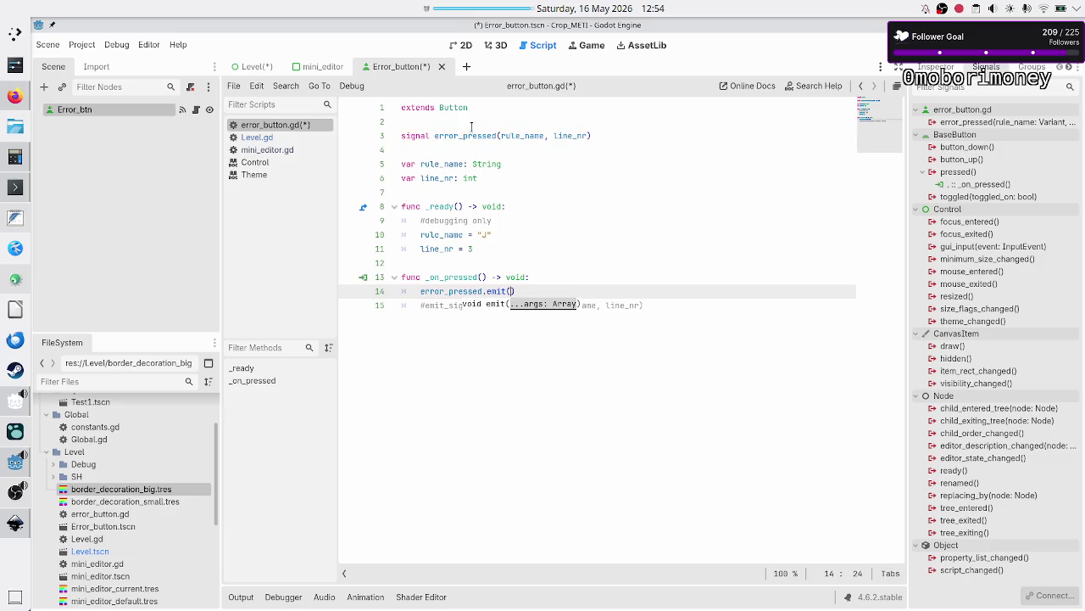
text(rule)
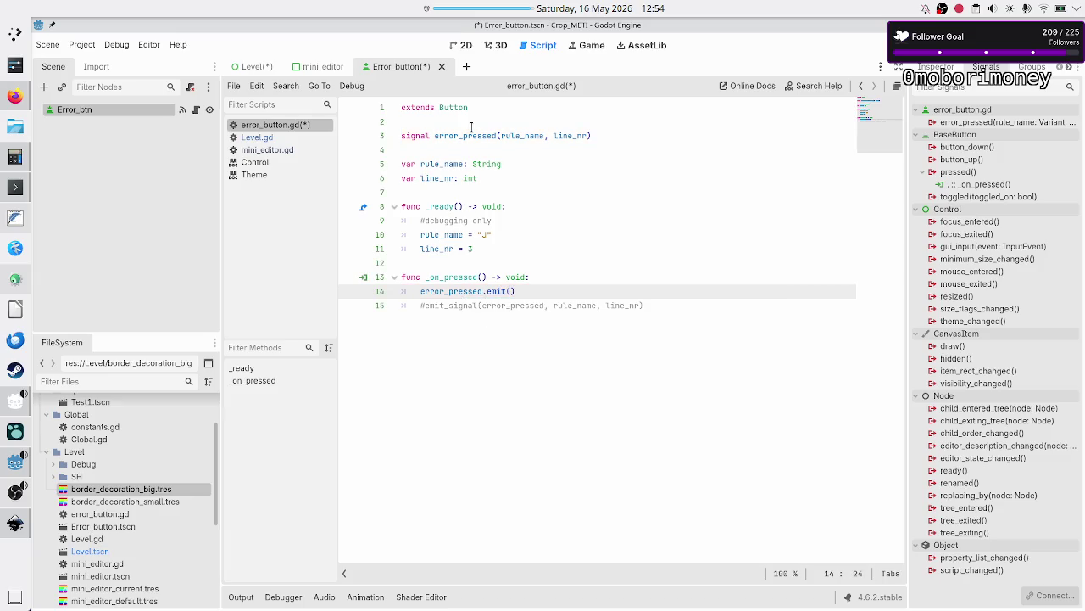
key(Return)
text(, line)
key(Return)
Step: Delete the commented-out emit_signal line
key(Down)
key(Home)
key(Home)
key(shift+End)
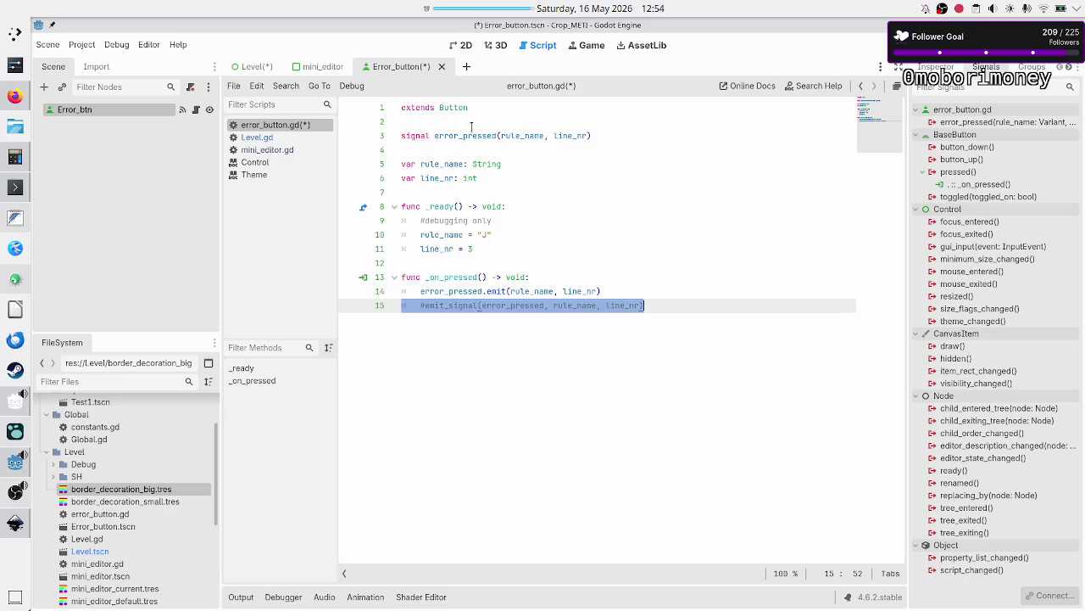
key(BackSpace)
key(BackSpace)
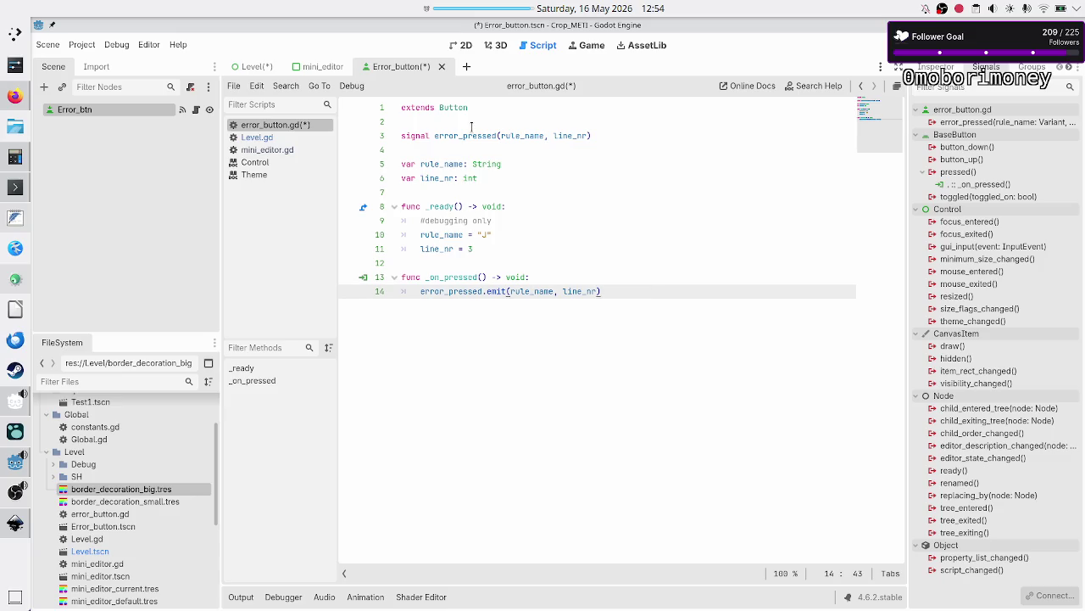
key(Up)
key(Up)
key(Up)
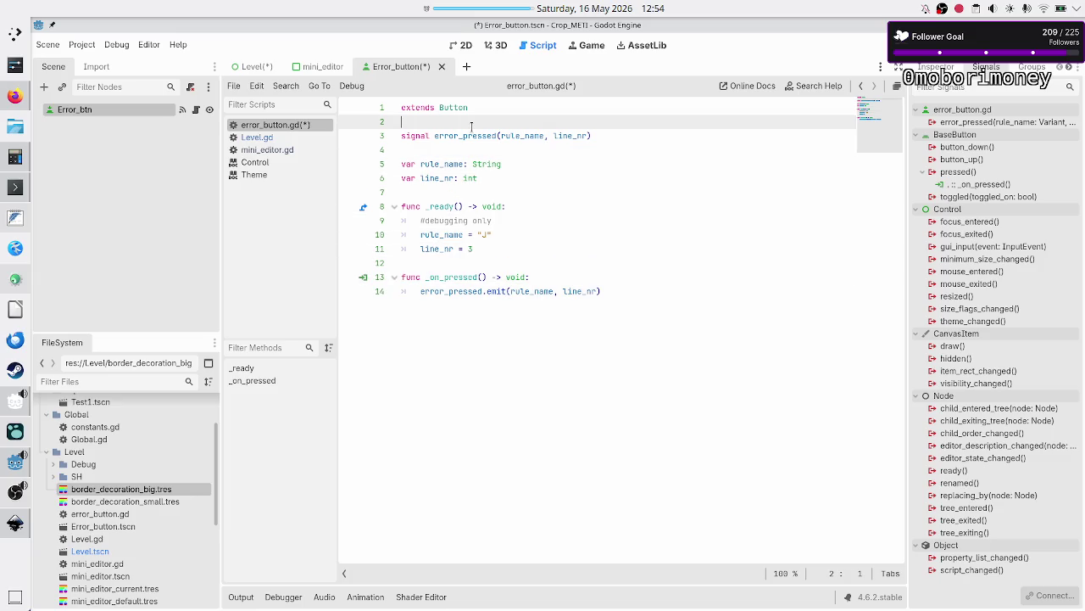
Step: Type the signal parameters as rule_name: String and line_nr: int
key(Down)
key(Left)
key(Left)
key(Left)
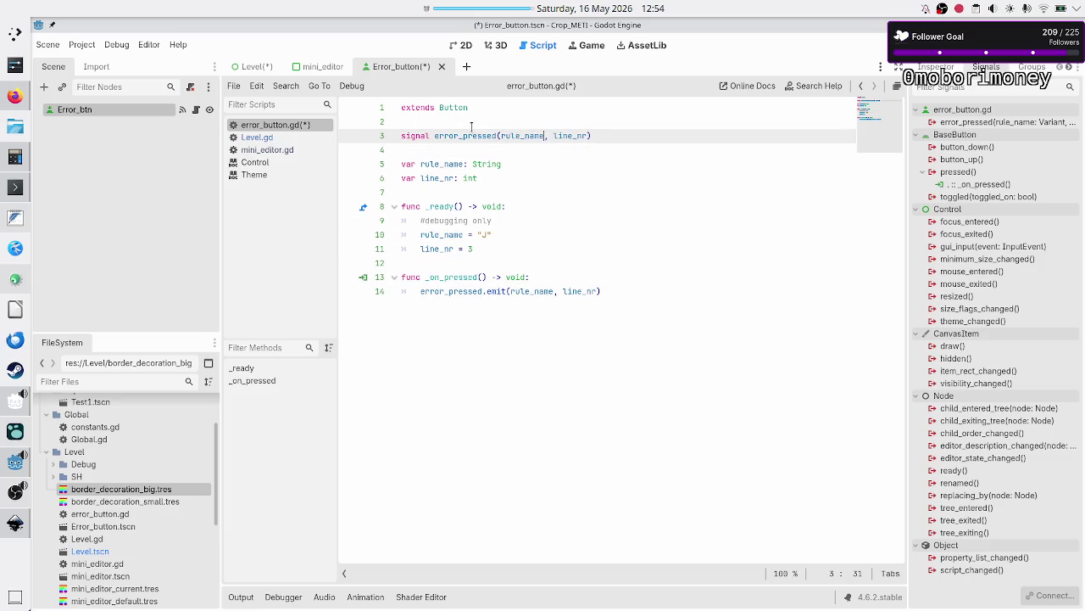
text(: String)
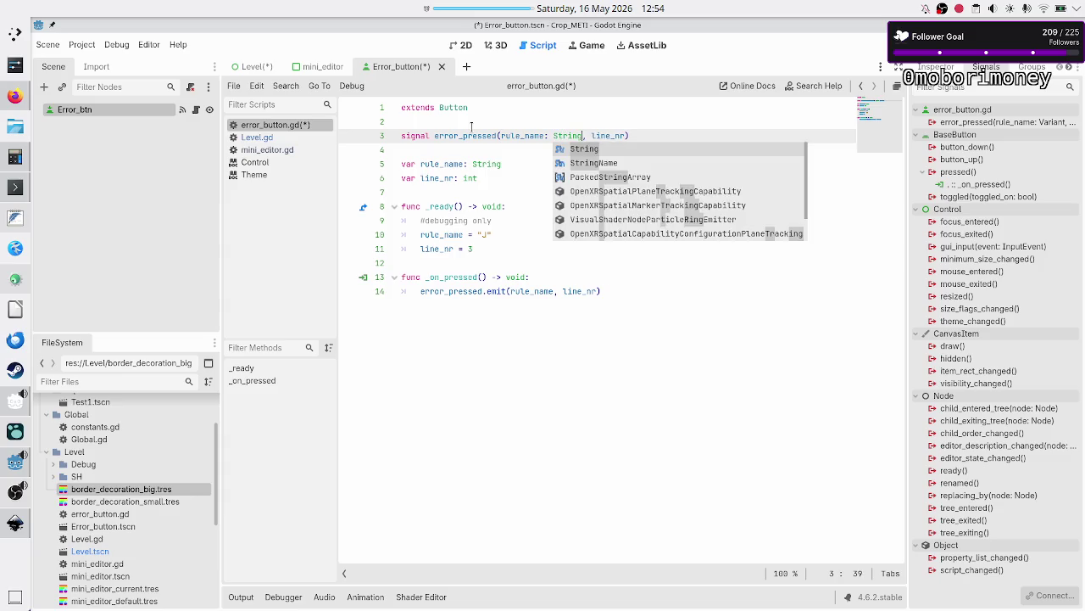
key(Escape)
key(Right)
key(Right)
key(Right)
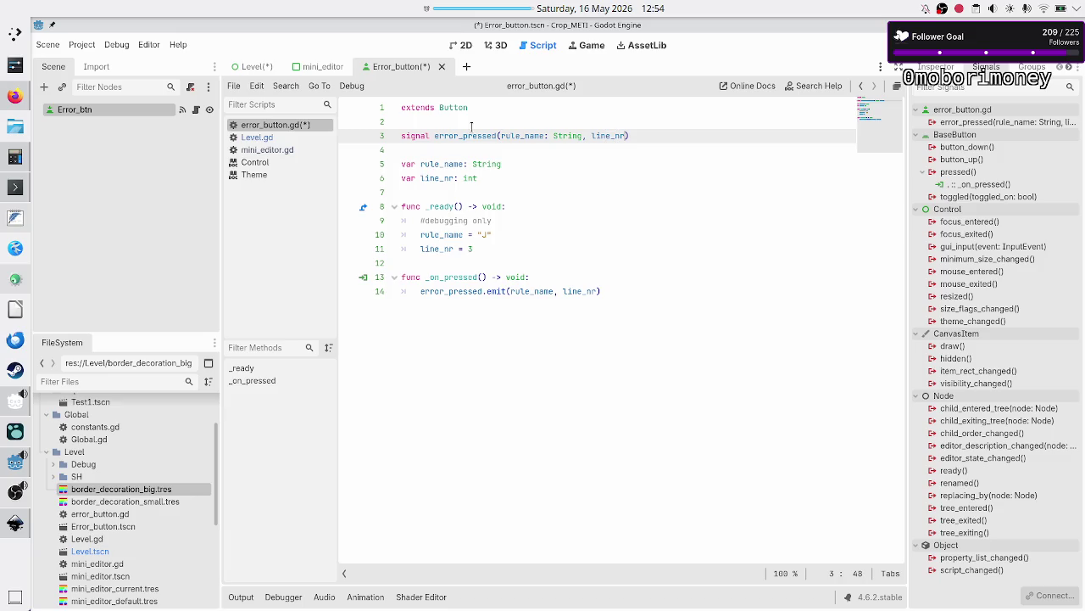
text(: int)
key(Down)
key(Down)
key(Down)
key(Up)
key(Up)
key(Up)
Step: Tidy the end of the script and save error_button.gd
key(Down)
key(Down)
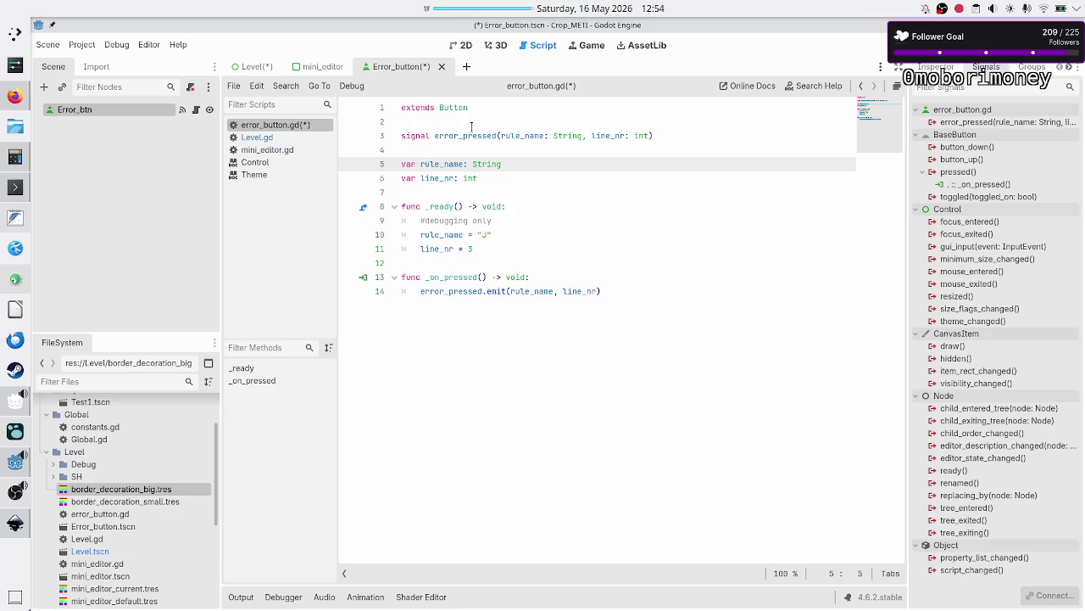
key(Down)
key(Down)
key(Down)
key(End)
key(Return)
key(BackSpace)
key(ctrl+s)
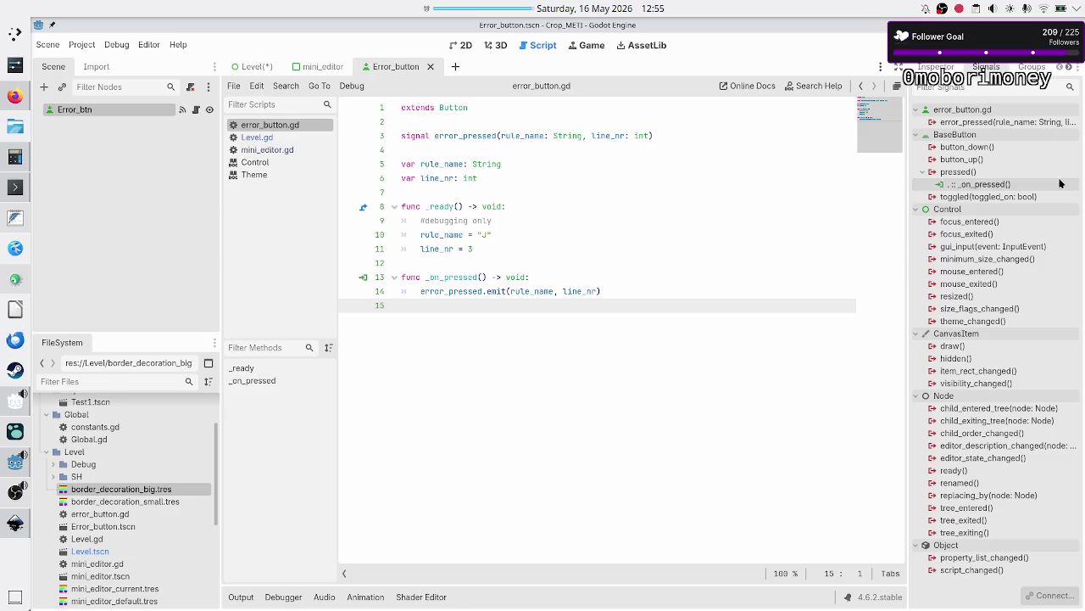
Step: Check Error_btn's red font colour theme overrides, then show the Level scene in 2D
click(935, 68)
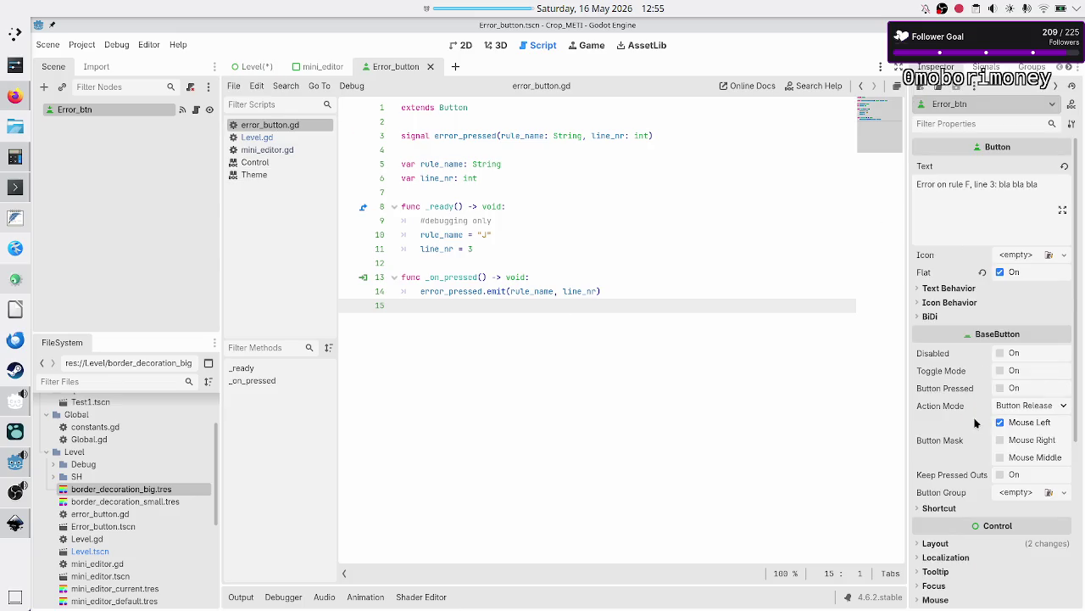
scroll(975, 423, down, 5)
click(951, 404)
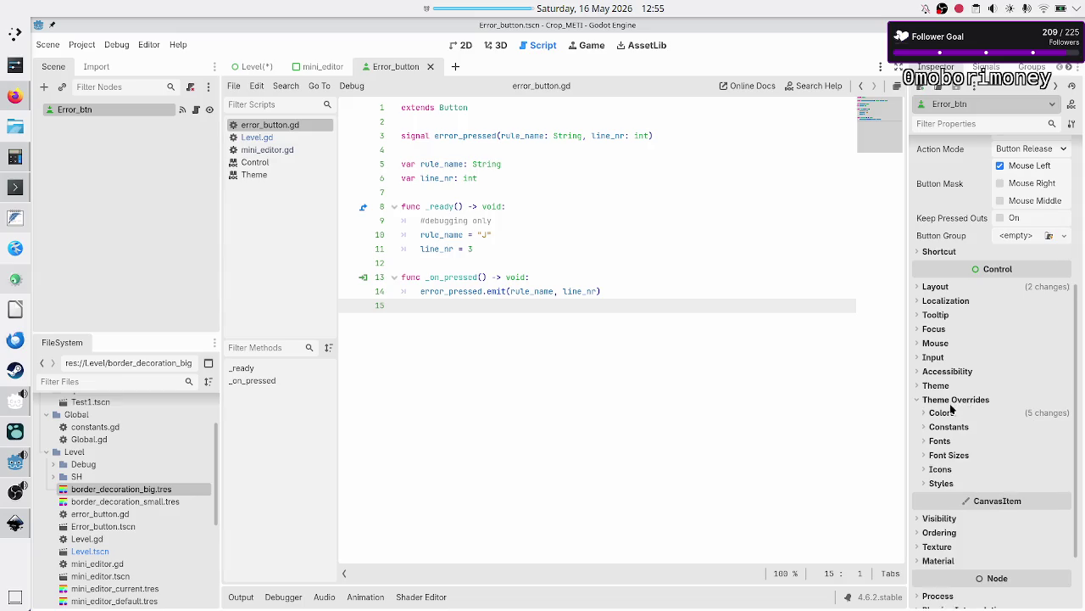
click(942, 413)
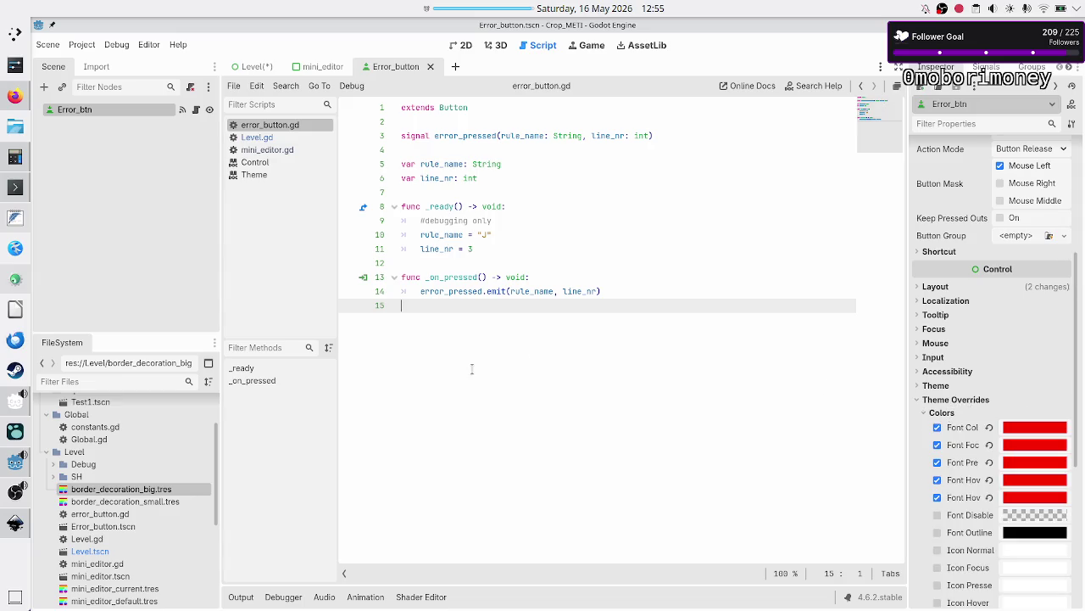
click(251, 67)
click(452, 47)
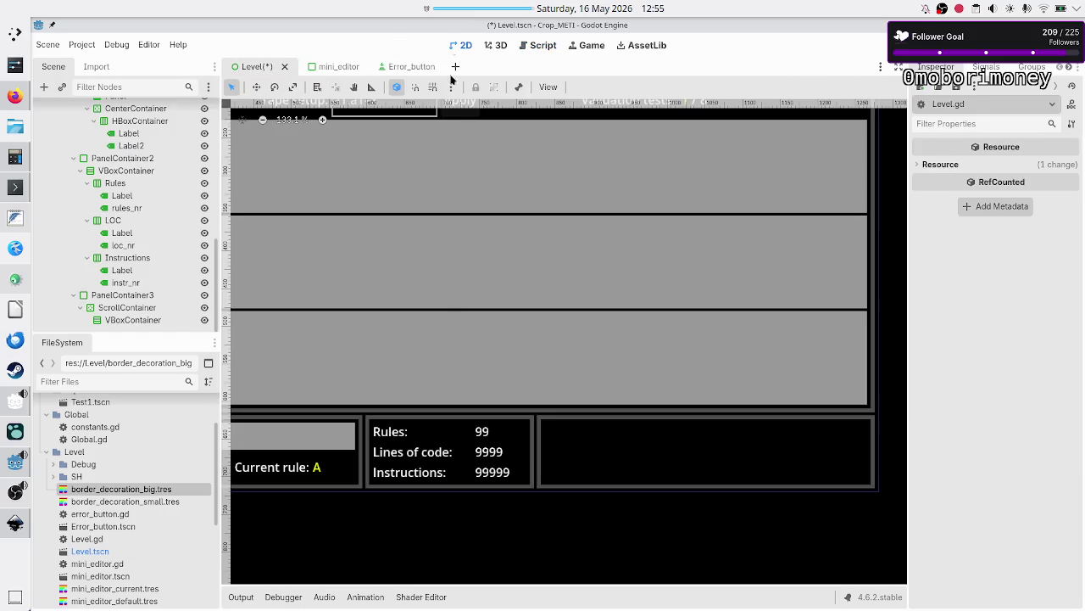
Step: Instance Error_button.tscn under the scroll container's VBoxContainer, save Level, and return to Error_button
key(ctrl+s)
click(113, 322)
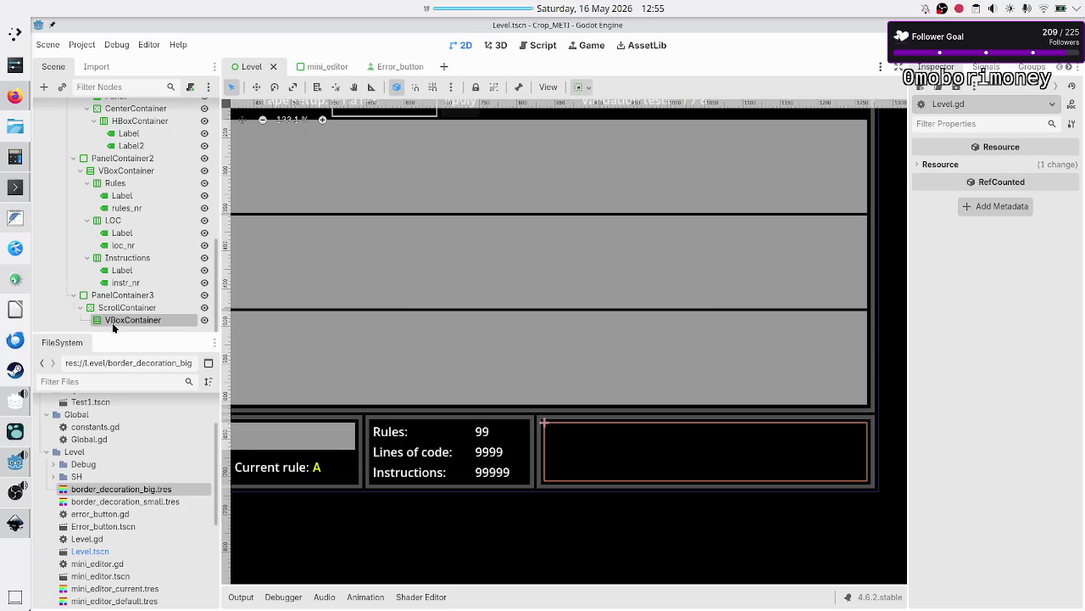
click(44, 86)
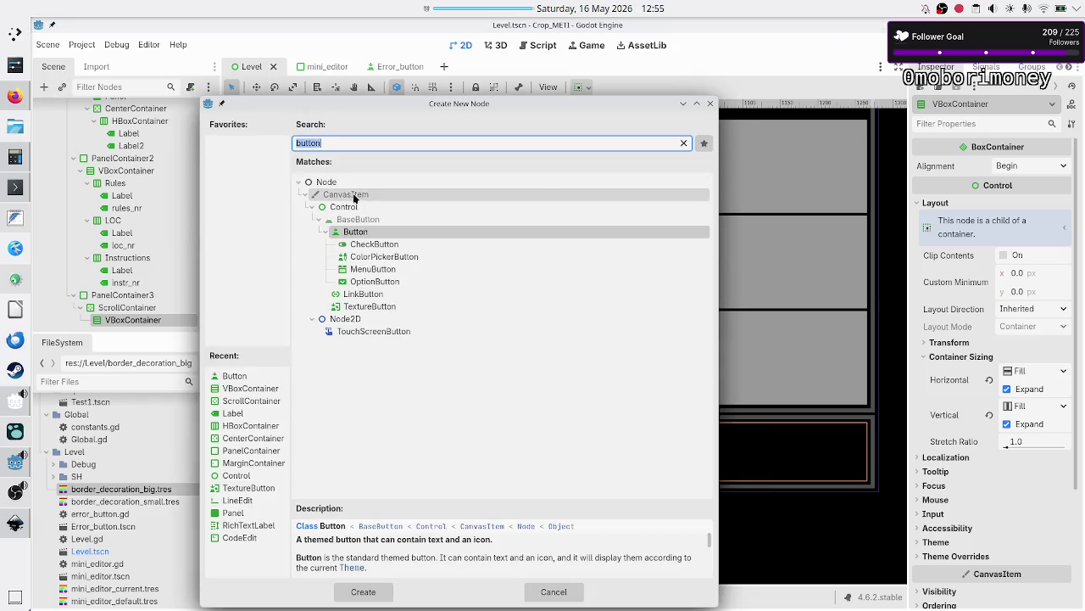
key(Escape)
click(61, 88)
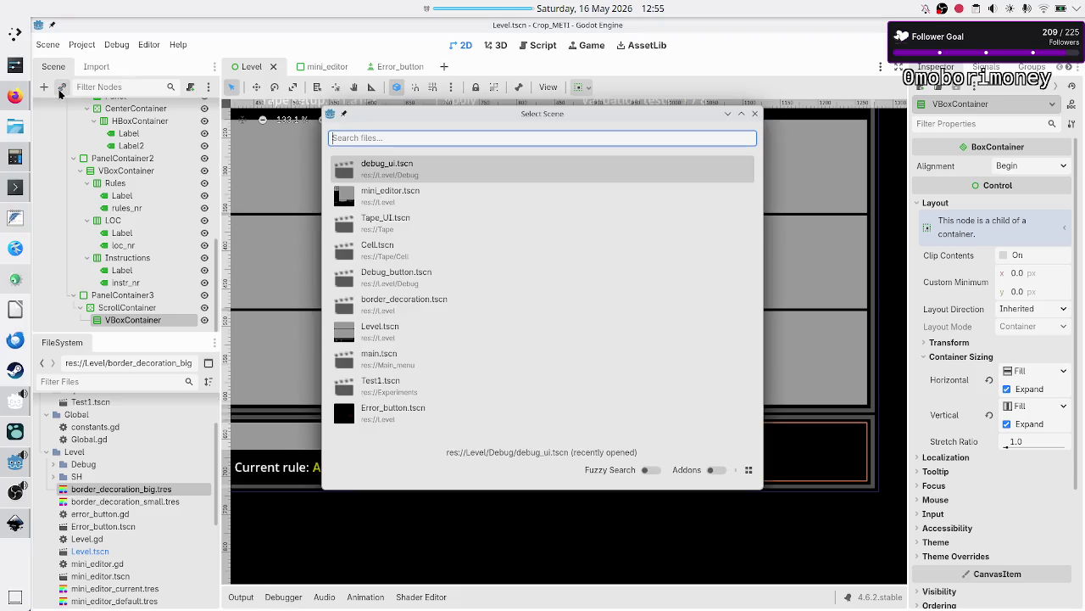
text(err)
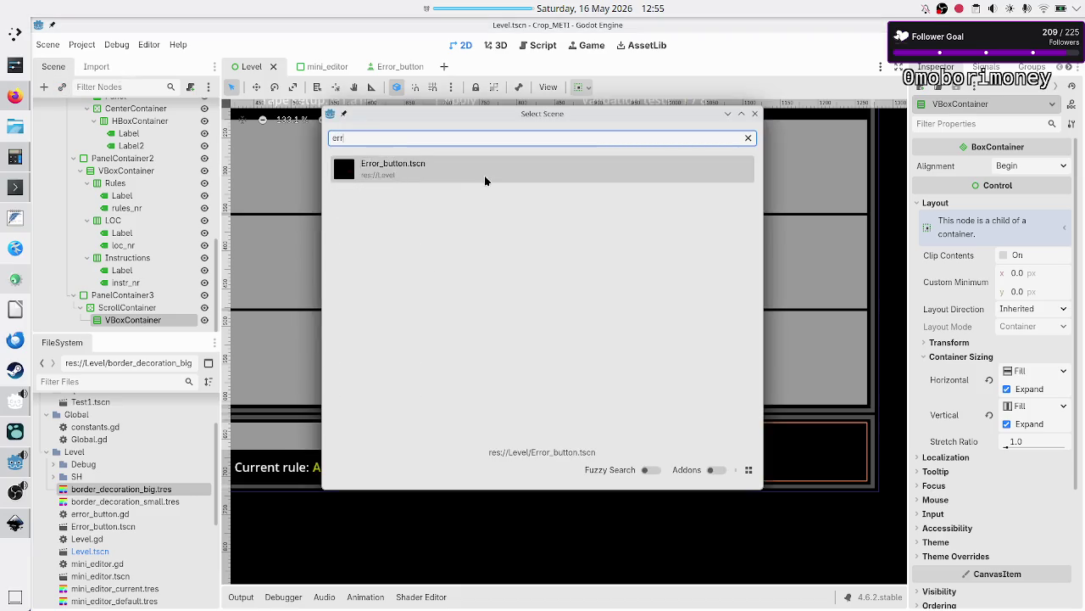
double_click(464, 170)
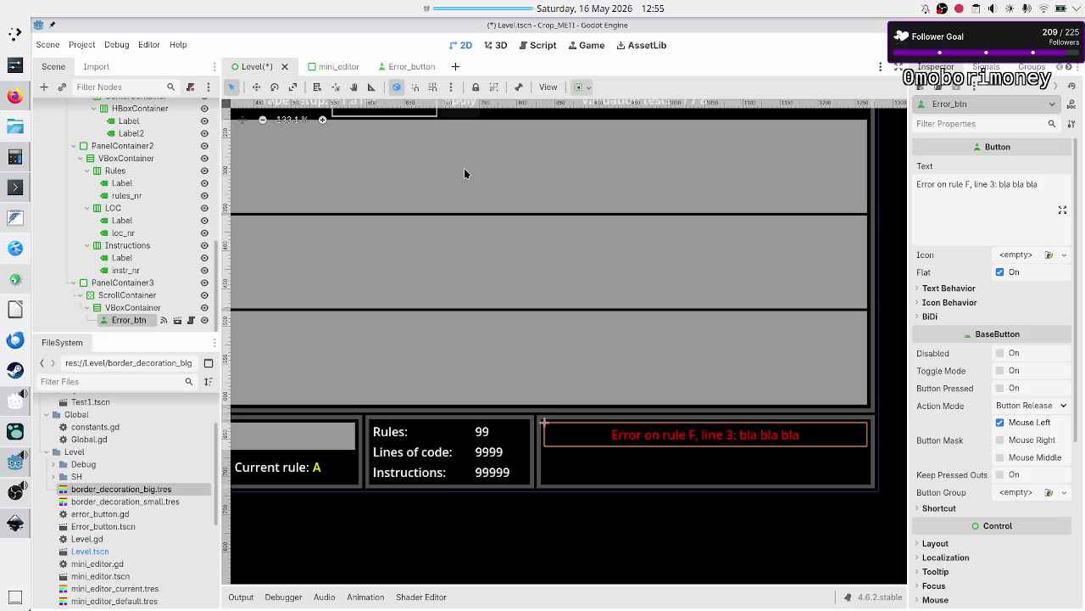
key(ctrl+s)
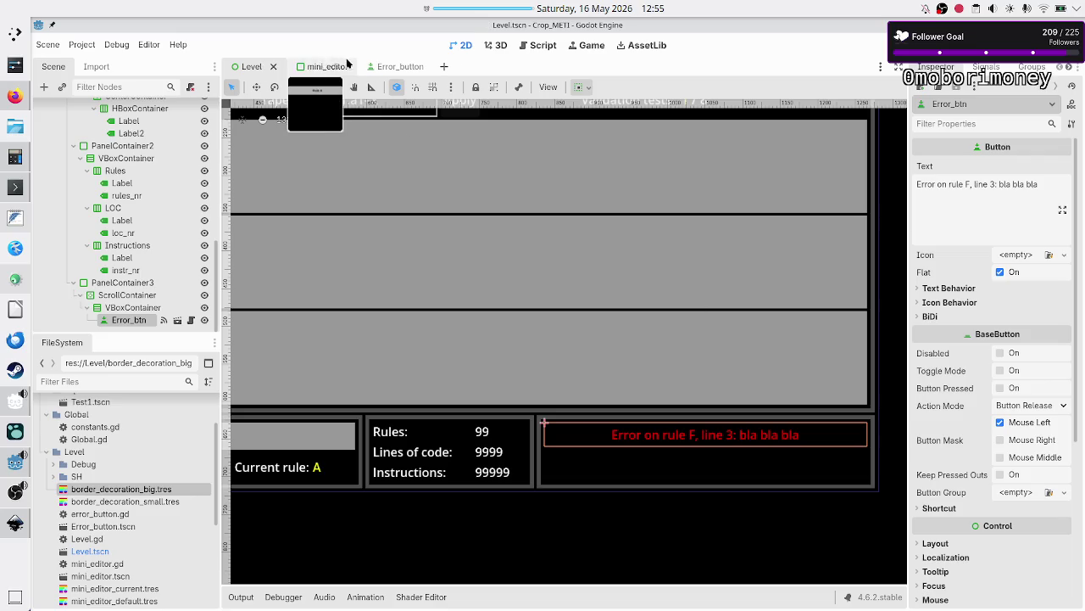
click(392, 68)
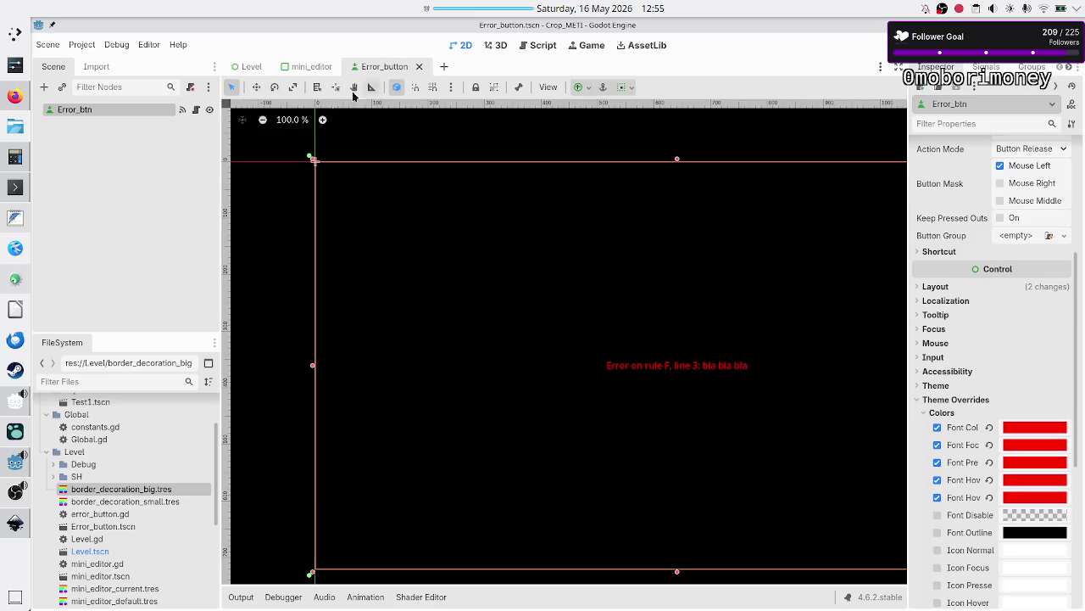
Step: Open error_button.gd and clear the button's default Text in the Inspector
click(196, 111)
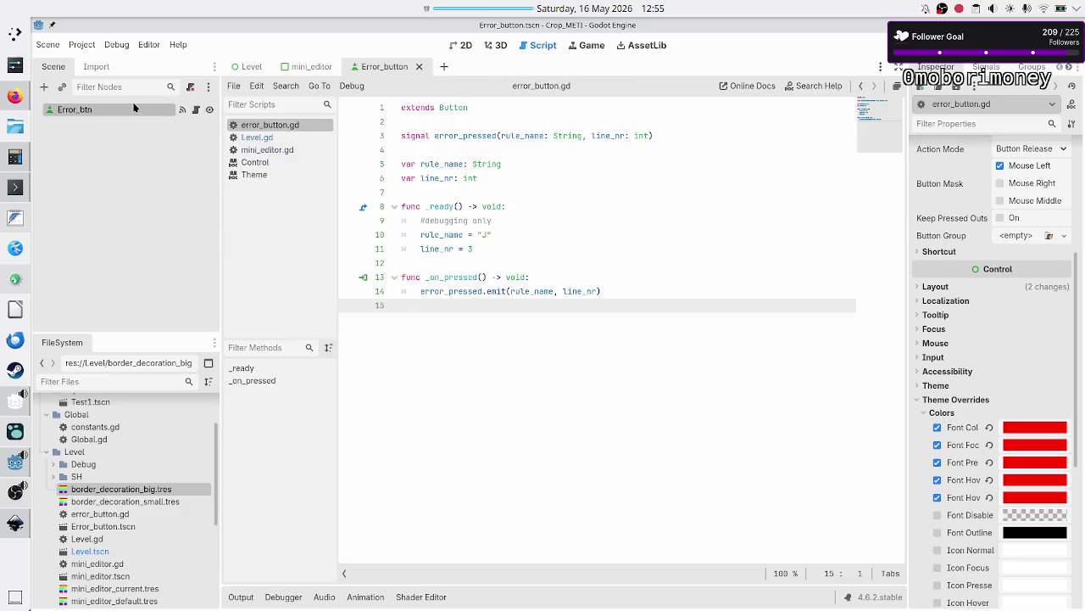
scroll(1004, 227, up, 5)
key(ctrl+a)
key(BackSpace)
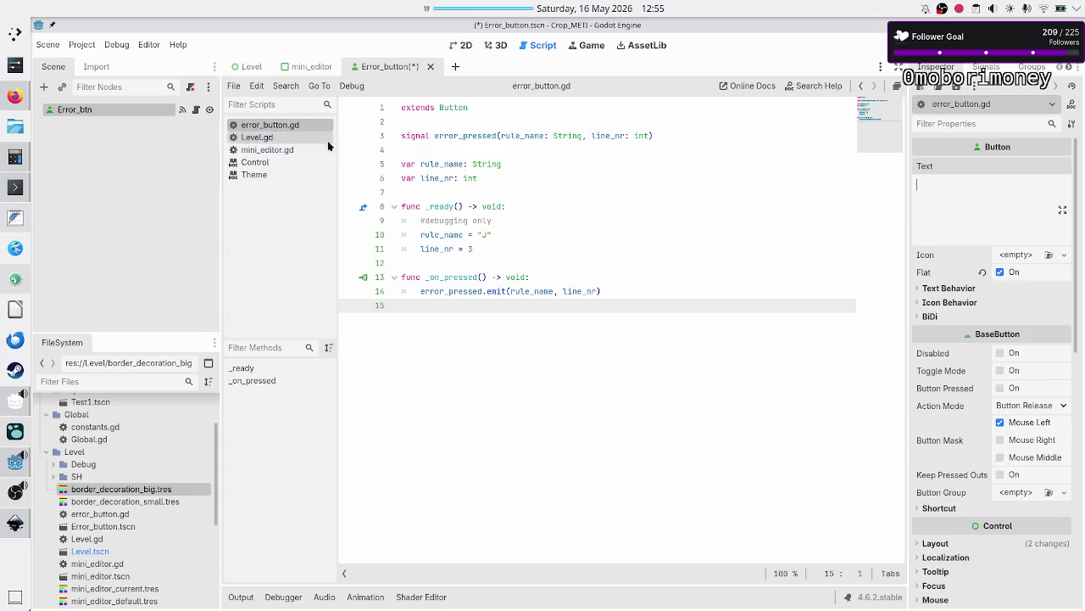
Step: Declare var message: String and set message = "bla bla bla" in _ready
click(504, 178)
key(Return)
text(var er)
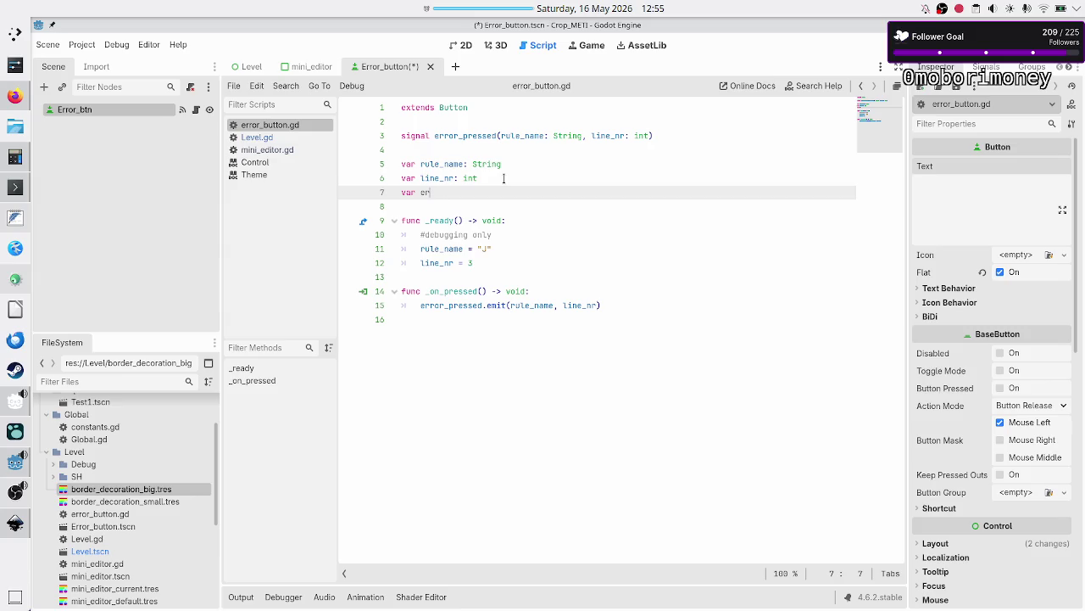
key(BackSpace)
key(BackSpace)
text(message:)
text( String)
key(Down)
key(Down)
key(Down)
key(Down)
key(Up)
key(End)
key(Return)
text(ke)
key(BackSpace)
key(BackSpace)
text(message)
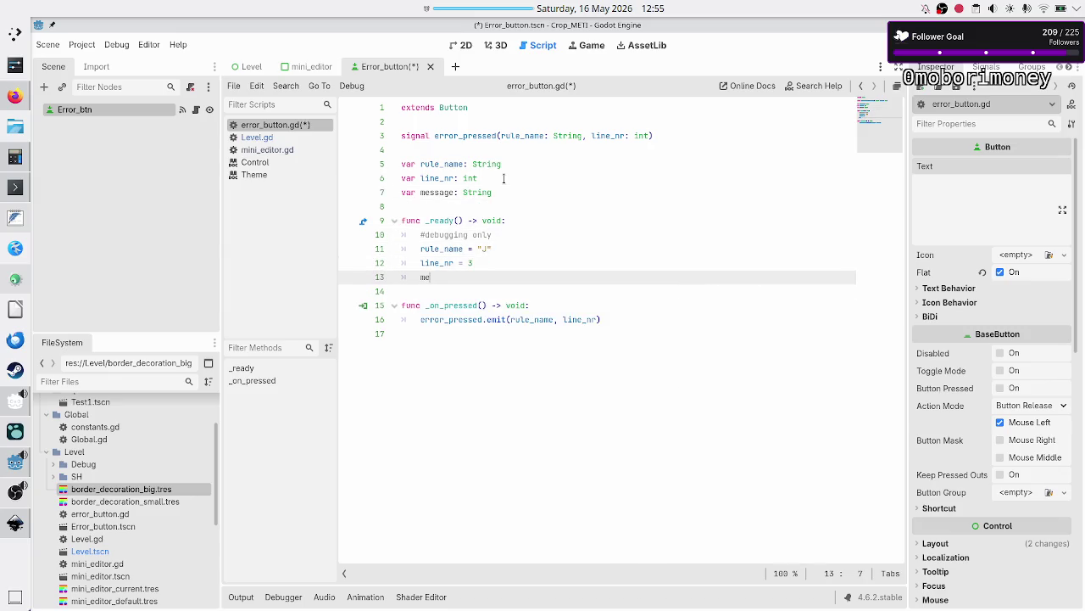
text(:)
text( = "")
text(bla bla bla)
Step: Add a #real code comment and begin text = "Error in rule" + rule_name
key(Up)
key(Right)
key(Up)
key(Up)
key(Up)
key(Down)
key(Down)
key(Down)
key(Left)
key(Return)
key(Return)
text(#real code)
key(Return)
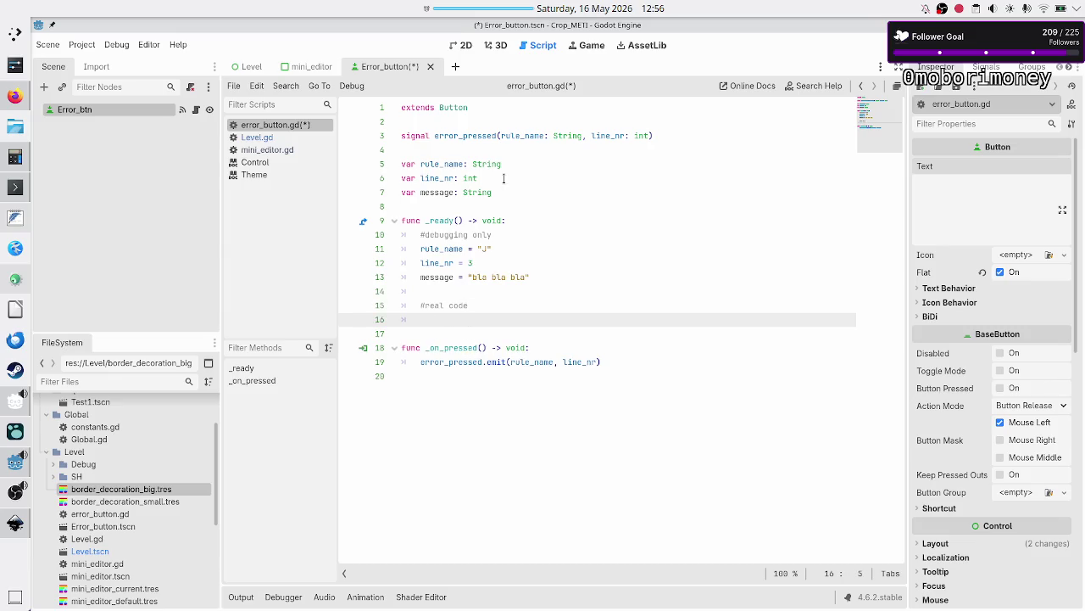
text(text)
text( = )
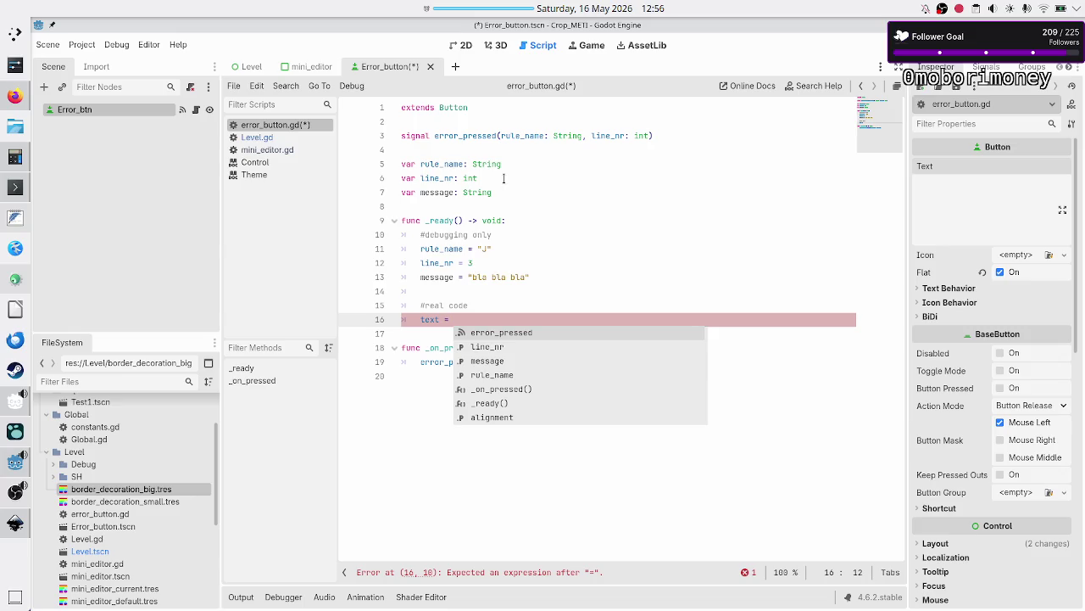
text("Error)
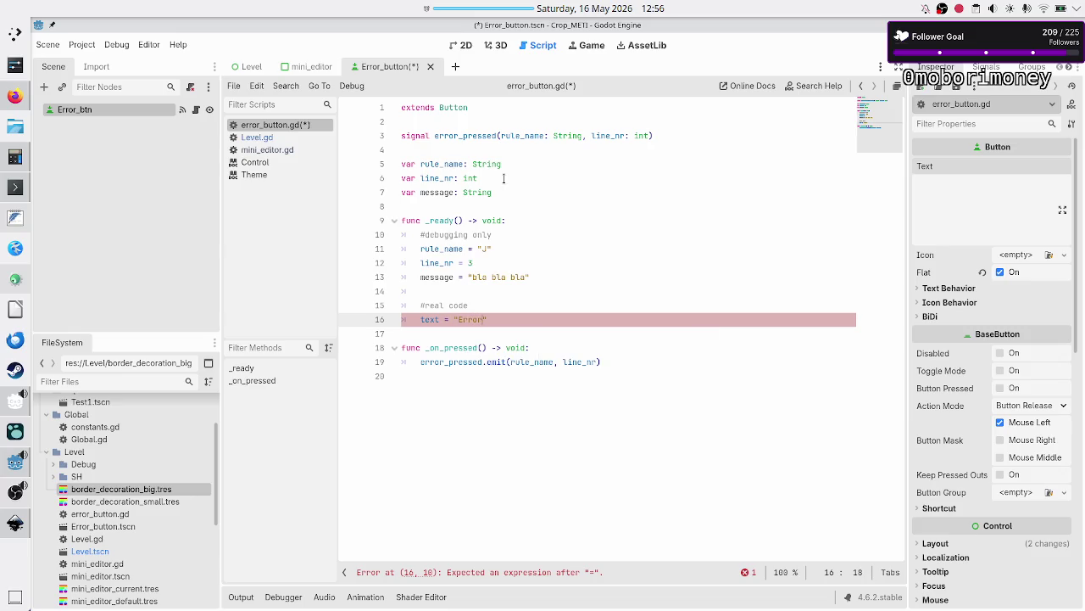
text( in rule" )
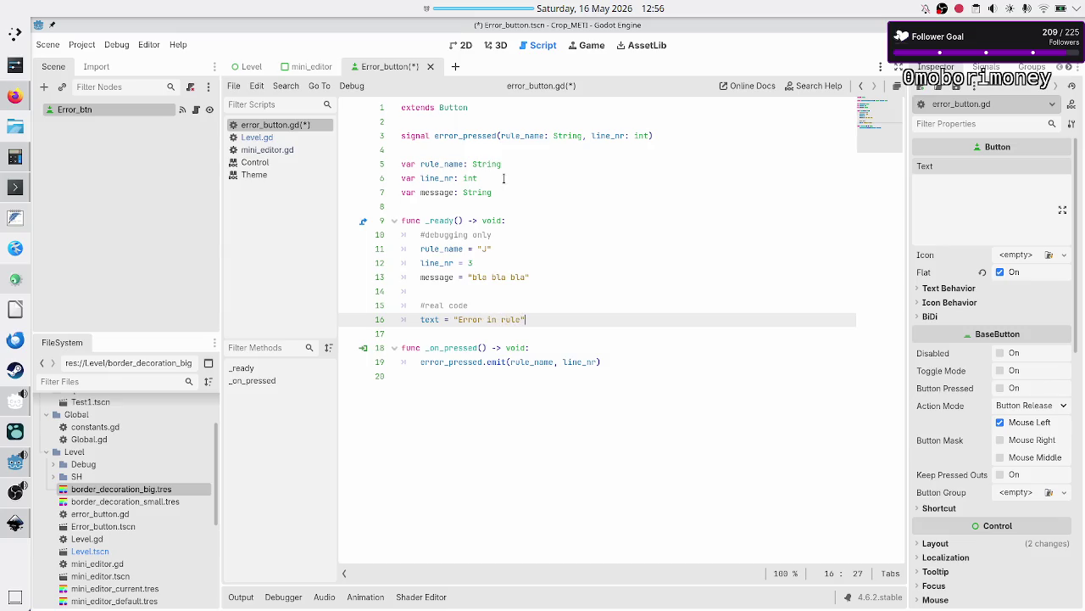
text(+ )
text(rule_na)
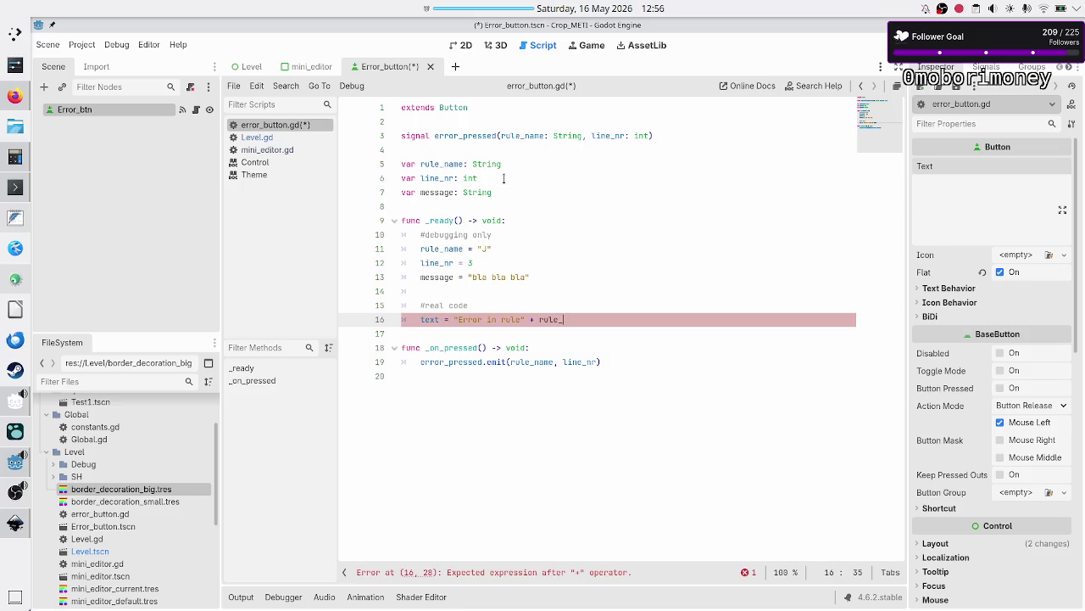
Step: Complete the text line with rule_name, ", line " + str(line_nr) and message
key(Return)
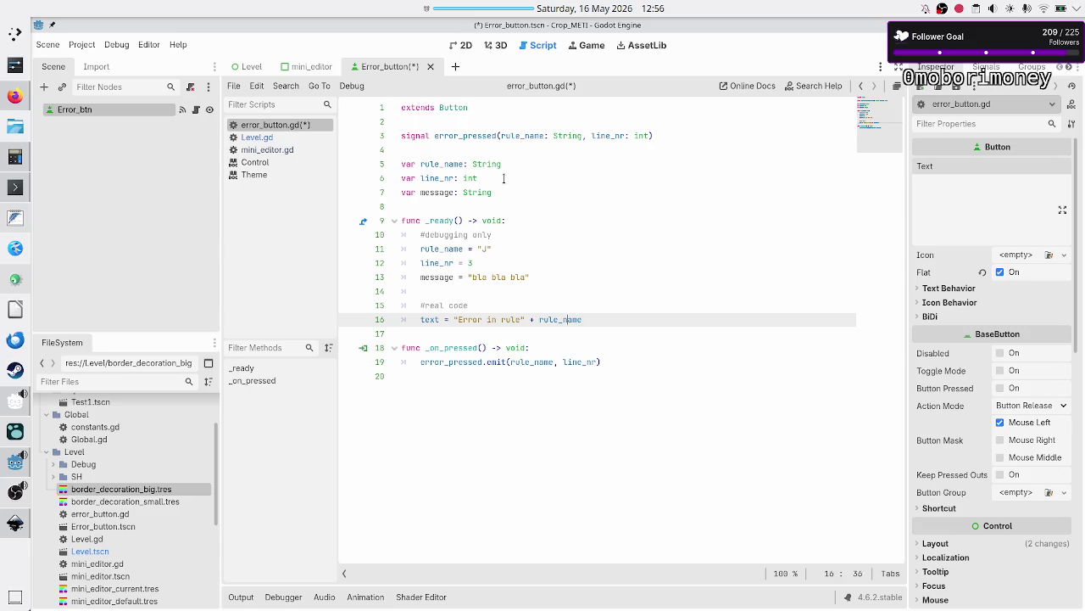
key(Up)
key(Home)
key(Home)
key(Down)
text(+ ", )
text(line)
text( ")
text( + str(li)
text(ne_nr))
text( ")
key(Return)
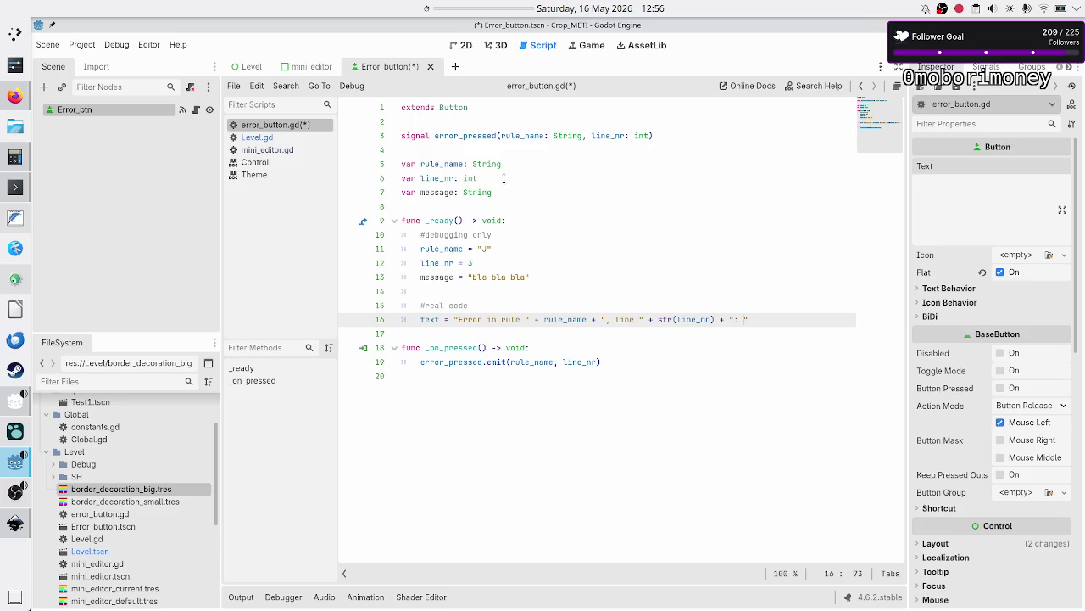
text(+ message)
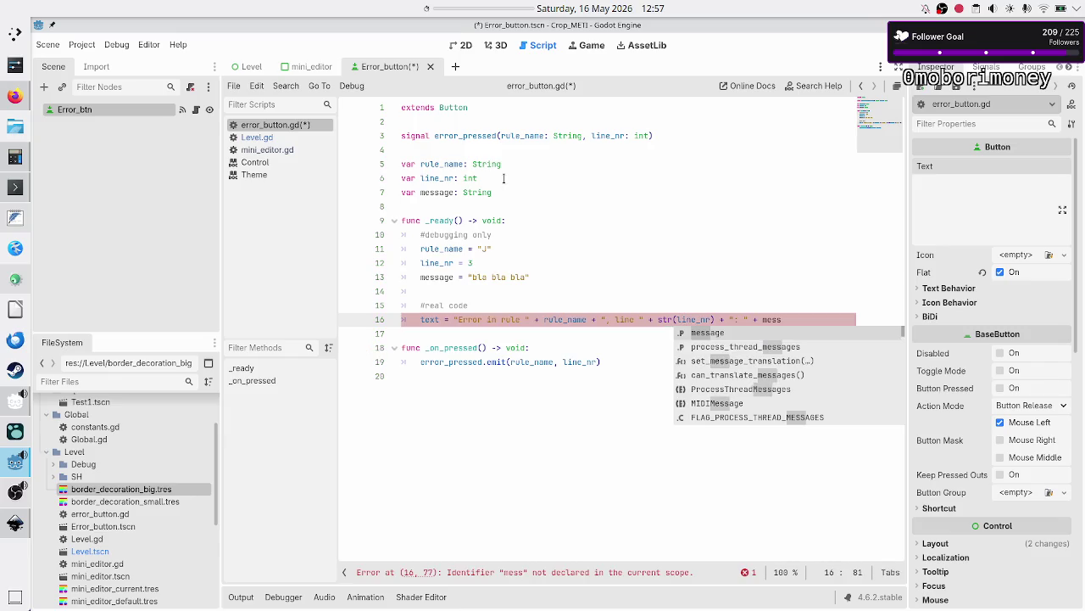
key(Return)
Step: Save error_button.gd and run the game with F5
key(Up)
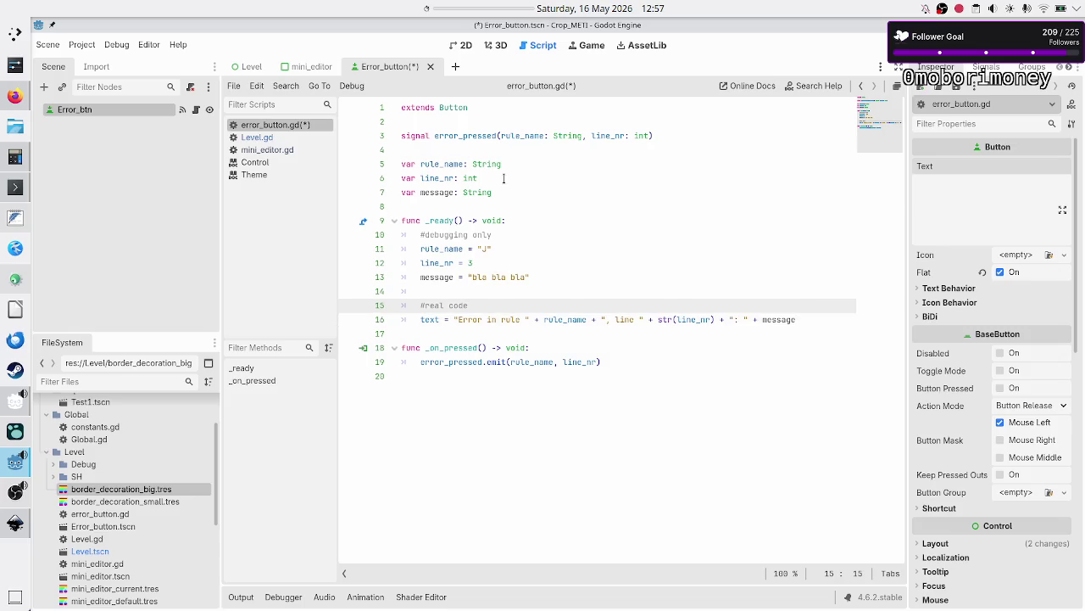
key(Down)
key(Down)
key(ctrl+s)
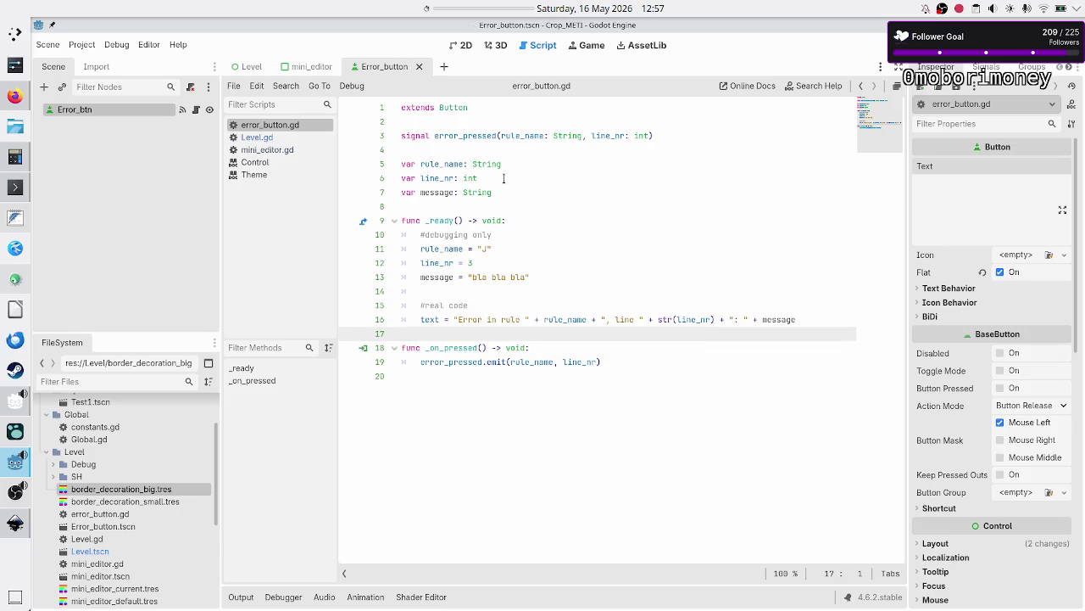
key(F5)
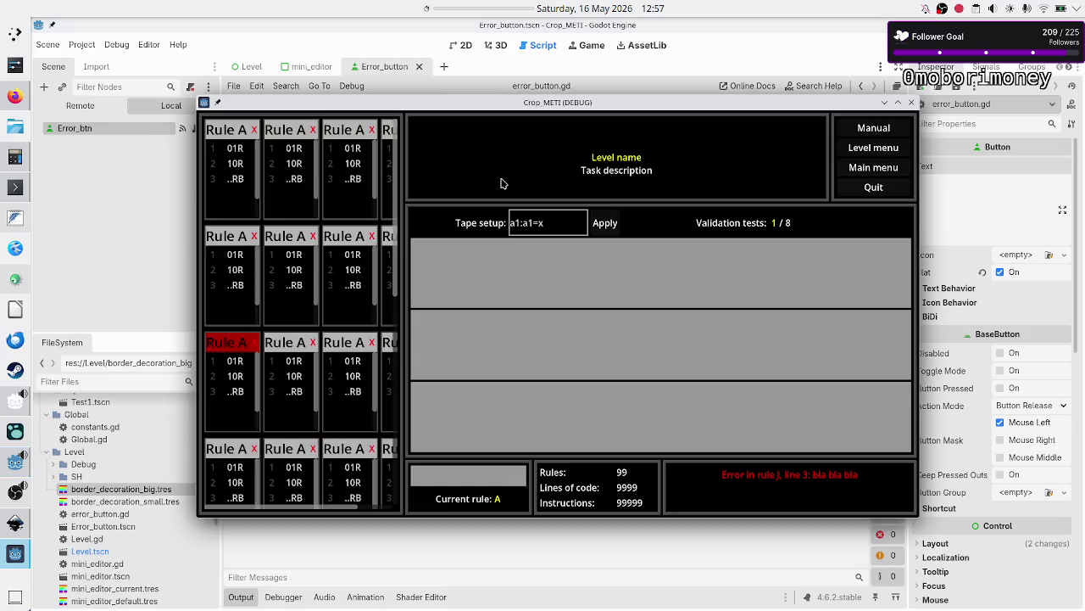
Step: Start a 00:03:00 panel timer and bring up the stream_work.txt notes
right_click(486, 12)
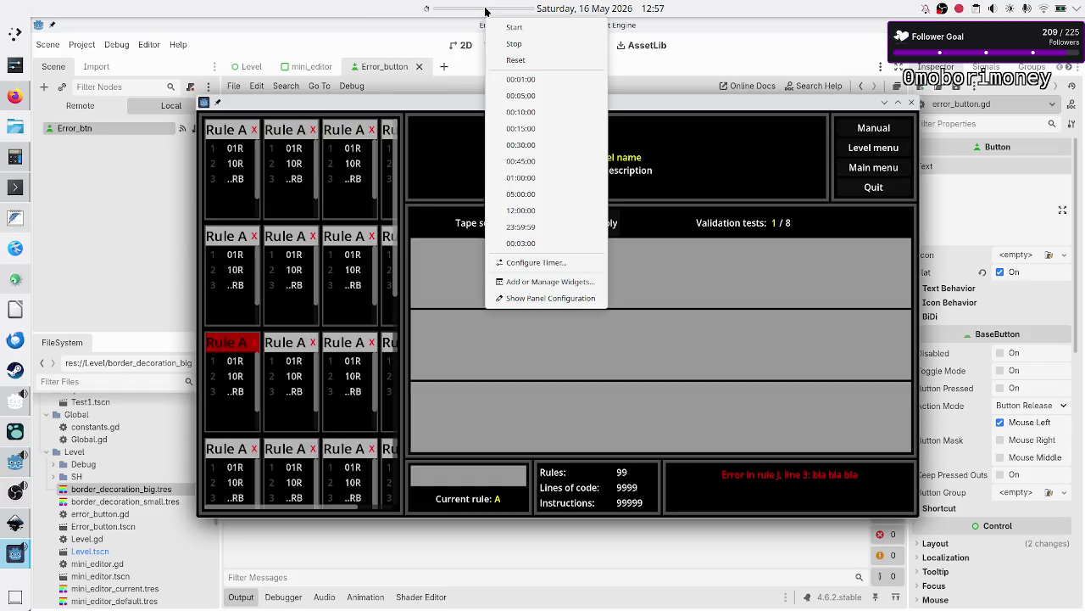
click(532, 242)
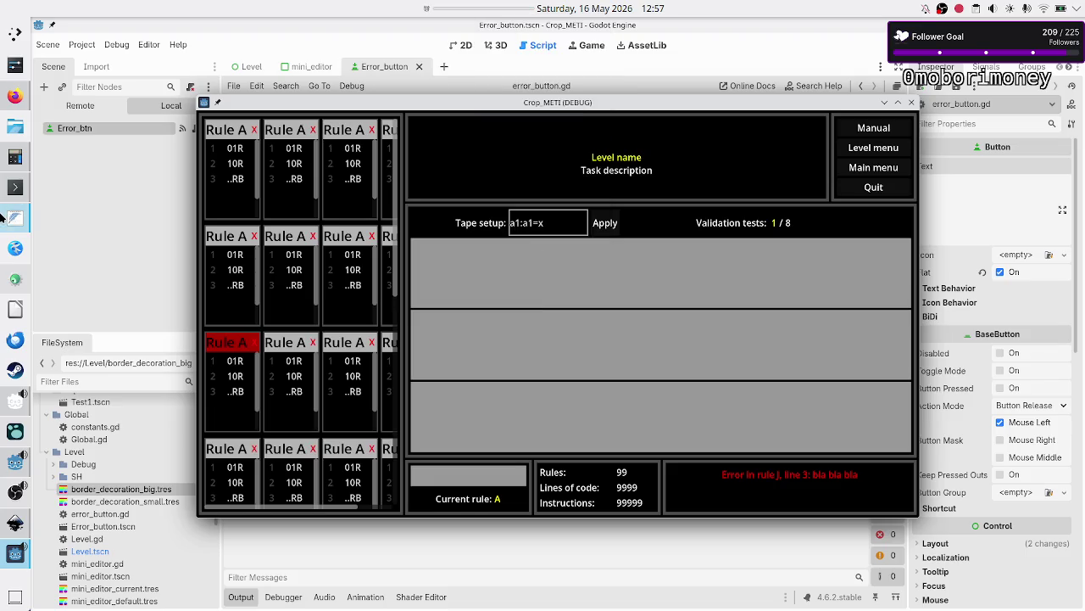
click(5, 219)
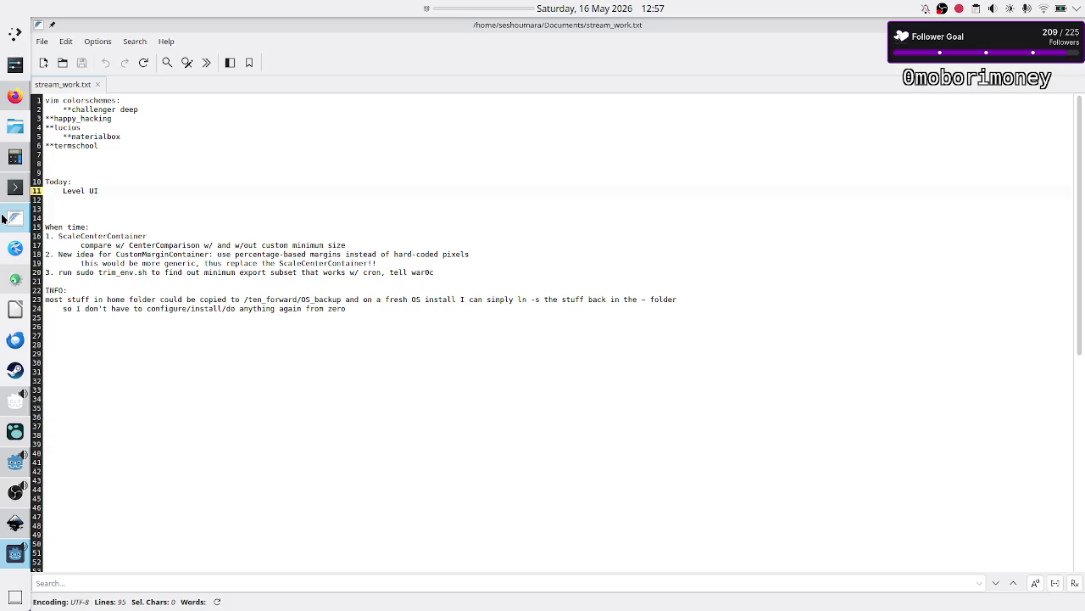
Step: Create a new FeatherPad note reading "BRB 3 minutes" on line 4, then raise OBS Studio
click(43, 62)
double_click(404, 29)
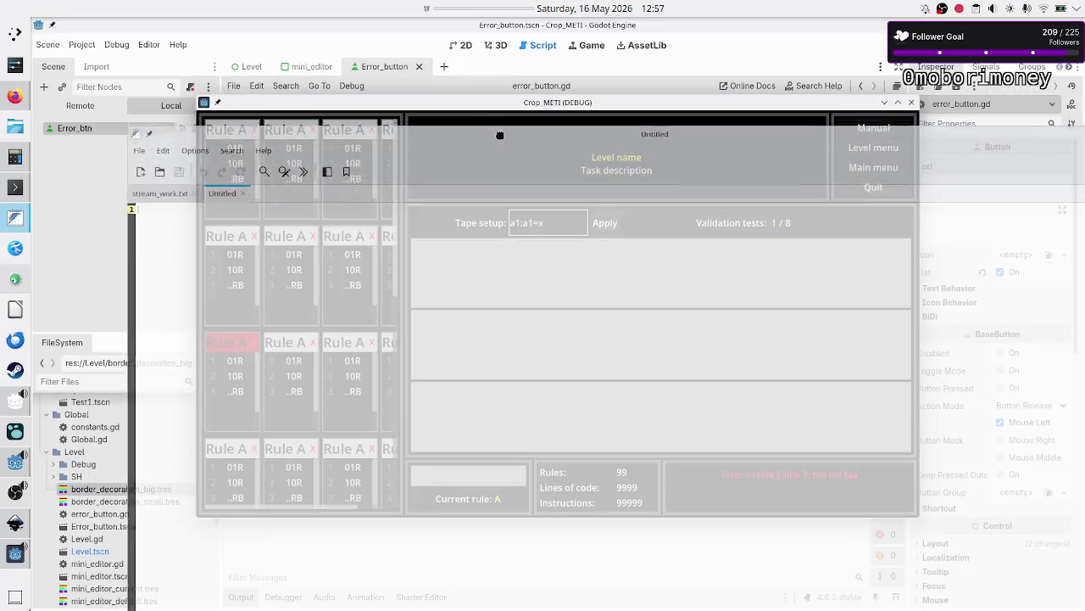
key(Return)
key(Return)
key(Return)
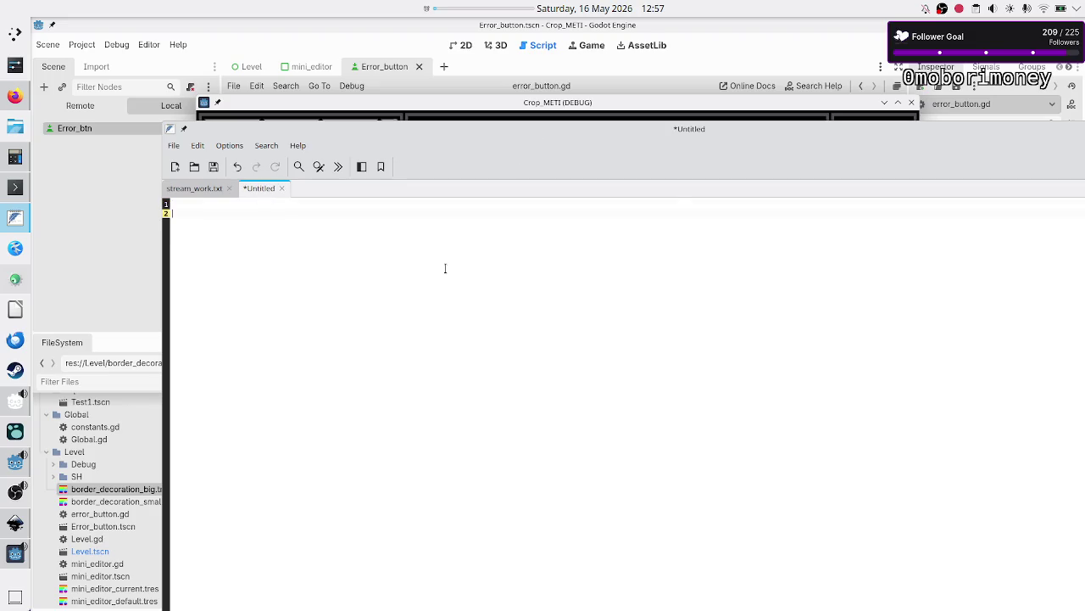
text(BRB 3 )
text(minutes)
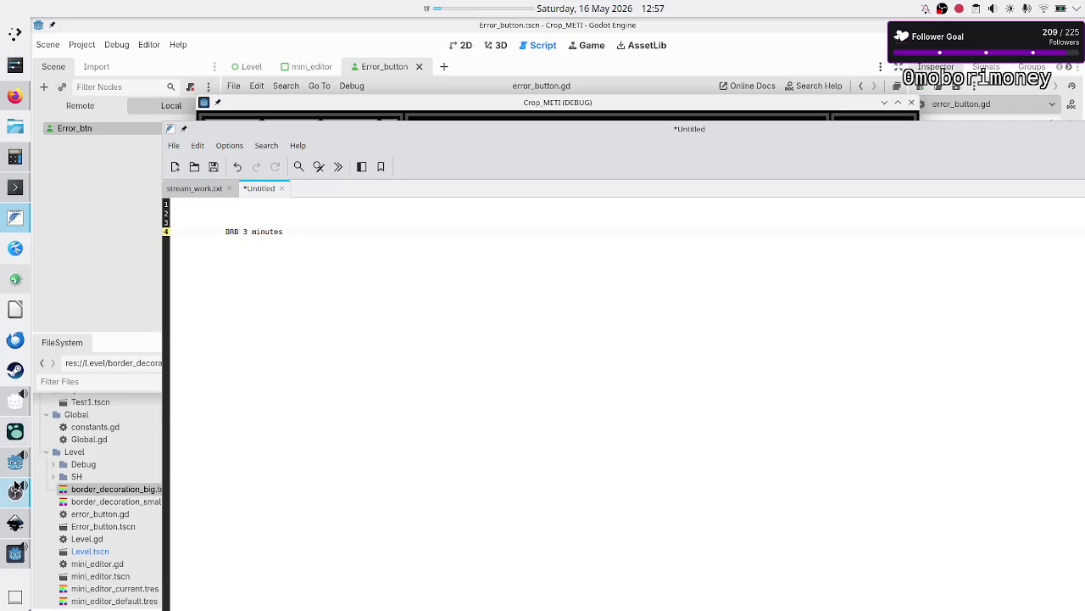
click(15, 492)
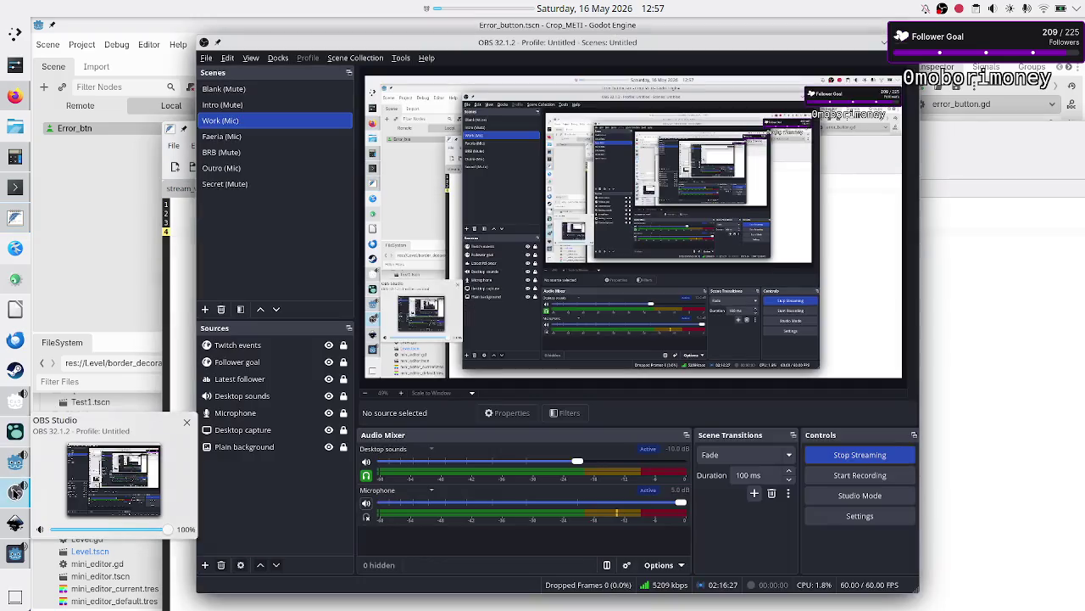
Step: Mute the Microphone in OBS's Audio Mixer and bring the BRB note forward
click(366, 502)
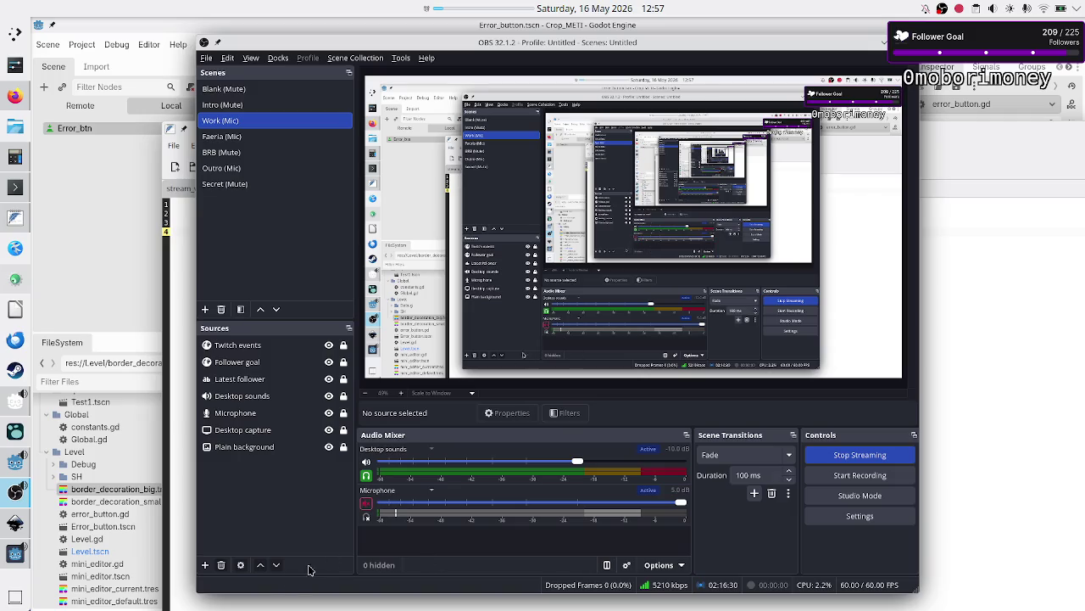
click(179, 469)
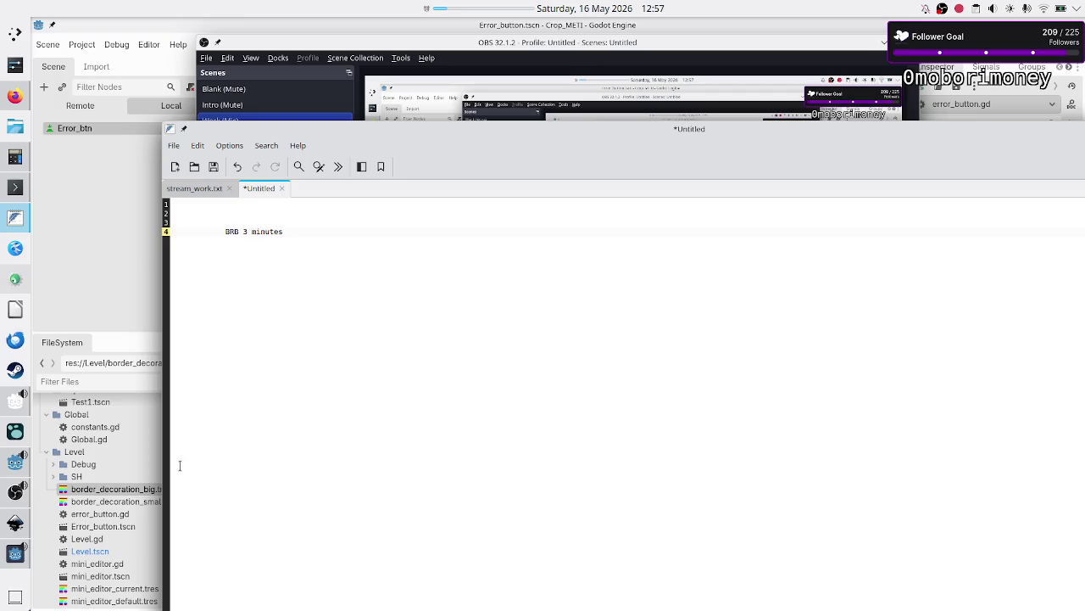
Step: Check the remaining break time on the panel timer
click(463, 16)
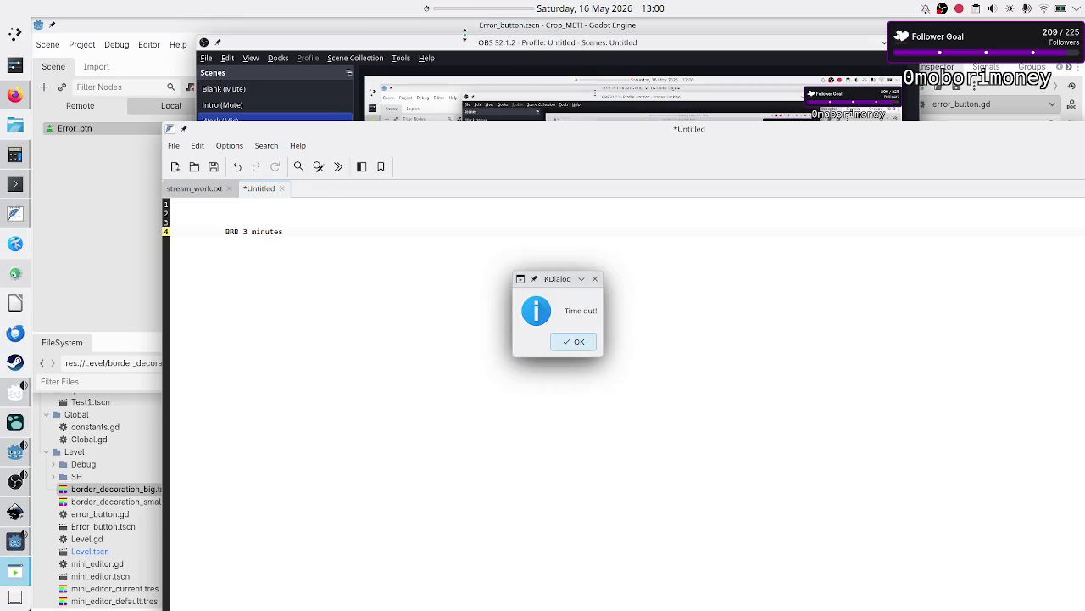
Step: Dismiss Time out!, hide the BRB note and unmute the Microphone in OBS
click(580, 340)
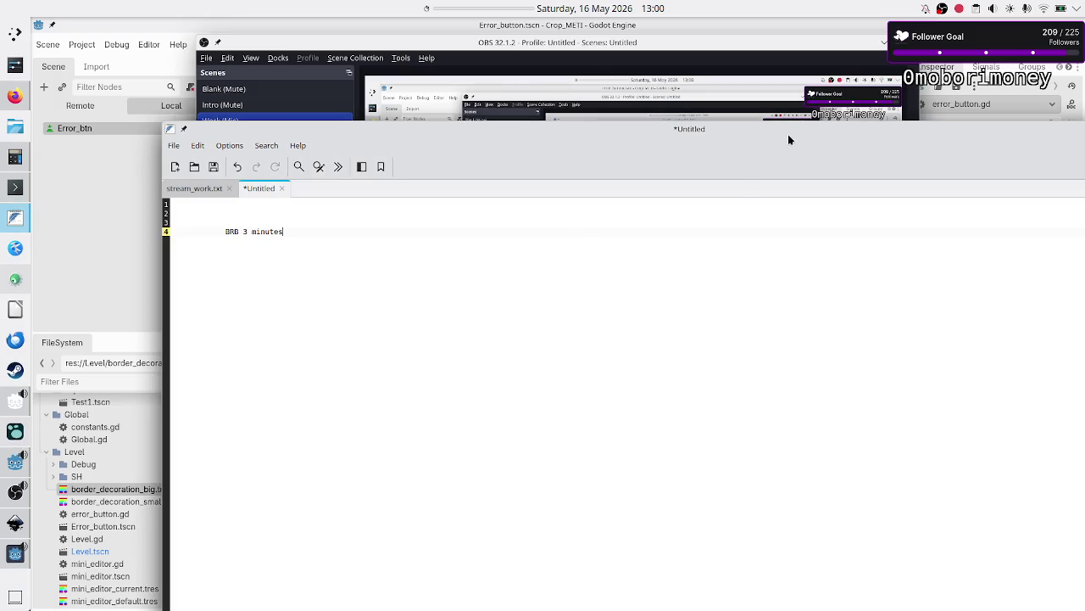
double_click(788, 132)
key(super+Page_Down)
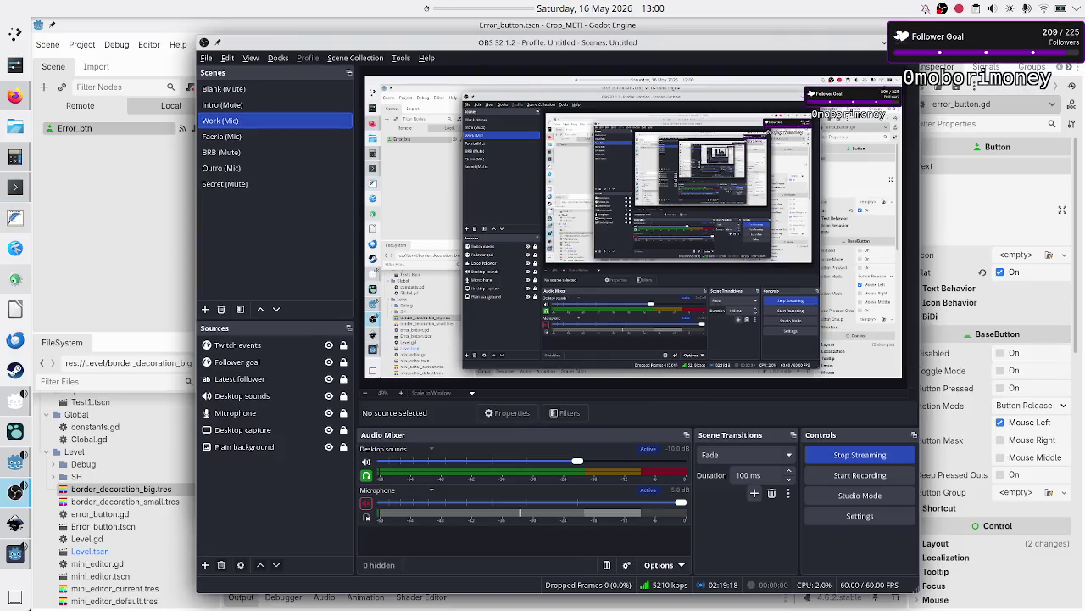
click(367, 503)
click(367, 504)
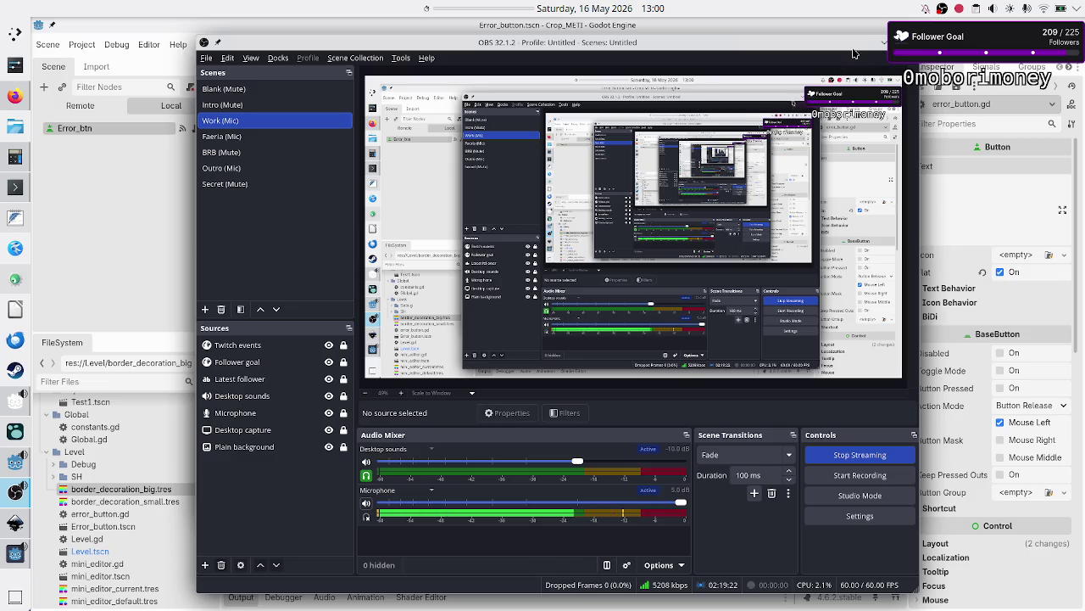
Step: Close the Crop_METI (DEBUG) game window and return to Godot's script editor
key(F5)
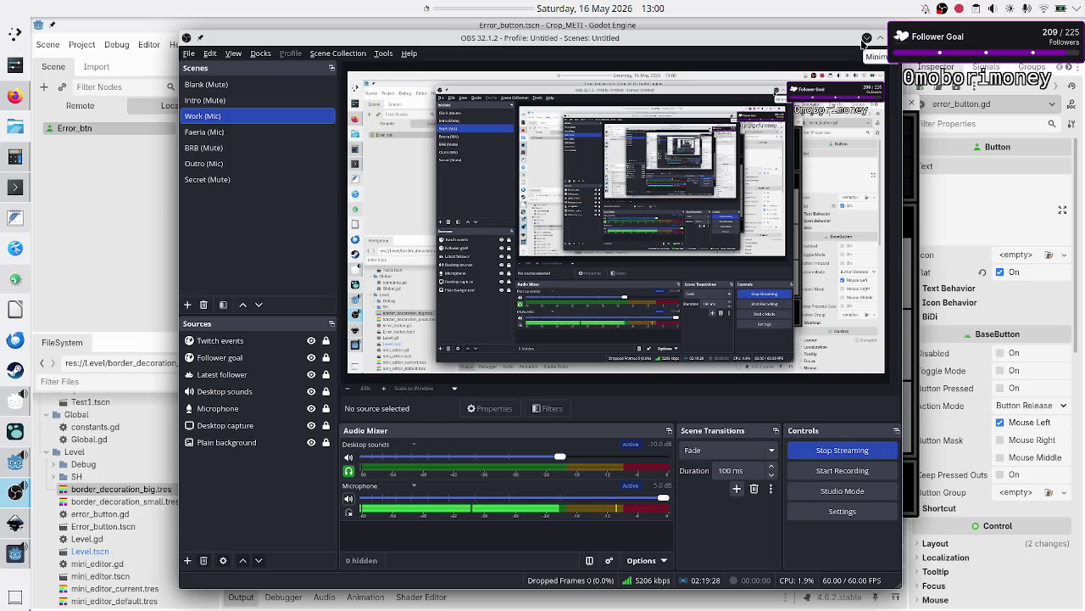
click(863, 41)
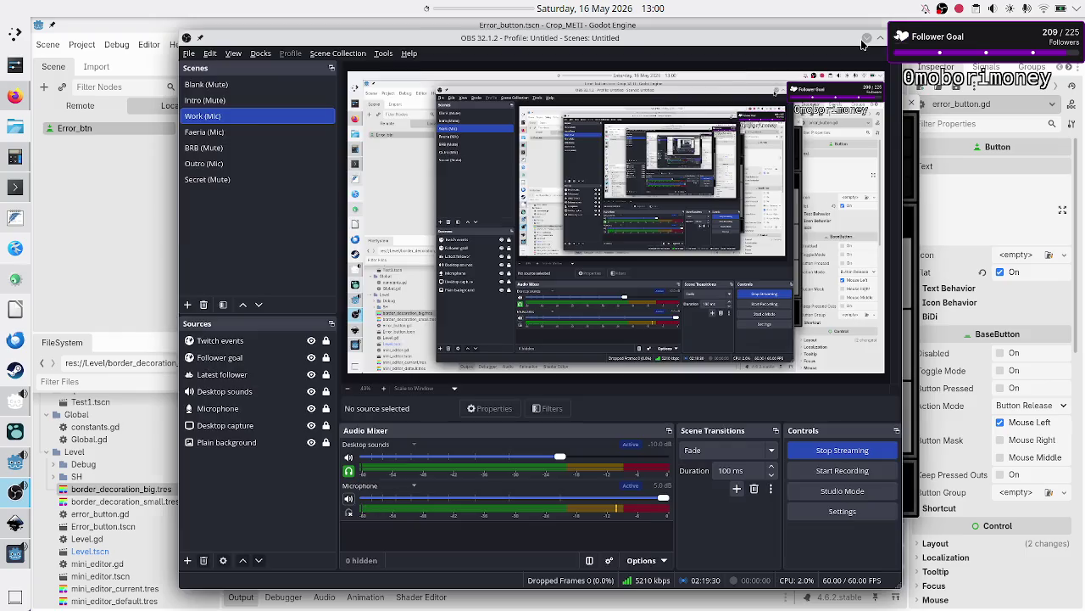
key(alt+Tab)
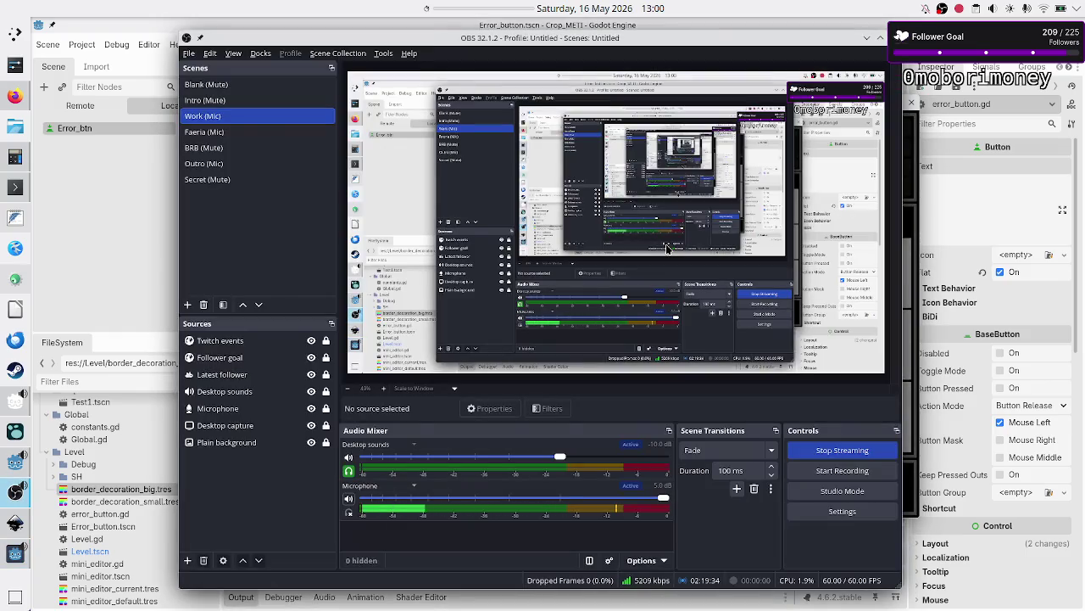
key(alt+Tab)
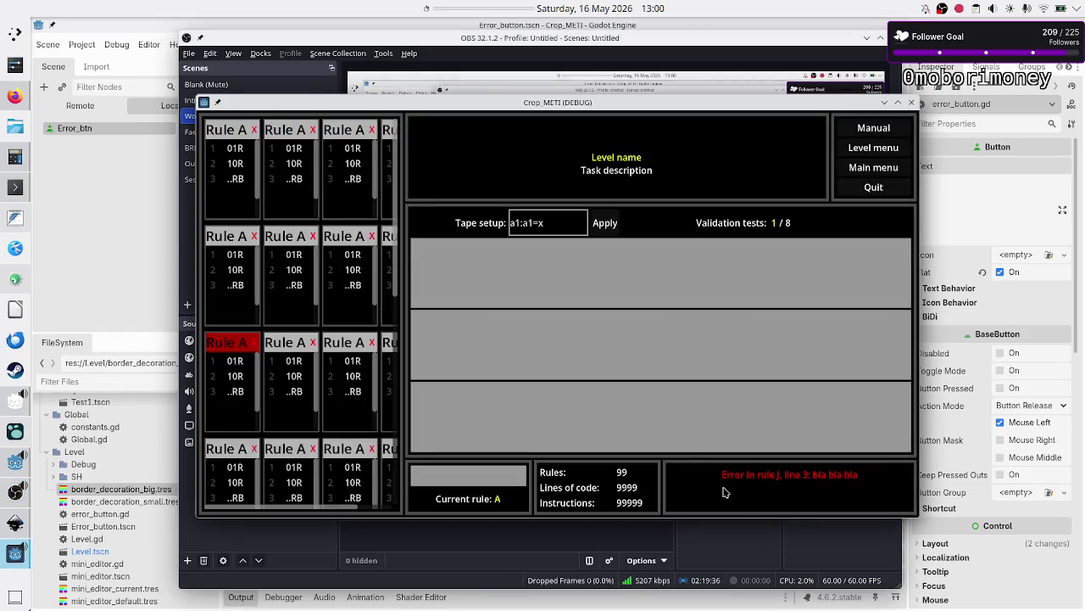
click(912, 103)
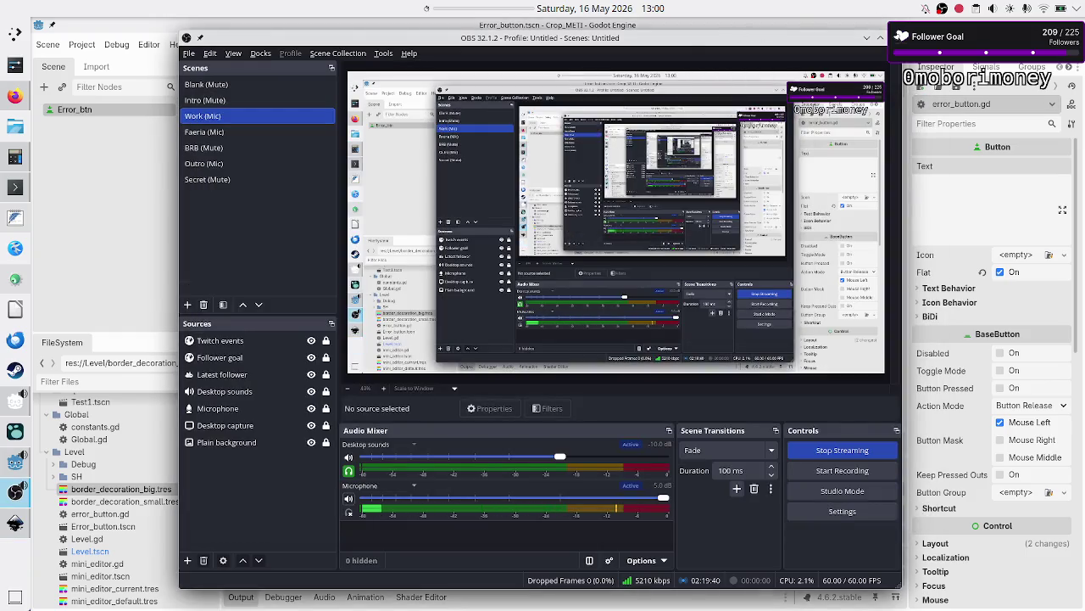
click(867, 37)
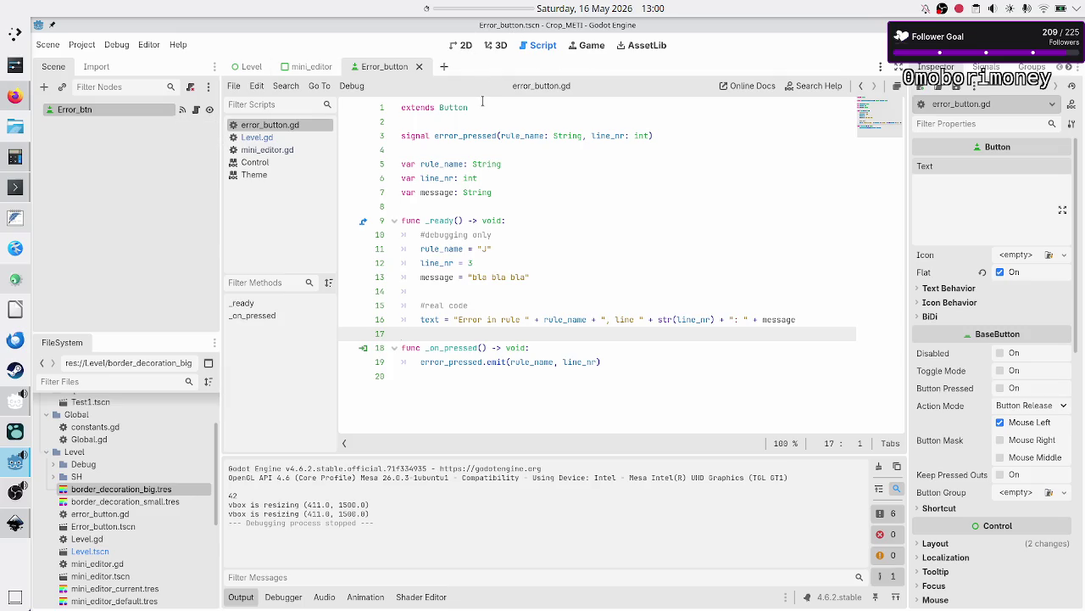
Step: Switch to the Level scene in 2D and list Error_btn's signals, including error_pressed
click(458, 48)
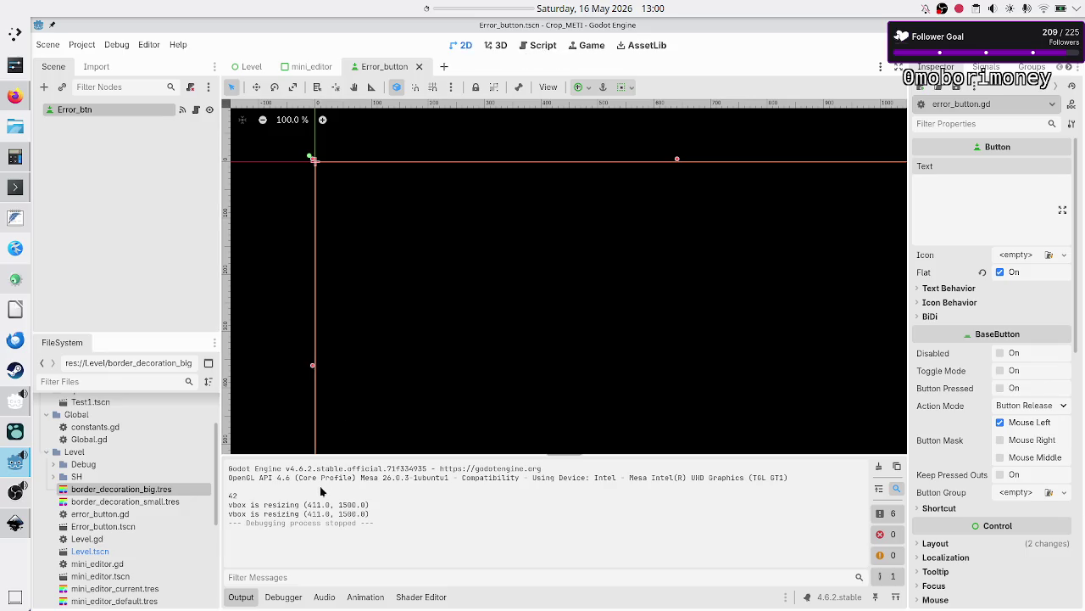
scroll(432, 384, down, 3)
scroll(433, 384, down, 3)
scroll(433, 385, up, 1)
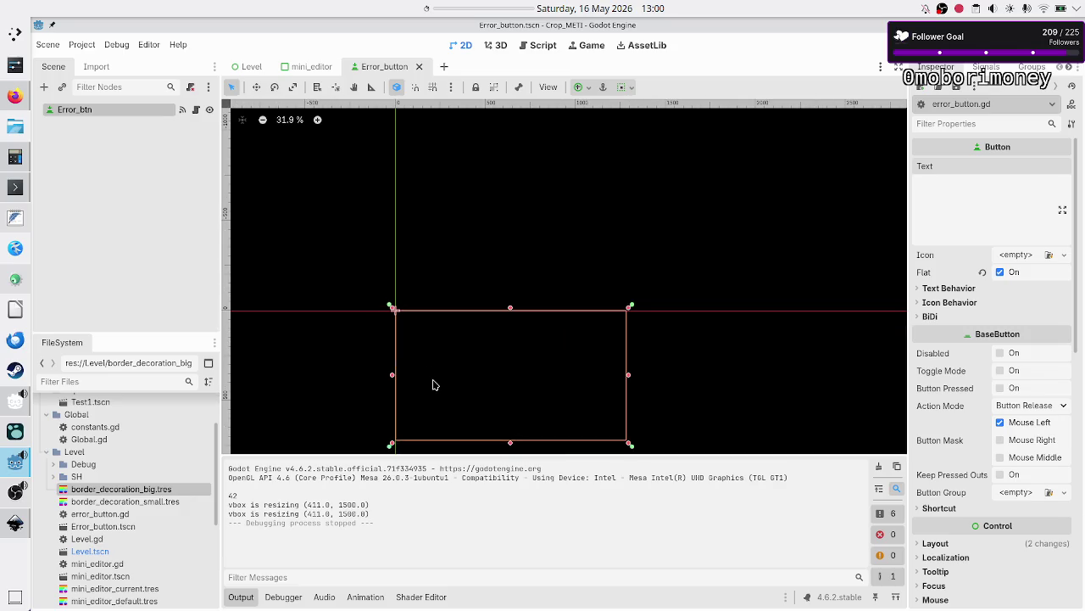
click(253, 67)
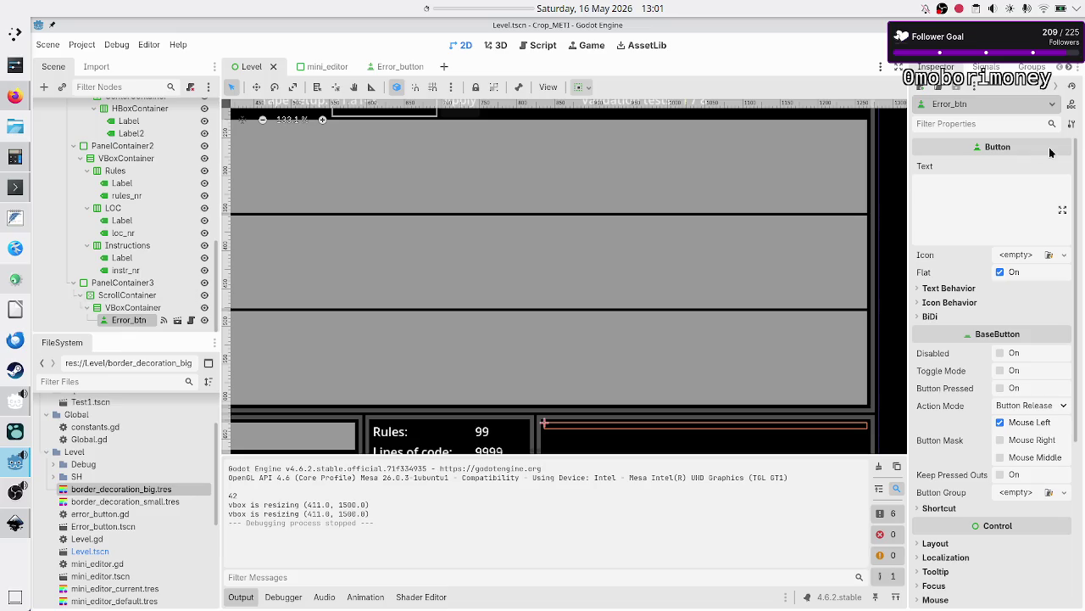
click(986, 67)
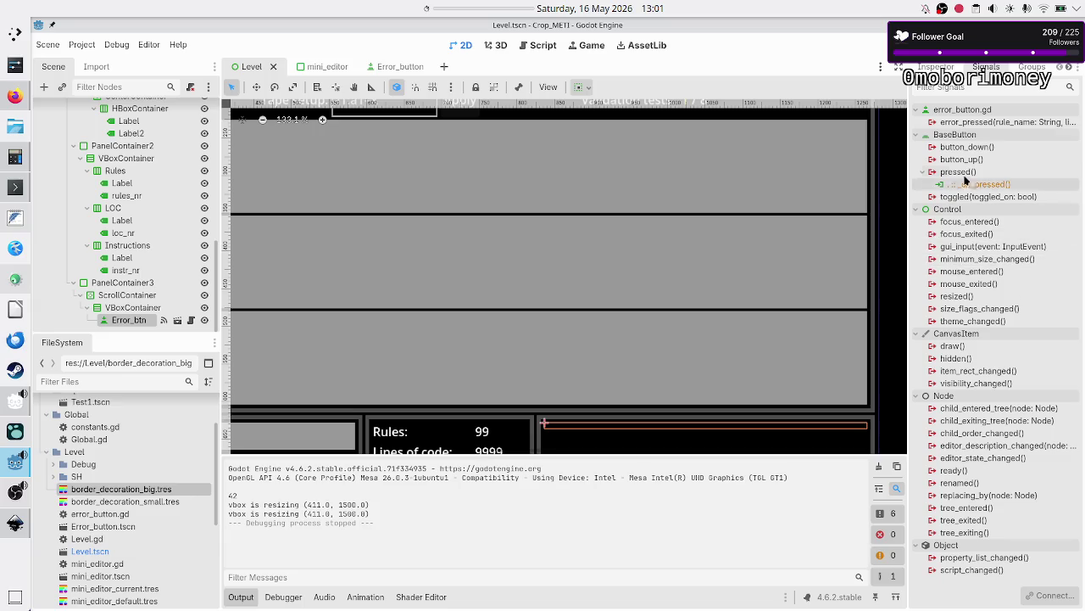
Step: Connect error_pressed to a new Level.gd handler and add a #debugging only comment
double_click(985, 123)
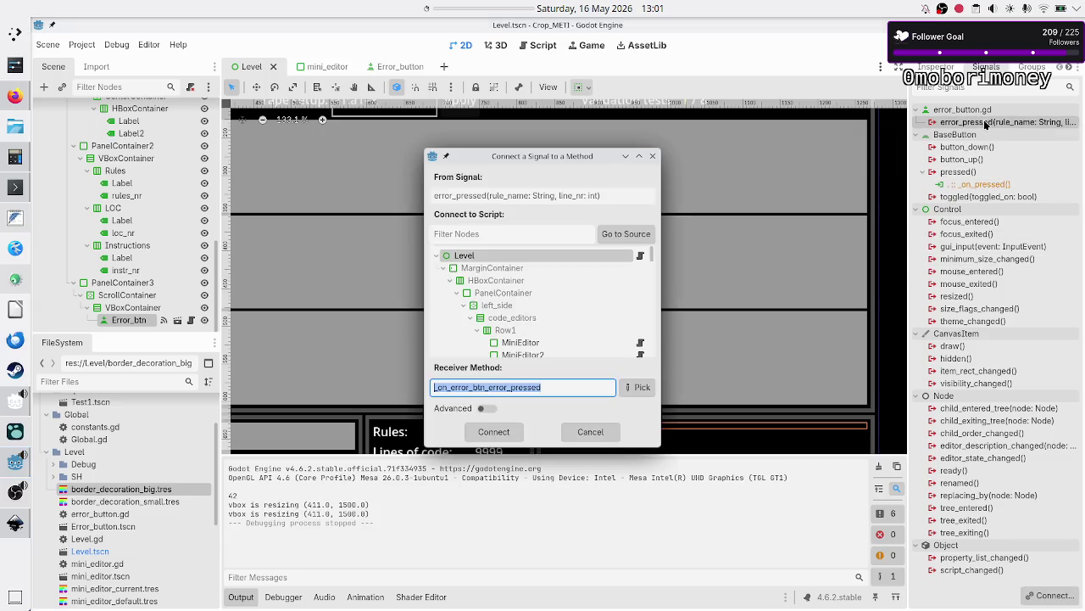
click(493, 432)
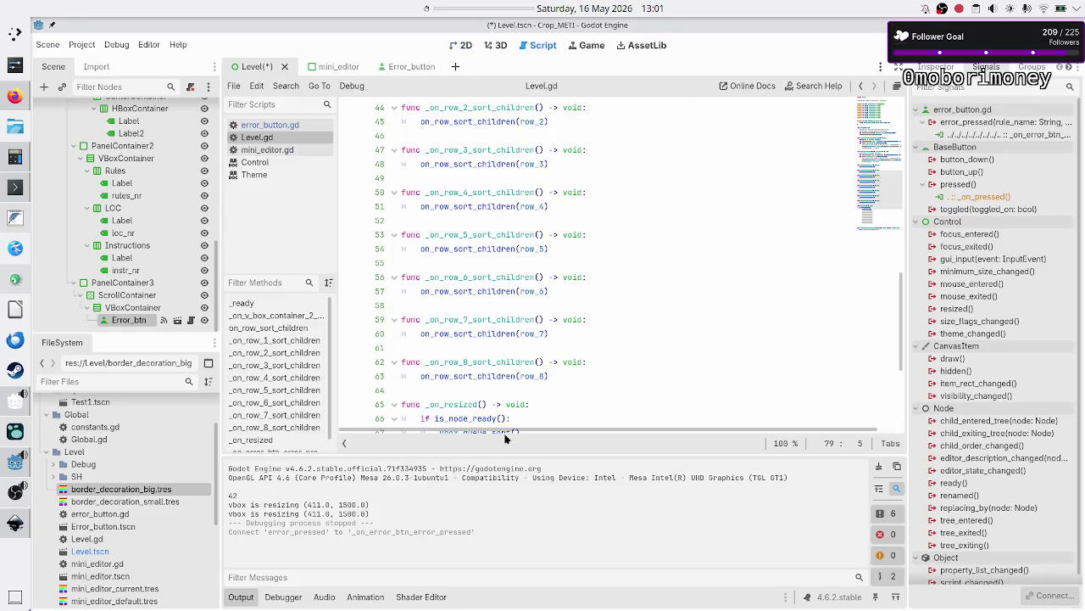
click(471, 375)
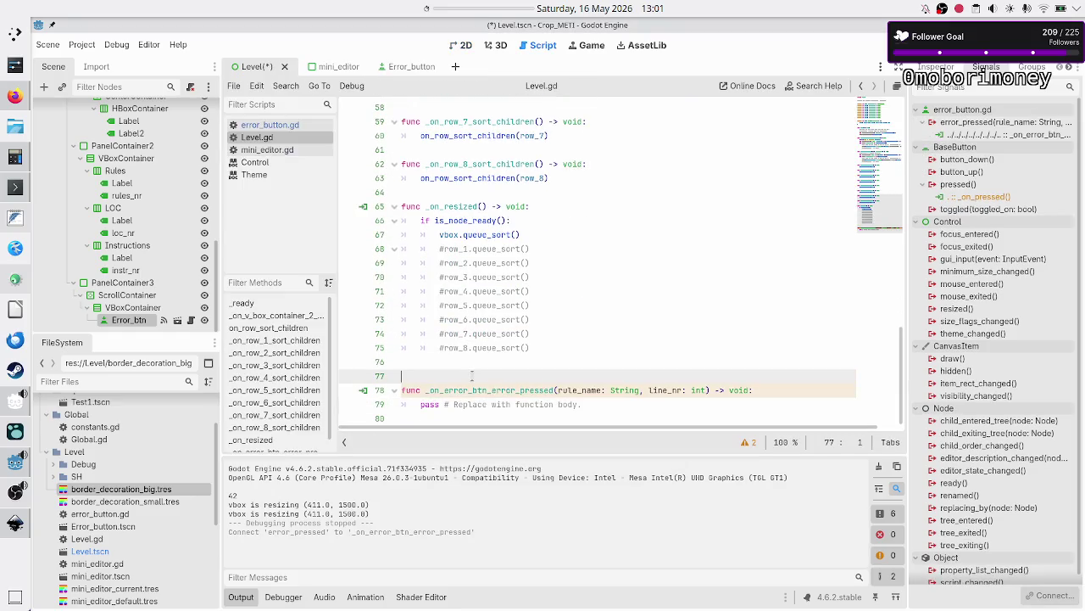
text(#debugging)
text( only)
Step: Delete the placeholder pass line, leaving _on_error_btn_error_pressed's body empty
key(Down)
key(Down)
key(Home)
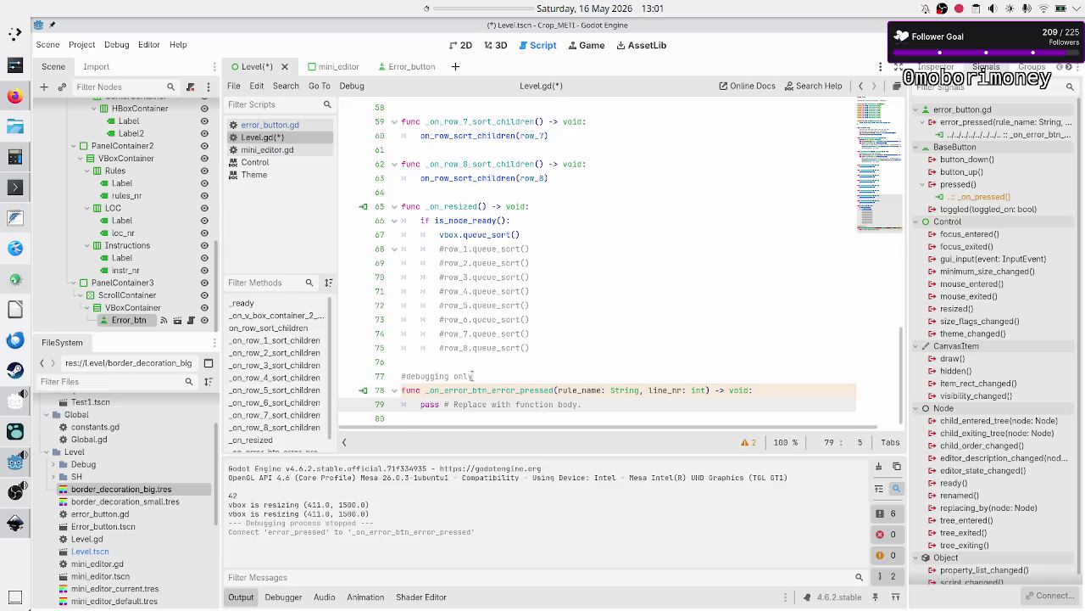
key(shift+End)
key(BackSpace)
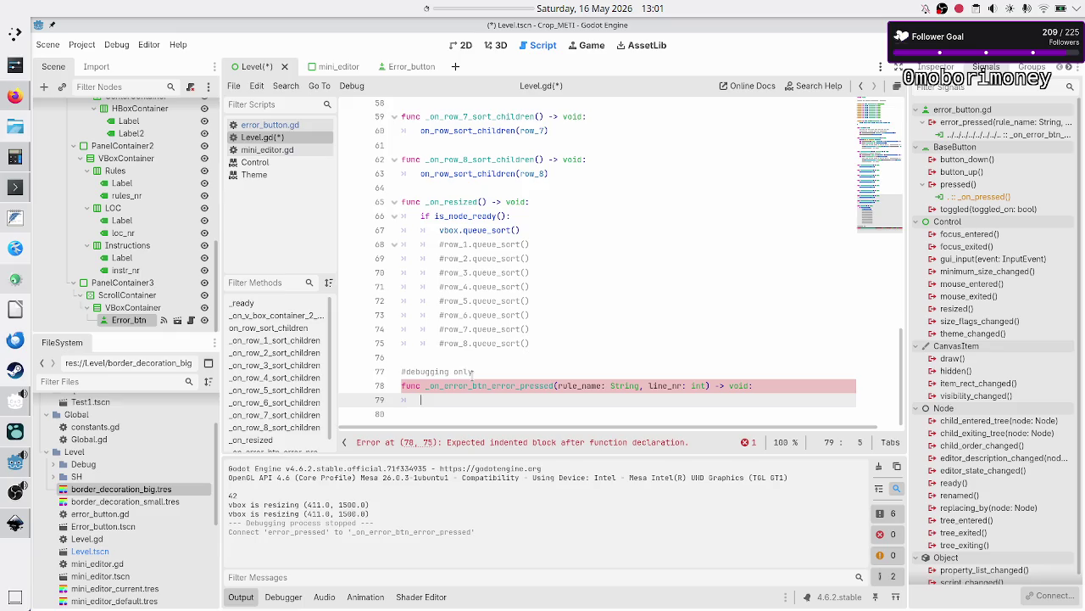
double_click(586, 386)
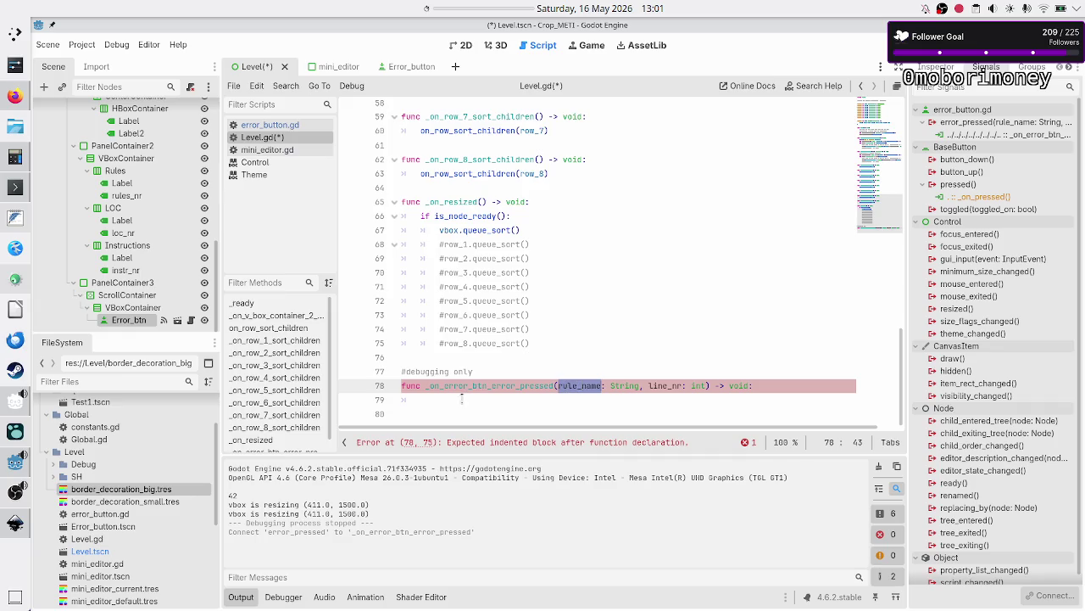
click(459, 402)
double_click(586, 383)
key(Down)
scroll(565, 302, up, 1)
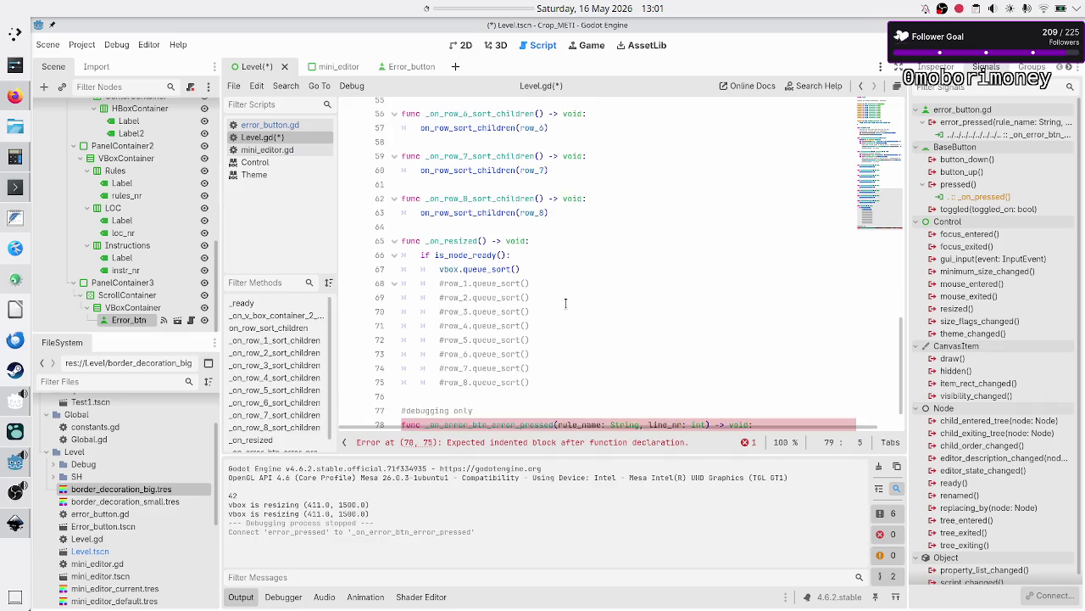
scroll(176, 244, up, 5)
scroll(176, 244, up, 3)
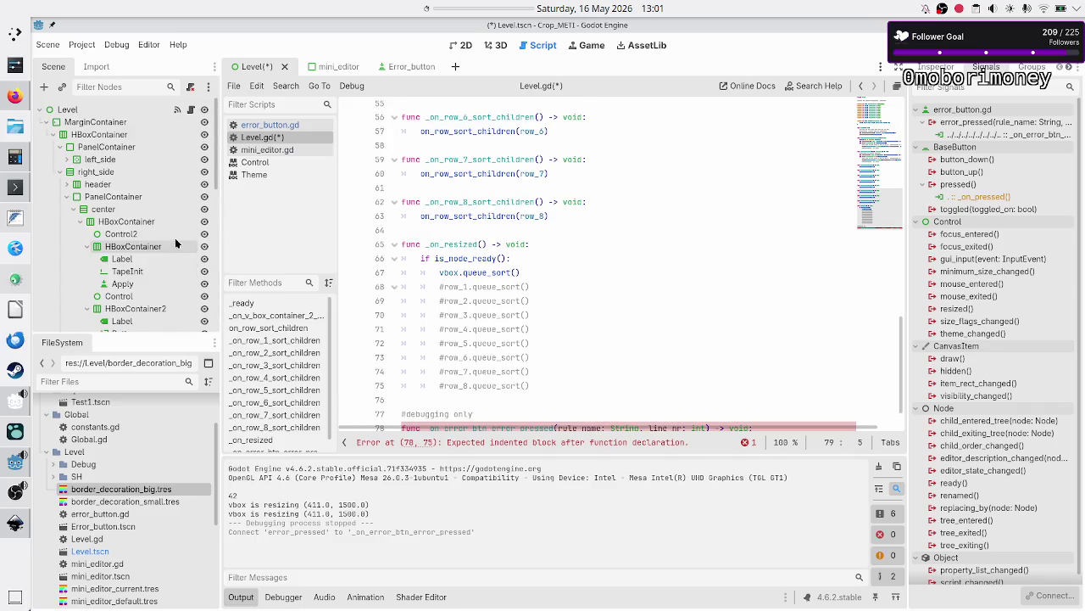
Step: Expand left_side and code_editors in the scene tree and select Row1
click(67, 161)
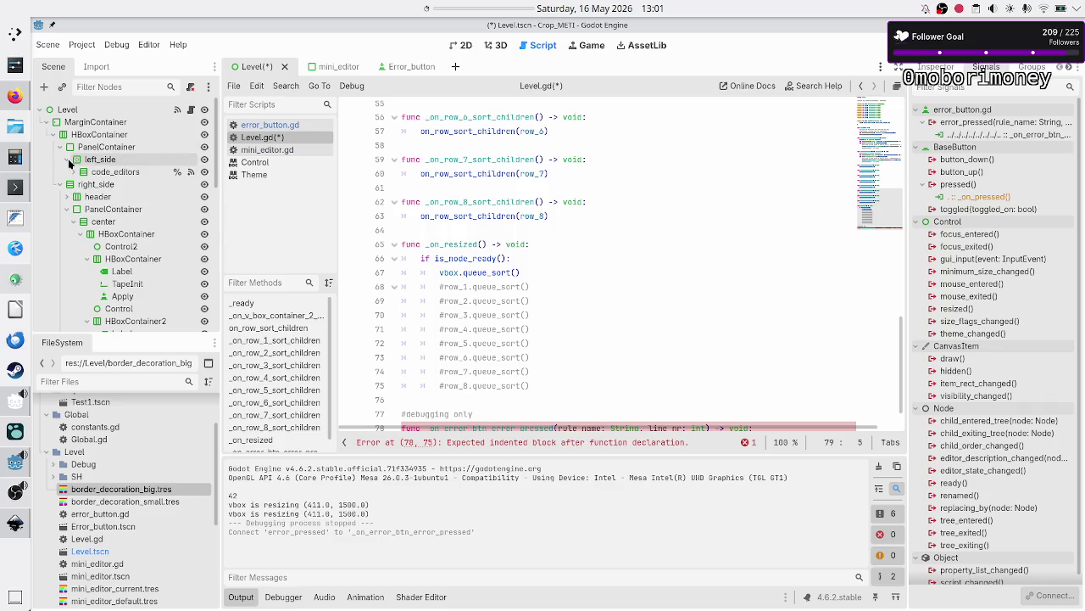
click(74, 172)
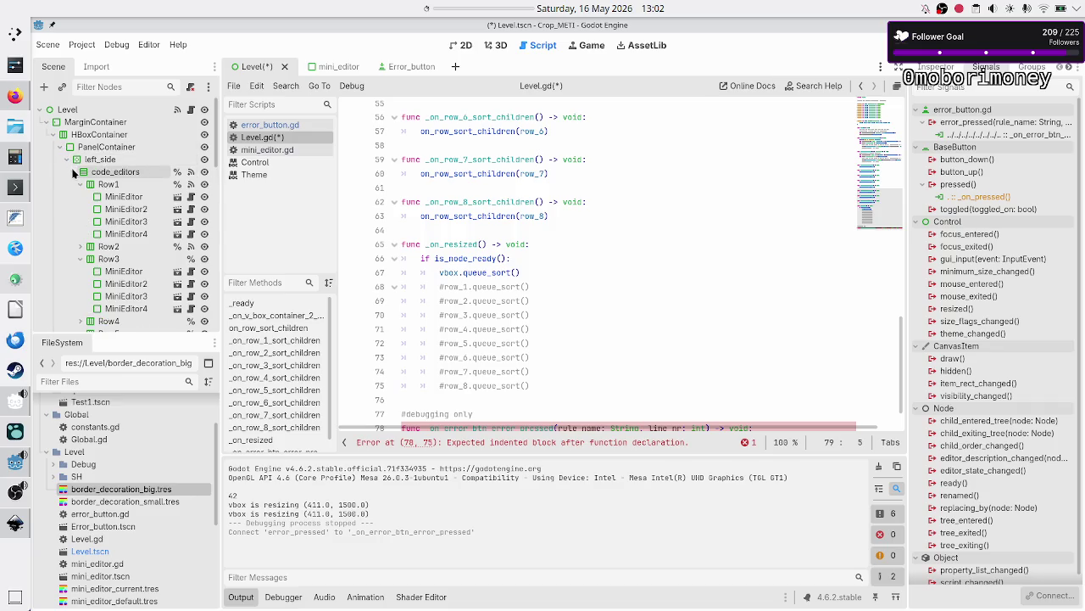
click(127, 184)
scroll(493, 253, up, 15)
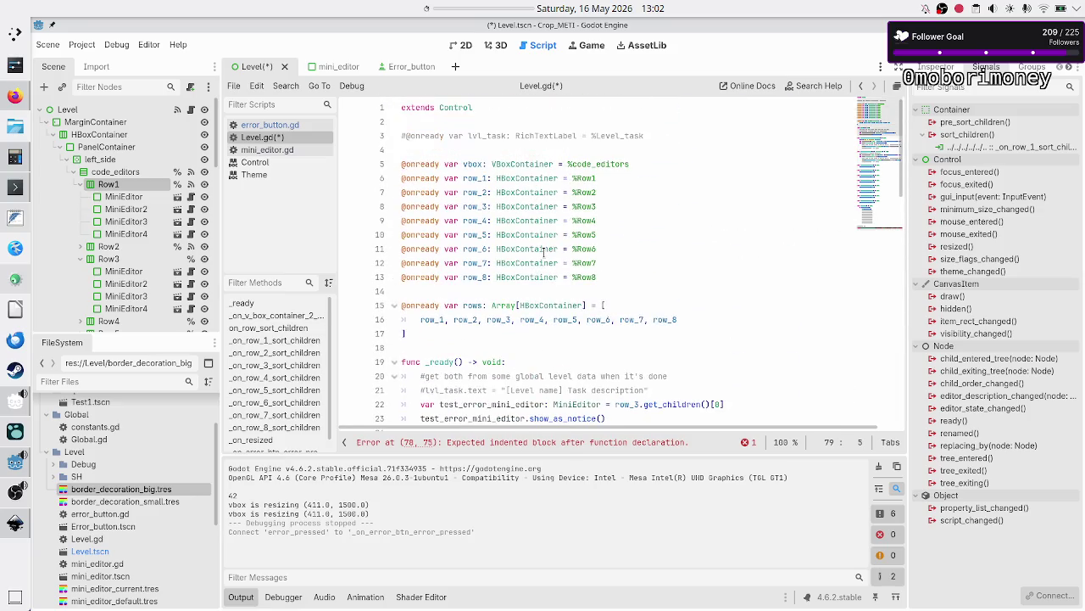
scroll(531, 305, down, 3)
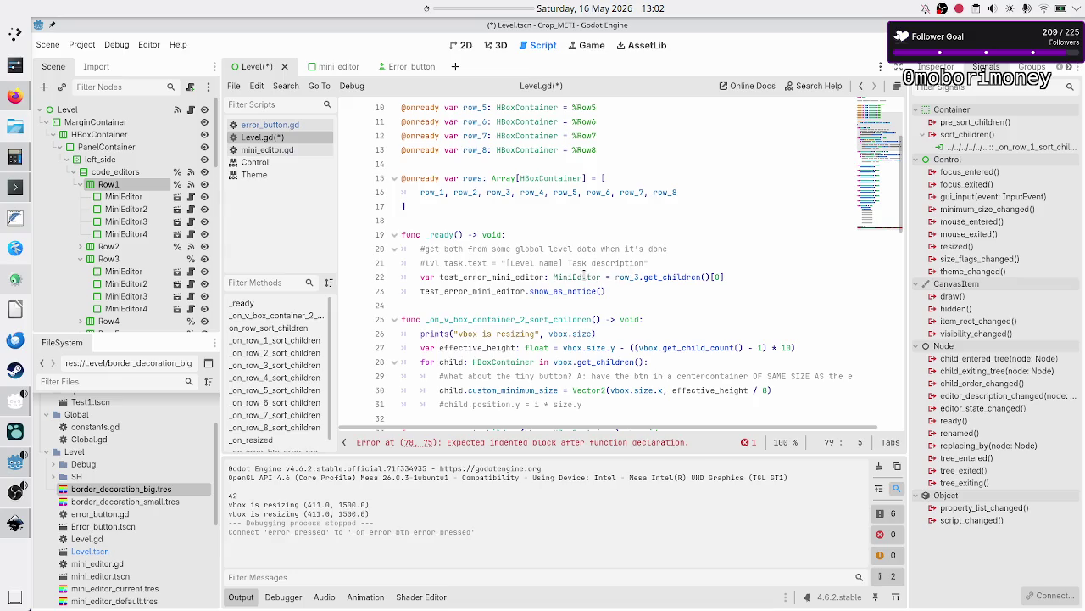
Step: Cut the two test_error_mini_editor lines (22–23) from _ready, leaving pass
click(579, 291)
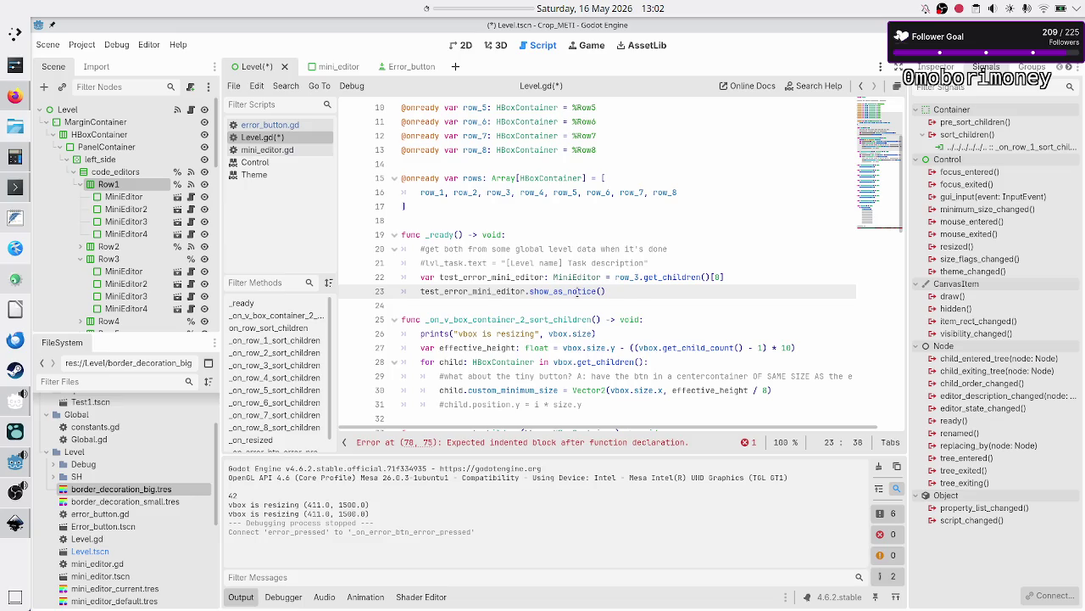
click(684, 262)
key(Down)
key(Home)
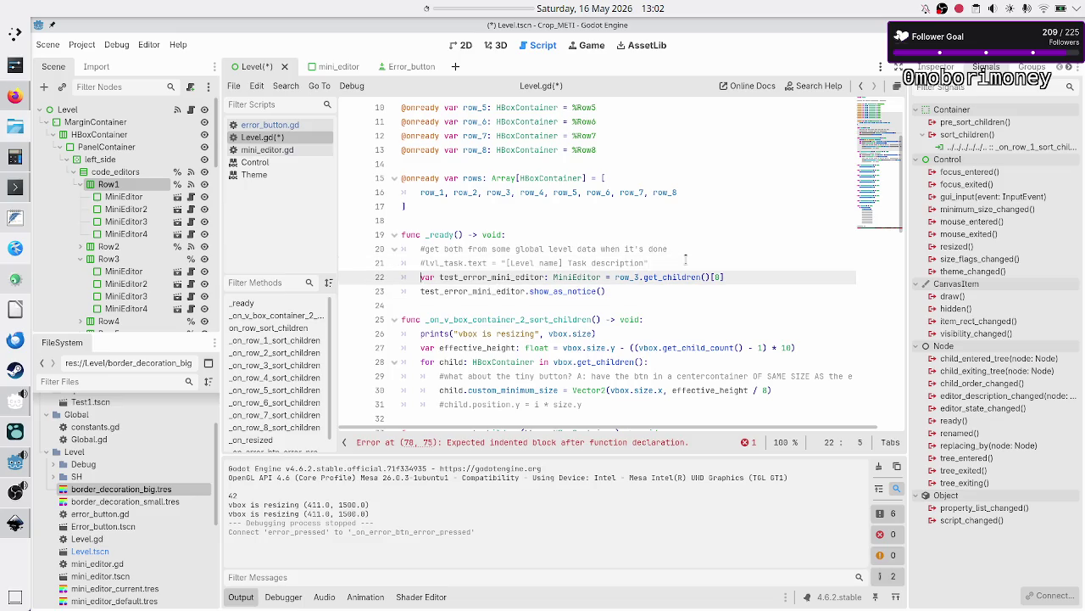
key(shift+Down)
key(shift+End)
key(ctrl+c)
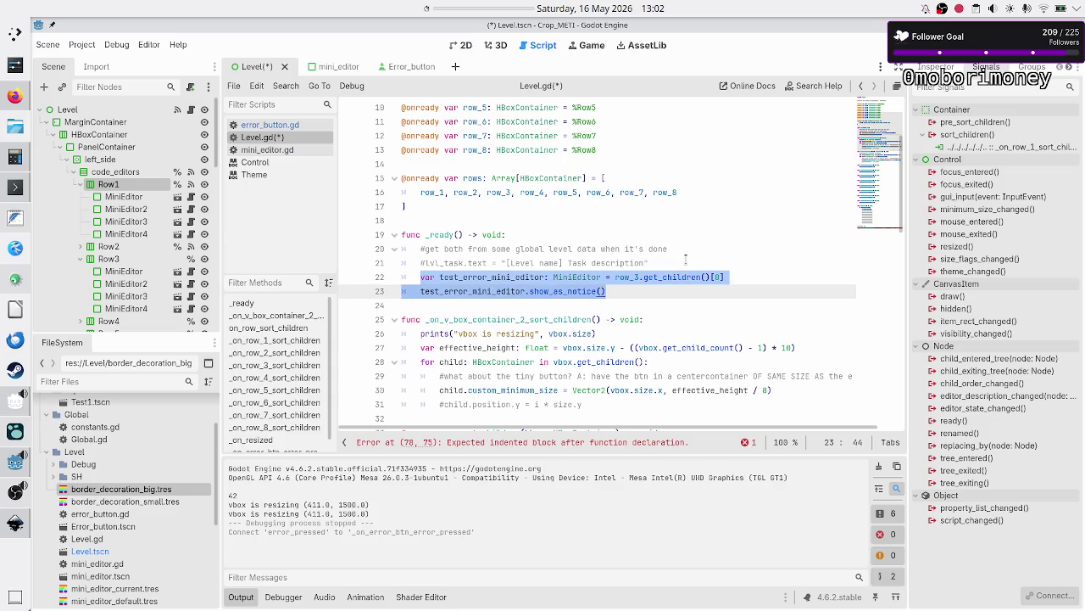
key(BackSpace)
text(pass)
key(Down)
key(Down)
key(Down)
key(Down)
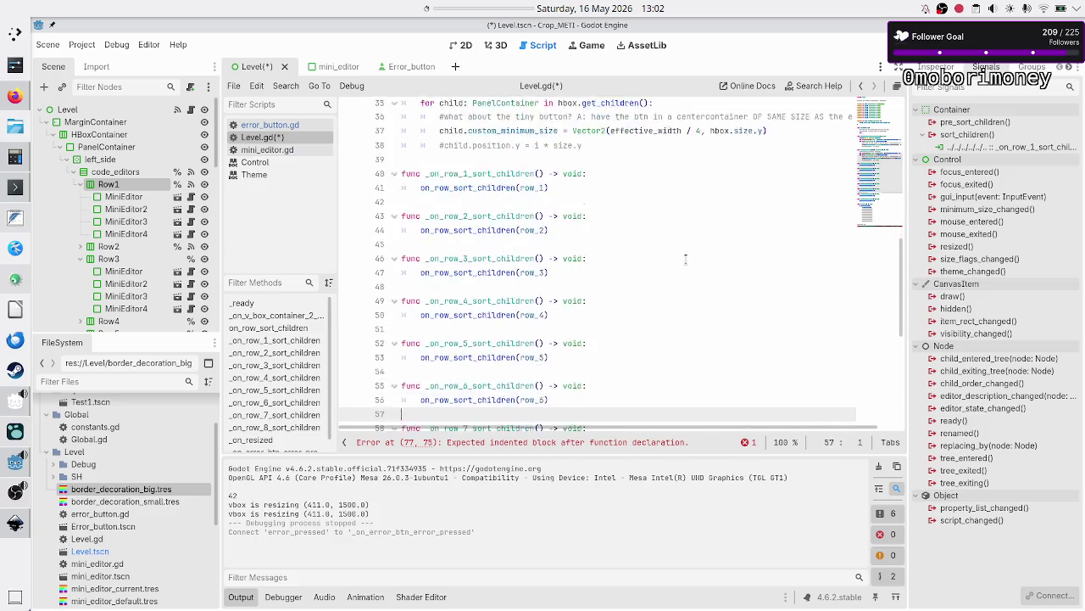
Step: Paste the test_error_mini_editor lines into the _on_error_btn_error_pressed body
key(Down)
key(Down)
key(Down)
key(BackSpace)
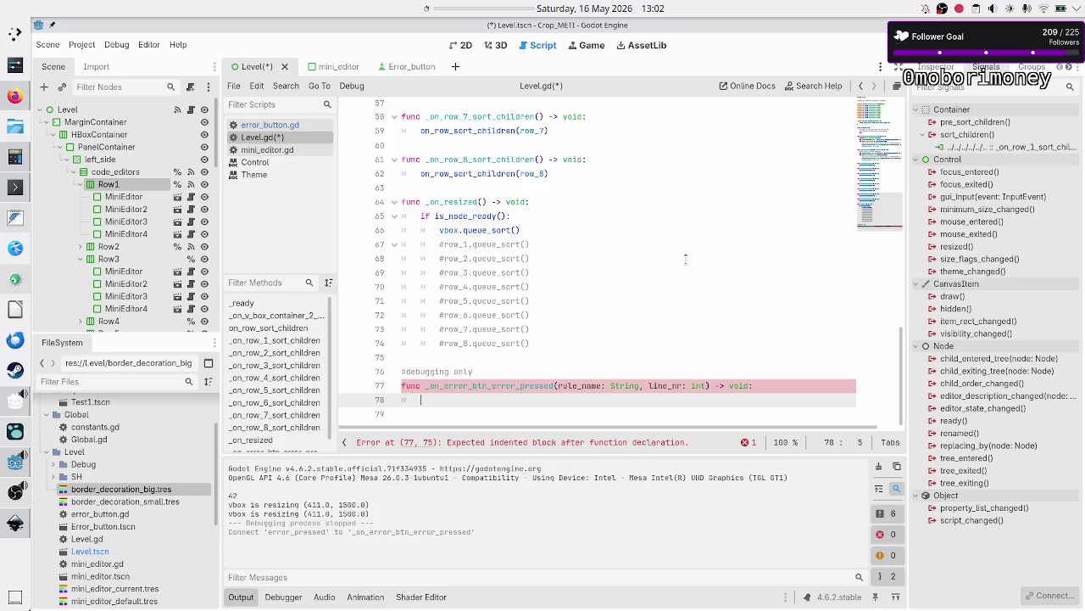
key(alt+Tab)
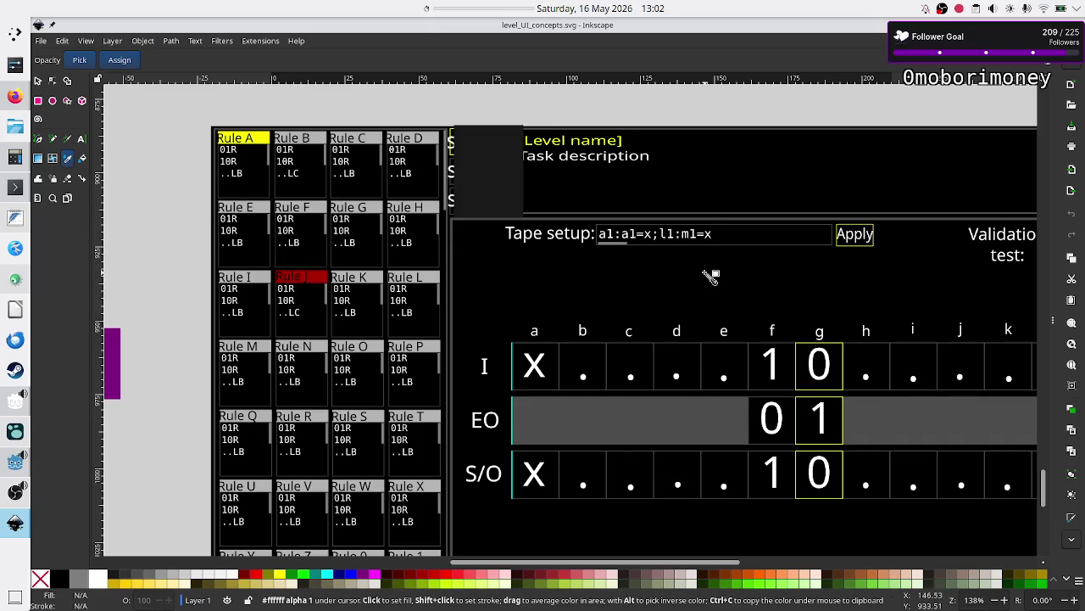
key(alt+Tab)
key(ctrl+v)
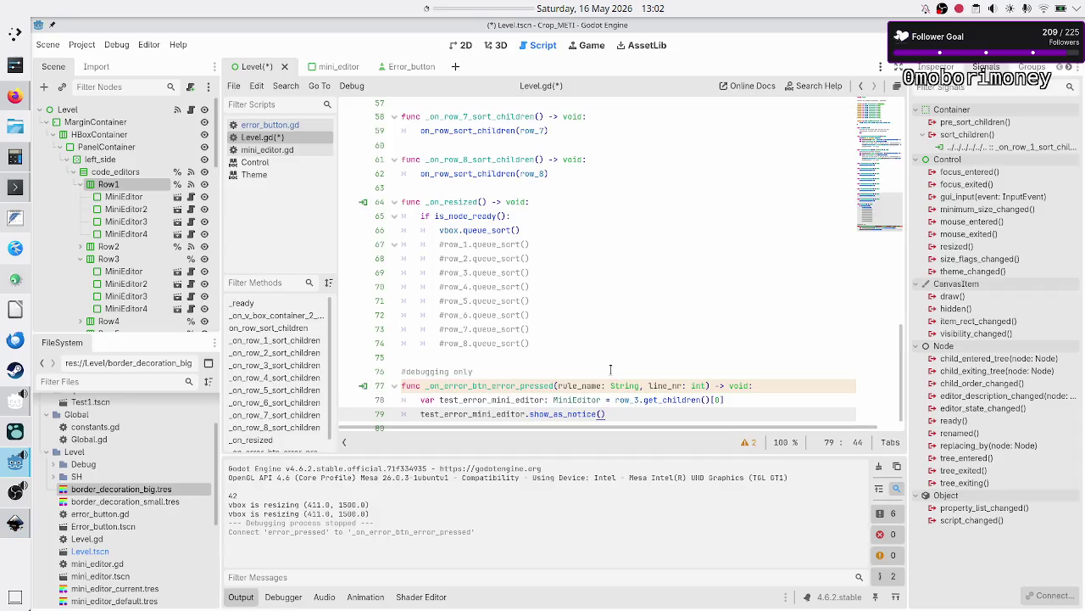
Step: After reviewing the handler's row_3 line, save Level.gd and run the game to test it
key(Up)
key(Right)
key(Right)
key(Right)
key(Right)
key(Right)
key(Down)
key(Down)
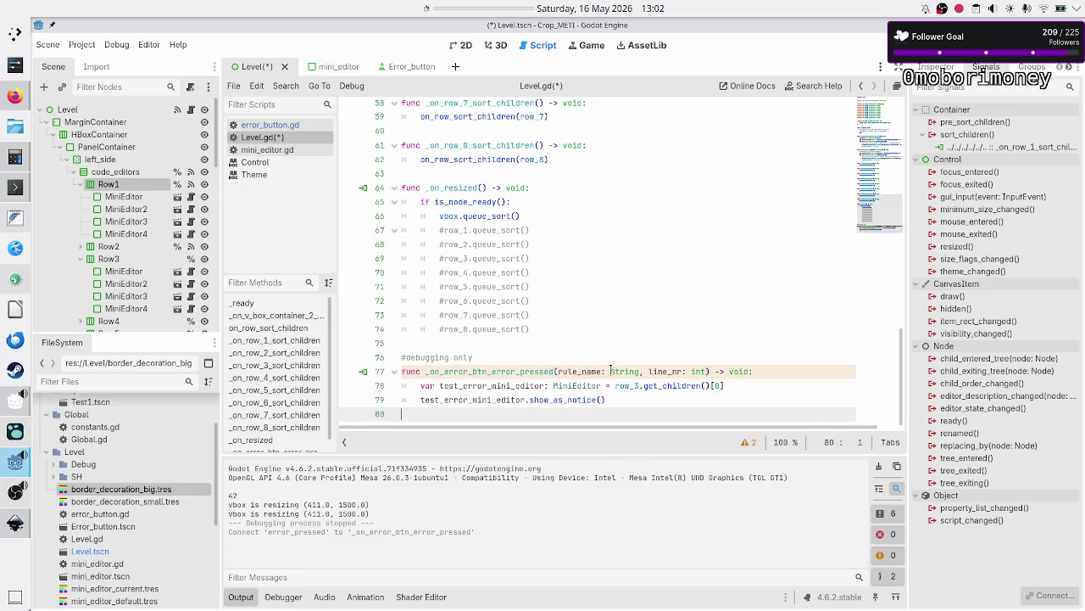
key(Up)
key(Down)
key(ctrl+s)
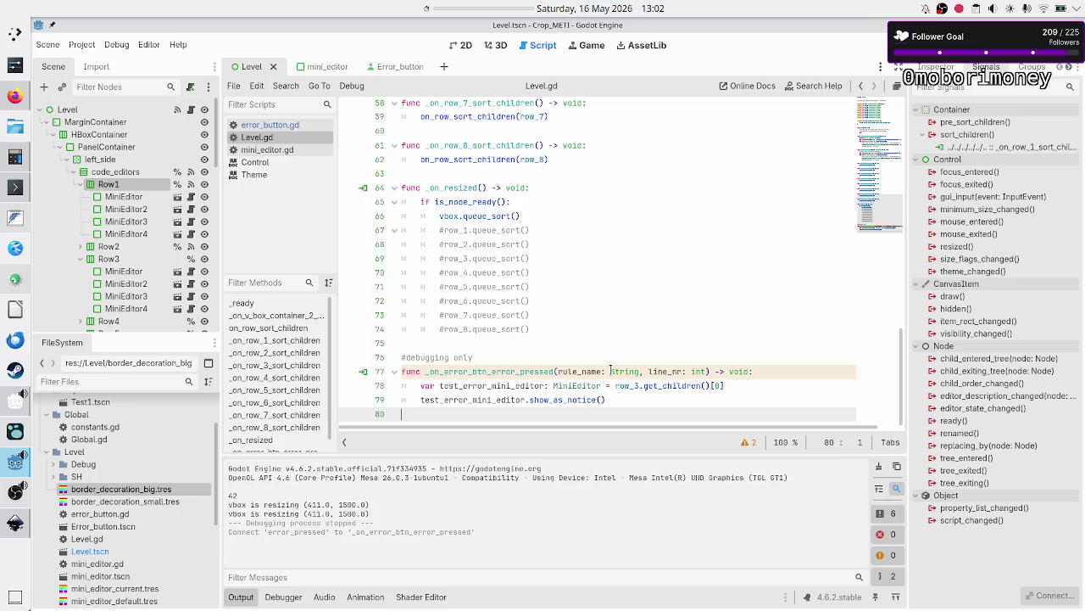
key(F6)
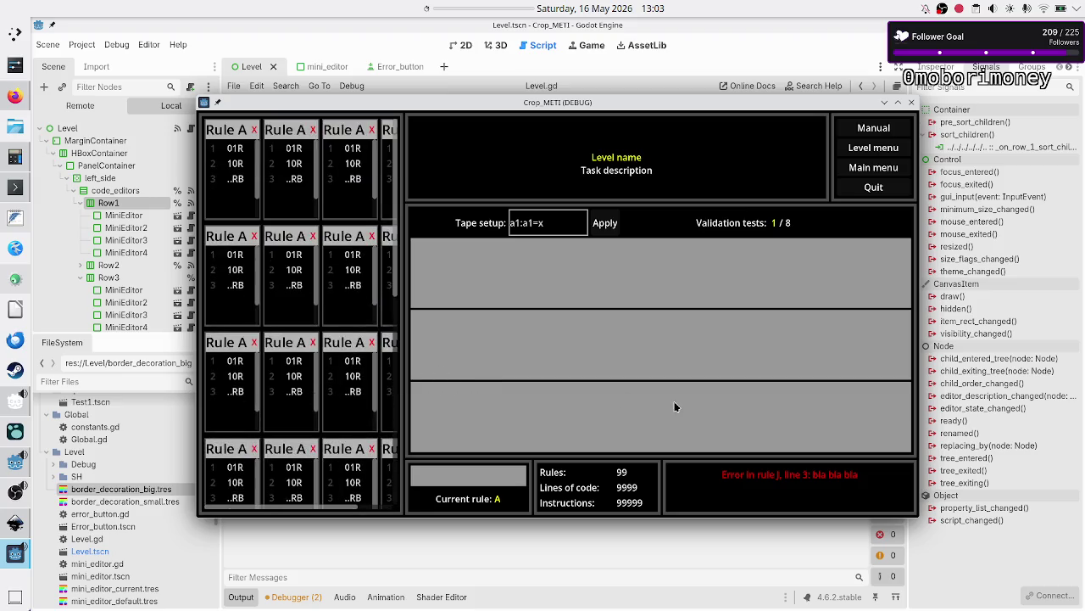
Step: Trigger the red error message so row 3's first rule editor highlights, then close the game
click(809, 479)
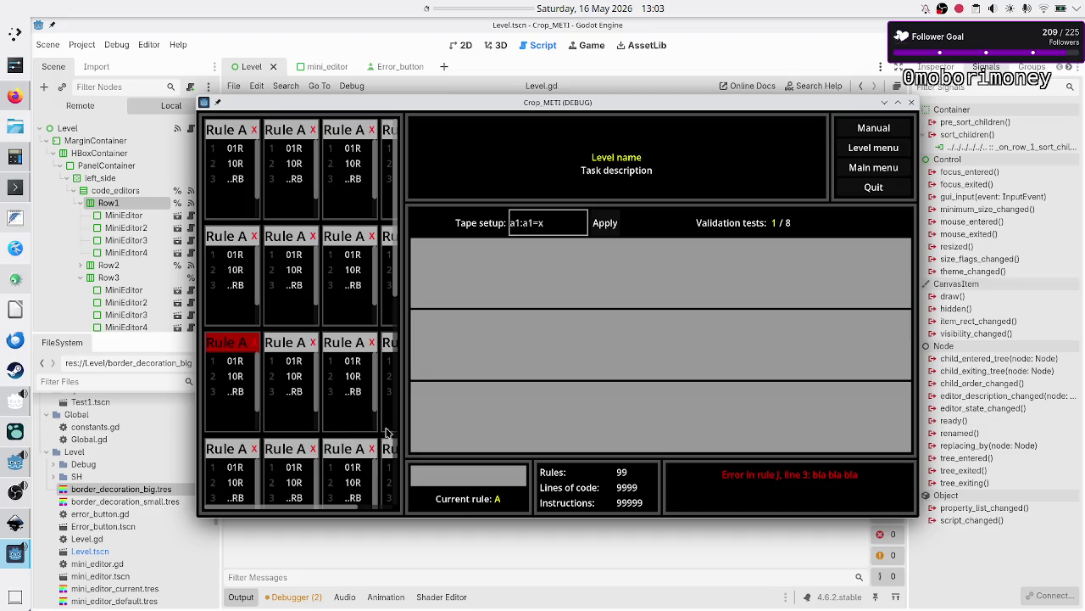
click(231, 373)
click(912, 101)
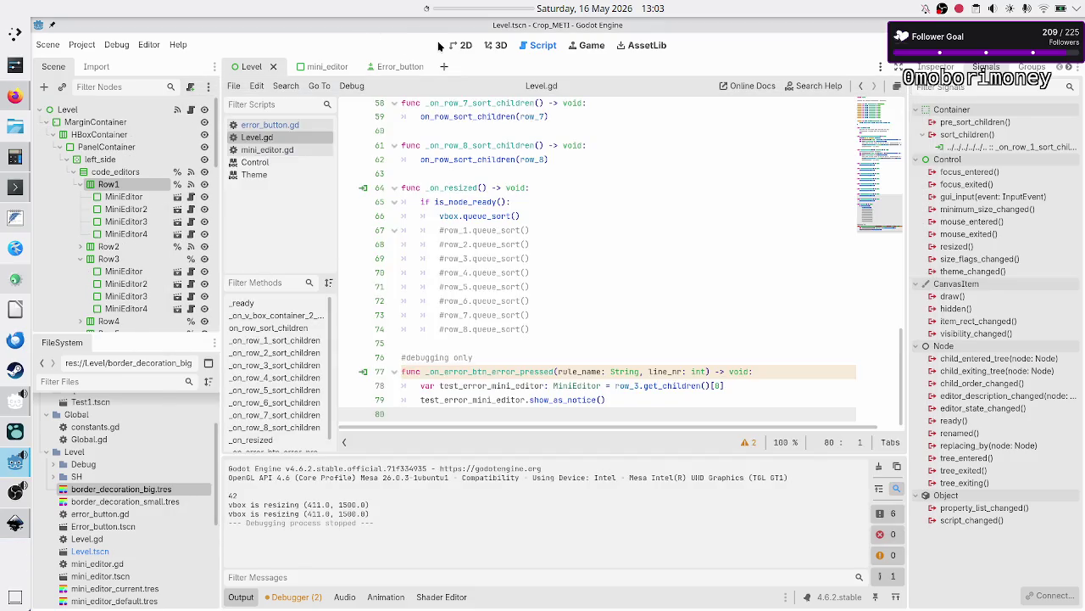
Step: Open the Error_button scene in the 2D view with Error_btn's properties in the Inspector
click(465, 46)
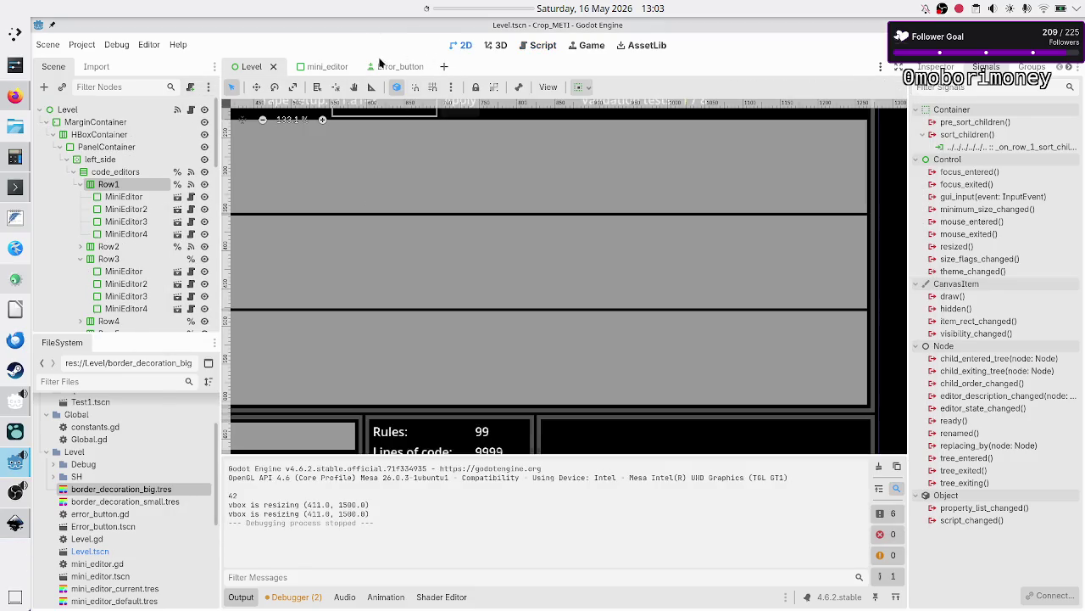
click(383, 67)
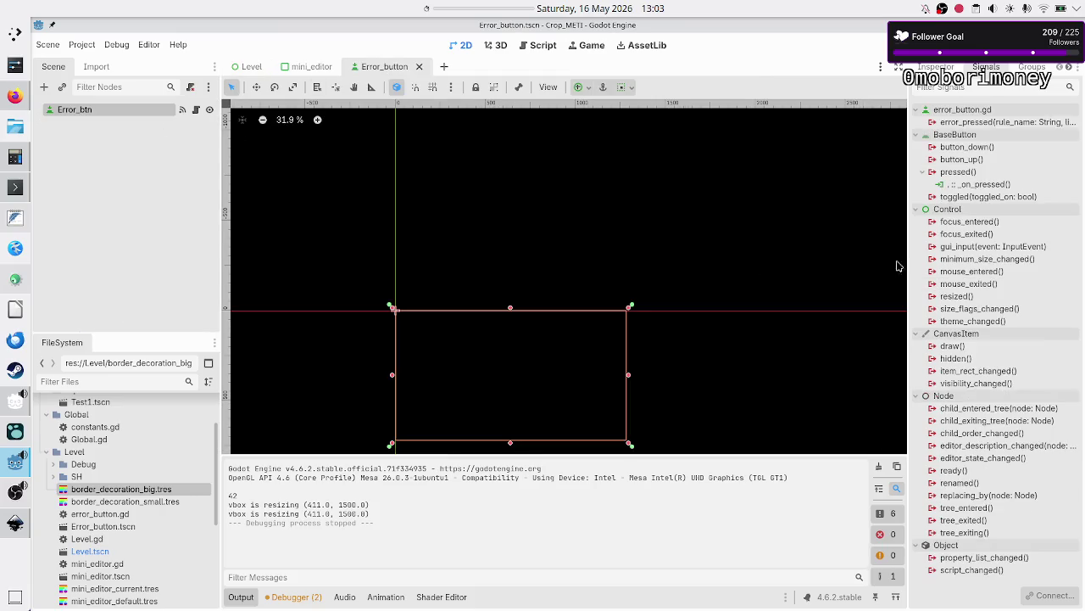
click(936, 67)
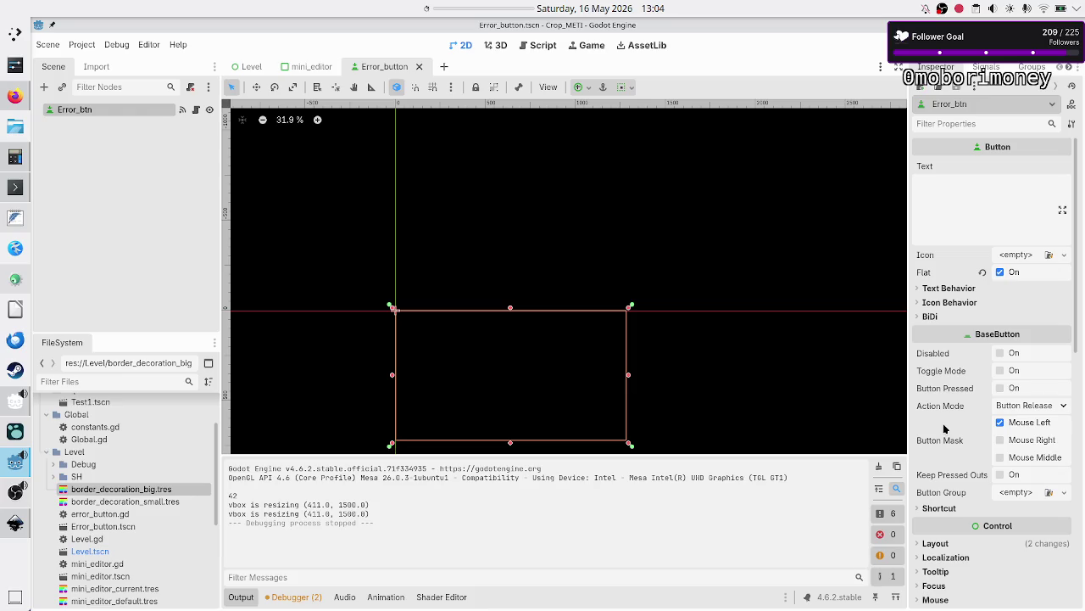
Step: Search 'menu' among node types and create a MenuButton child under Error_btn
scroll(951, 445, down, 4)
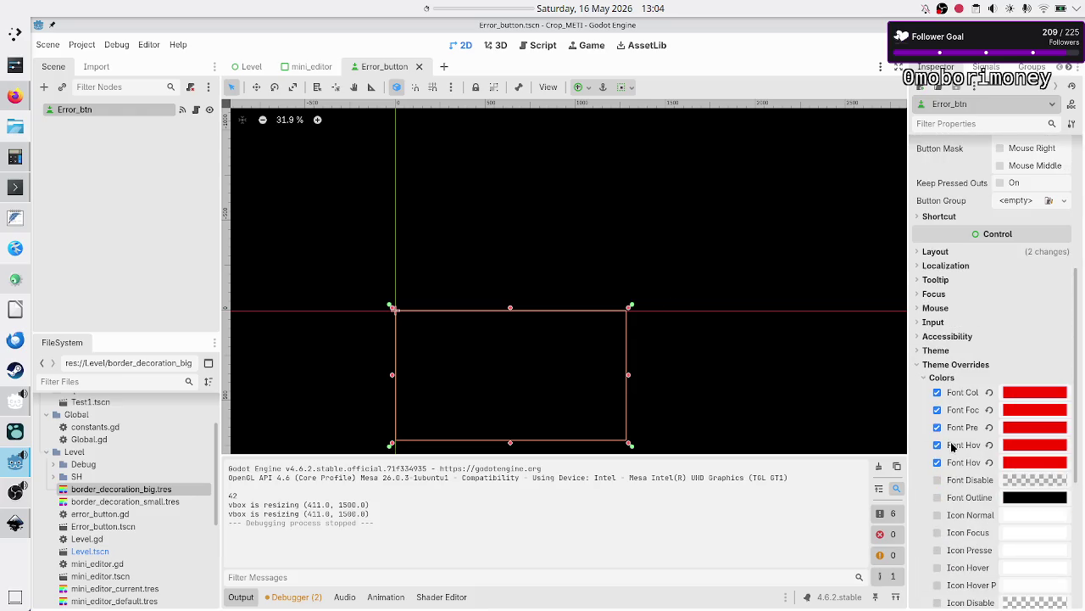
scroll(951, 445, up, 3)
scroll(952, 445, down, 2)
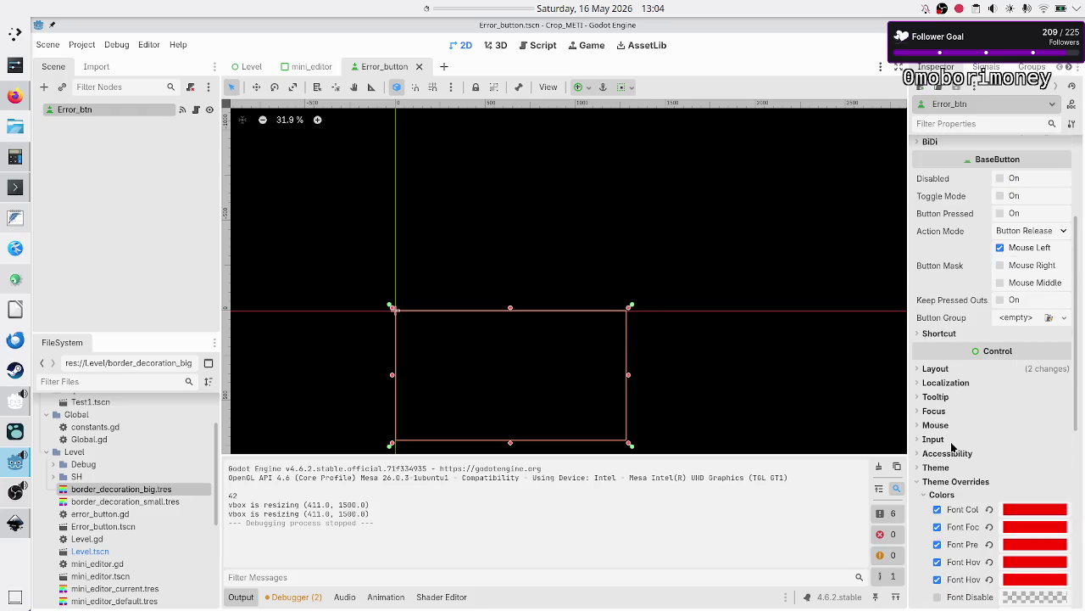
scroll(952, 447, up, 1)
scroll(952, 447, up, 2)
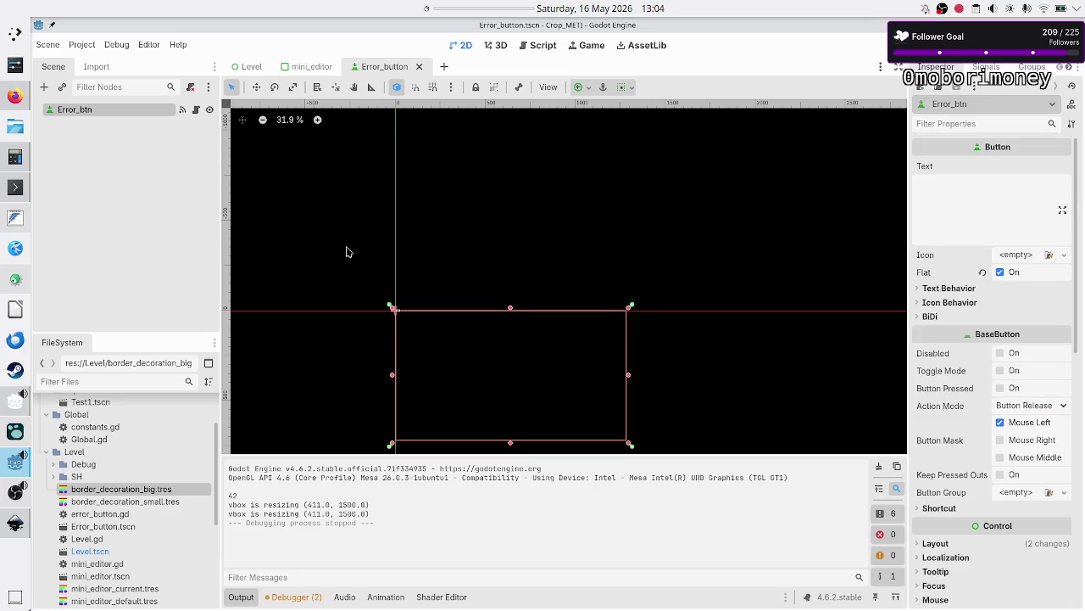
click(44, 87)
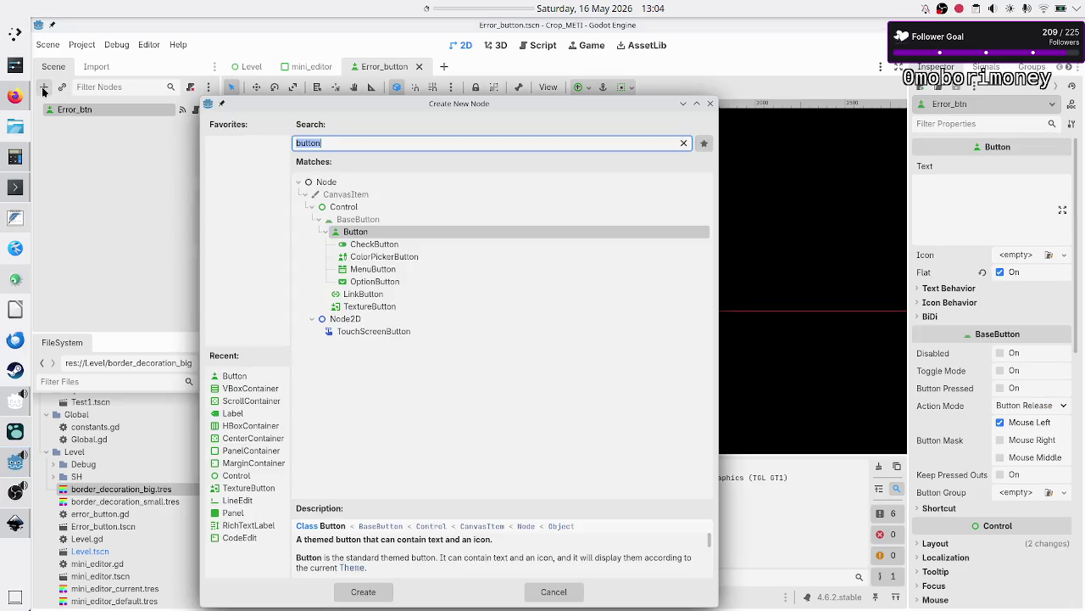
text(context)
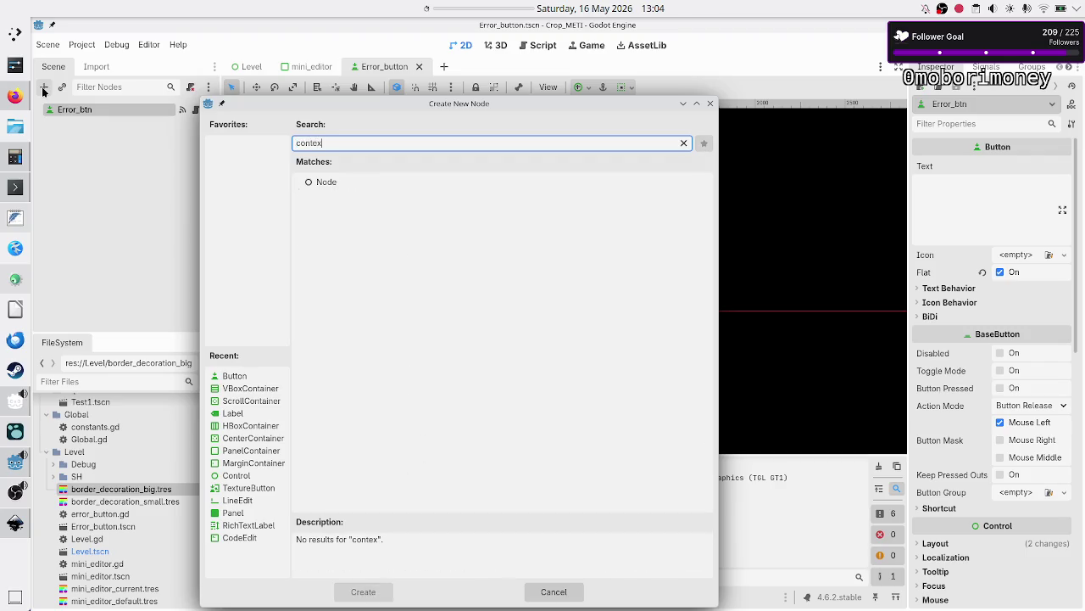
key(BackSpace)
key(BackSpace)
key(BackSpace)
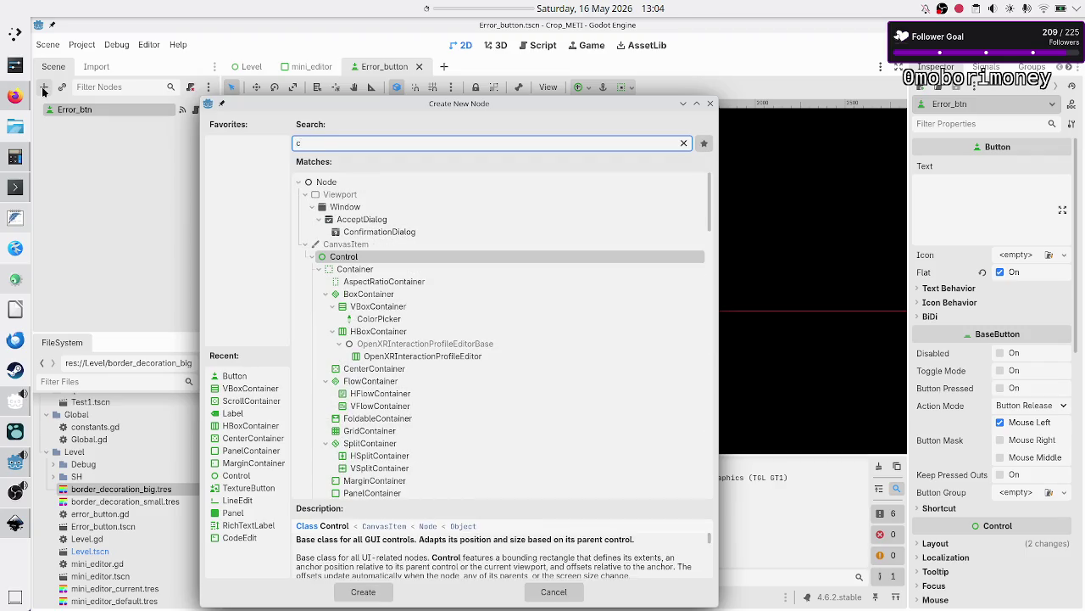
text(menu)
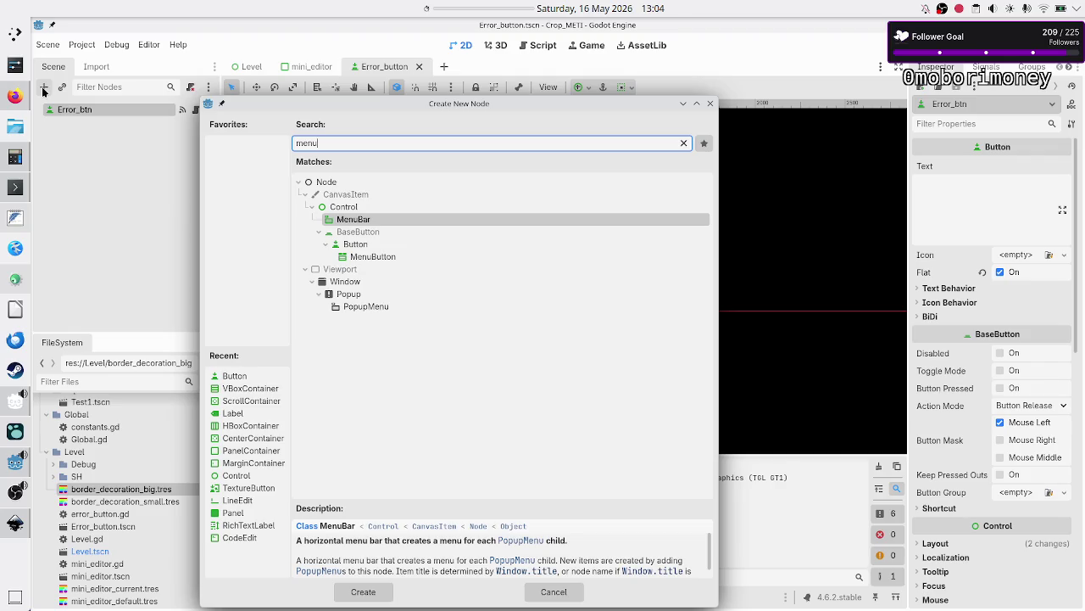
key(Down)
key(Down)
key(Down)
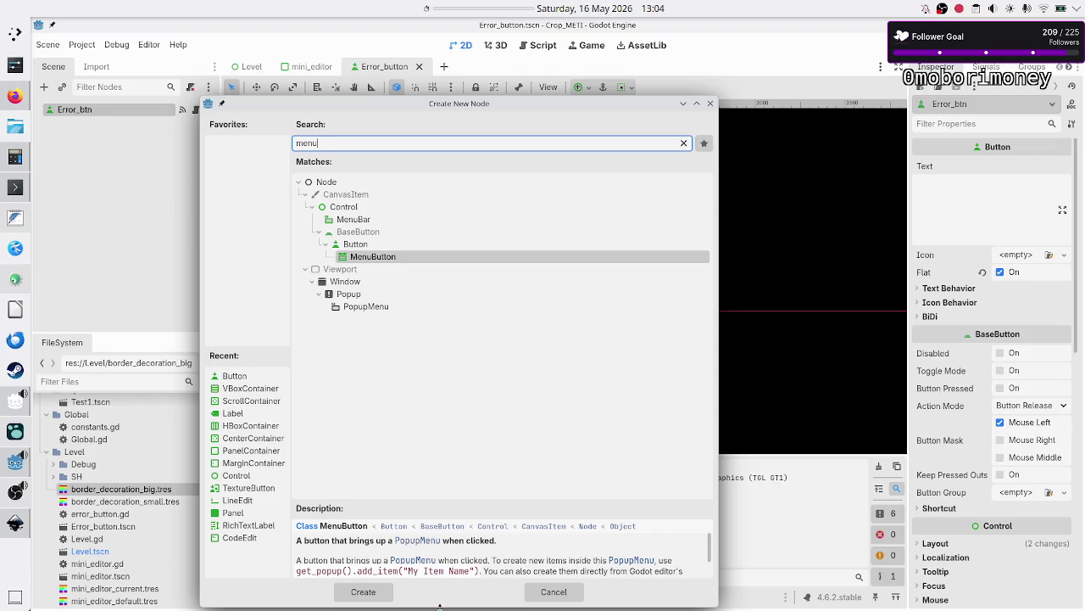
click(376, 591)
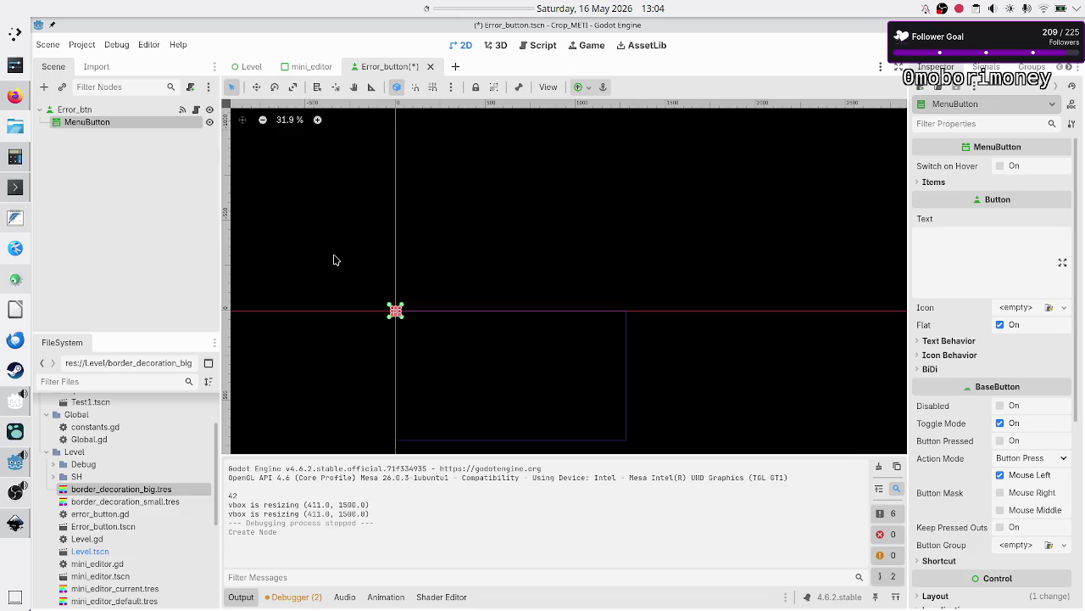
click(592, 88)
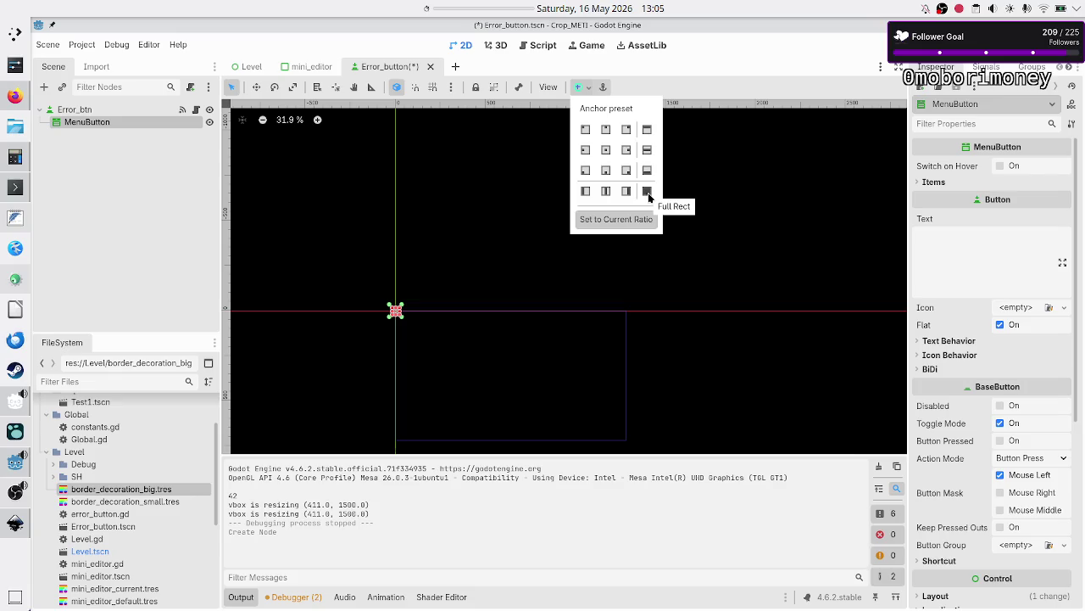
Step: Anchor the MenuButton with the Full Rect preset and enable Switch on Hover
click(647, 193)
click(149, 249)
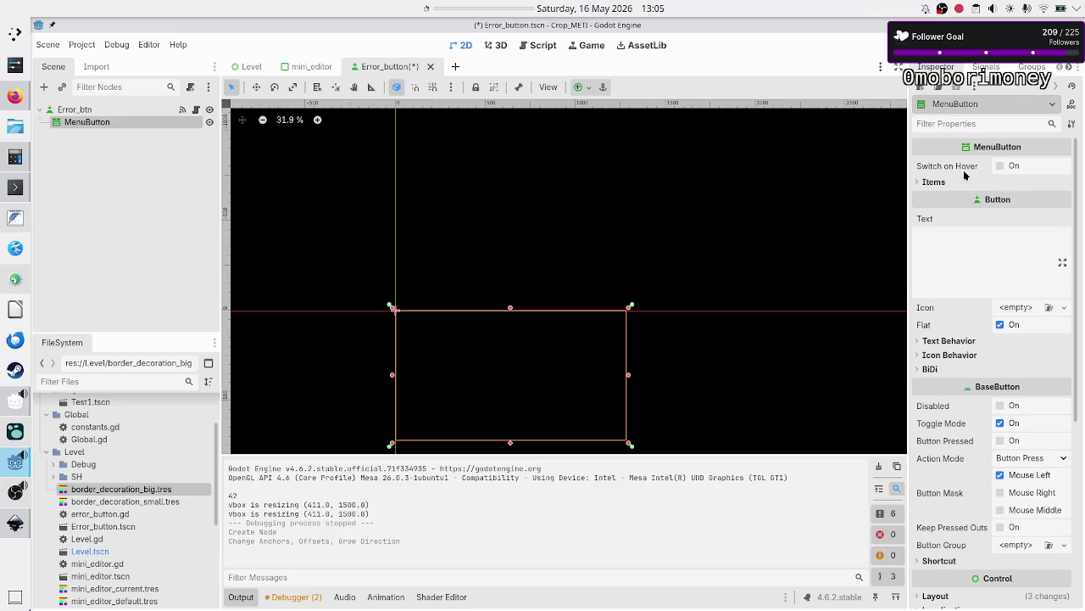
click(1002, 166)
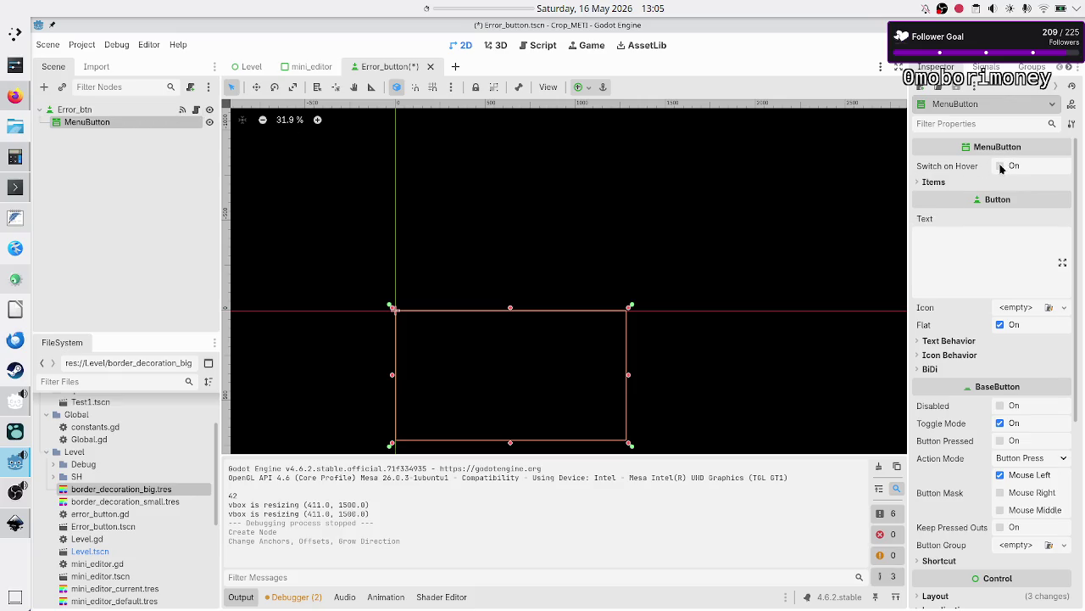
Step: Add a non-checkable 'Copy message' menu item, then save and run the game with F5
click(936, 186)
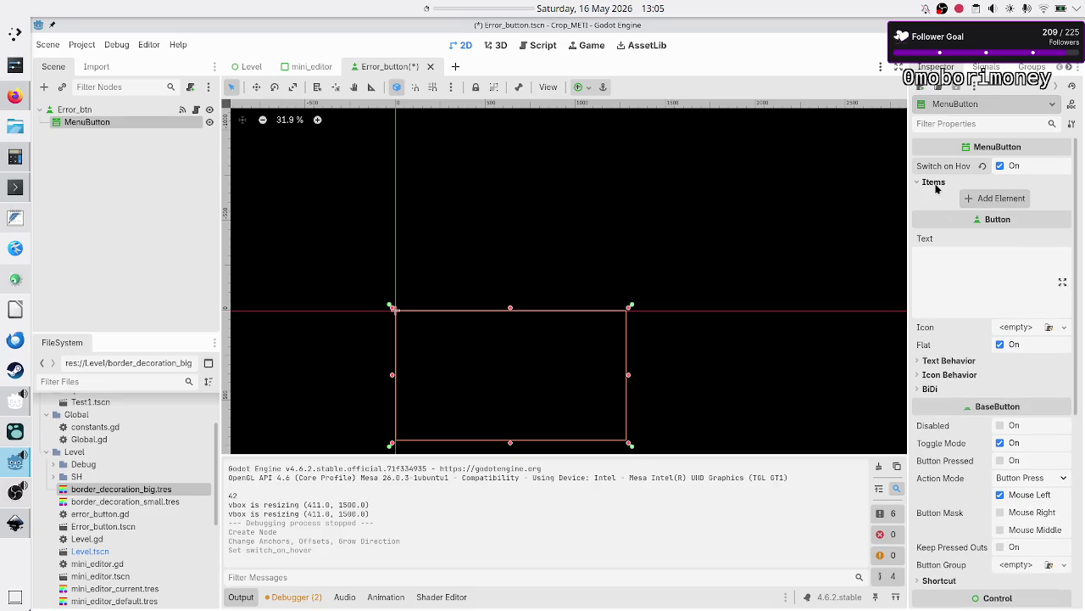
click(1002, 199)
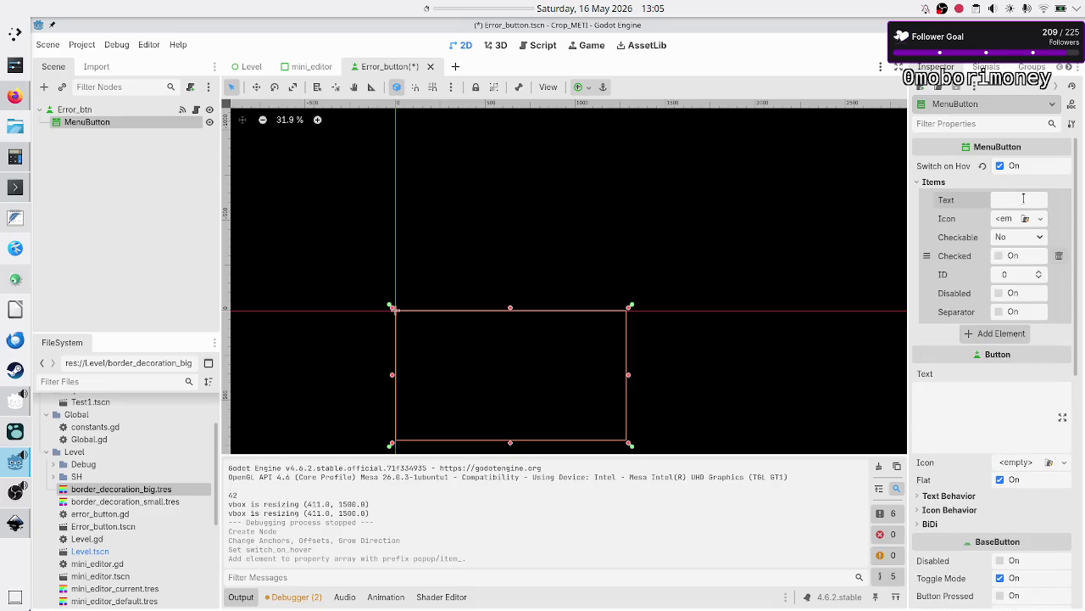
text(Copy)
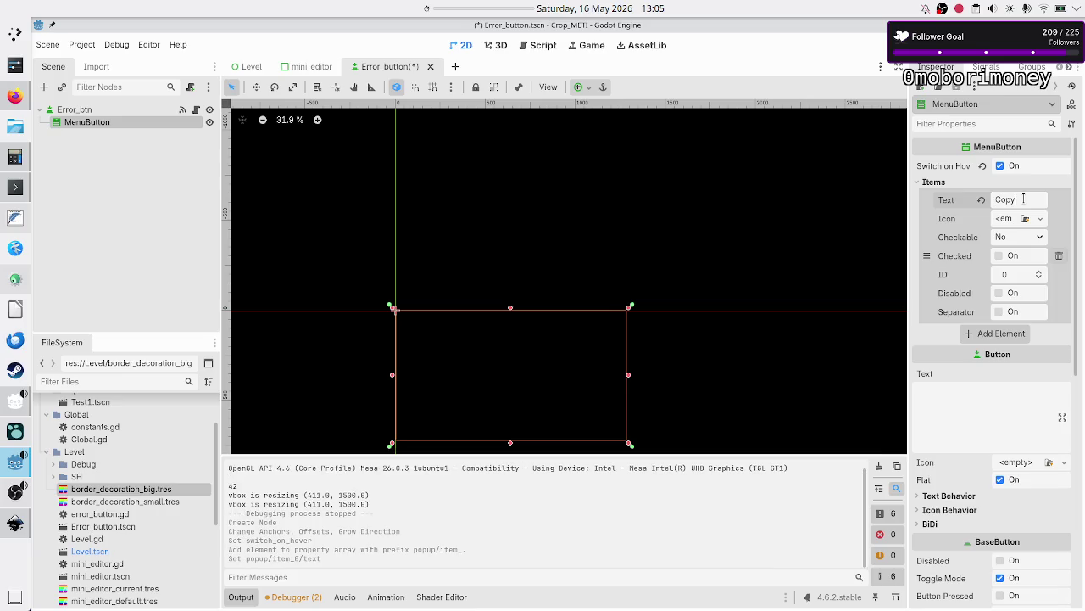
text( message)
click(1027, 242)
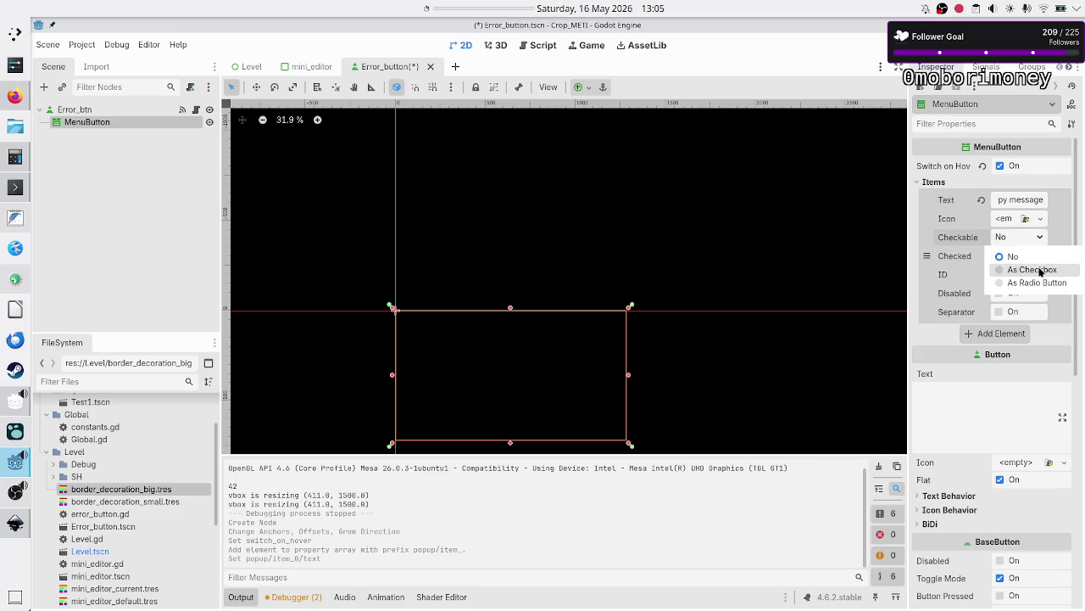
click(1030, 256)
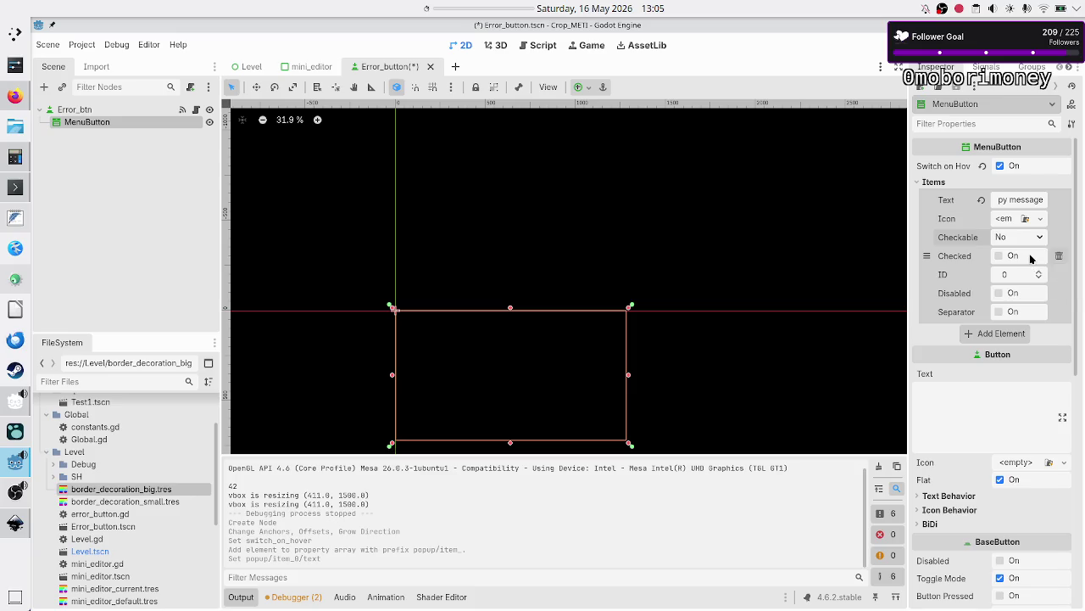
key(F5)
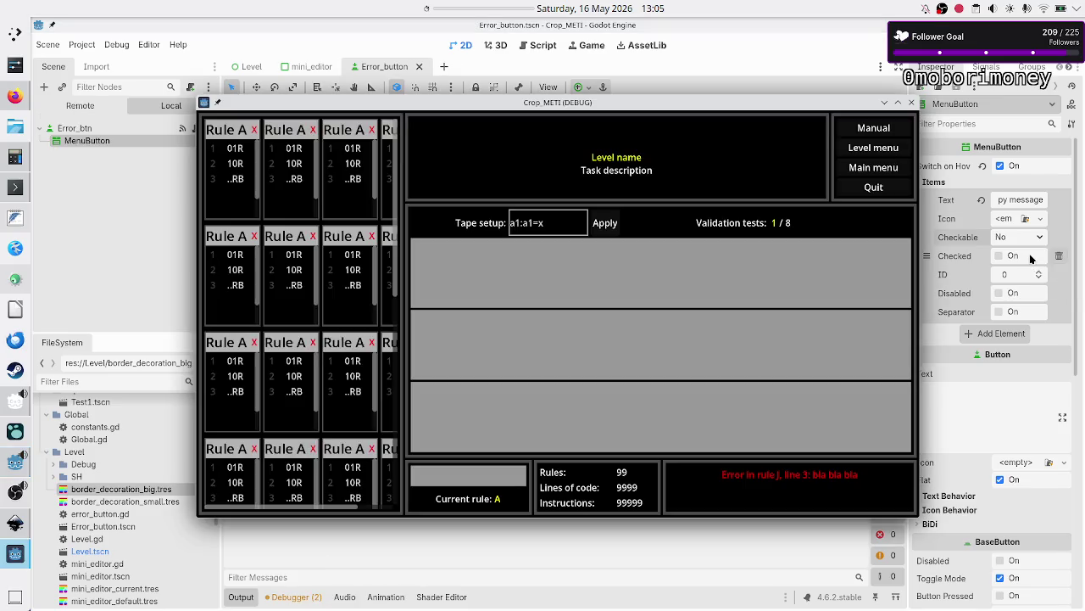
Step: In the running game, click the red error message repeatedly to test its popup menu
click(803, 482)
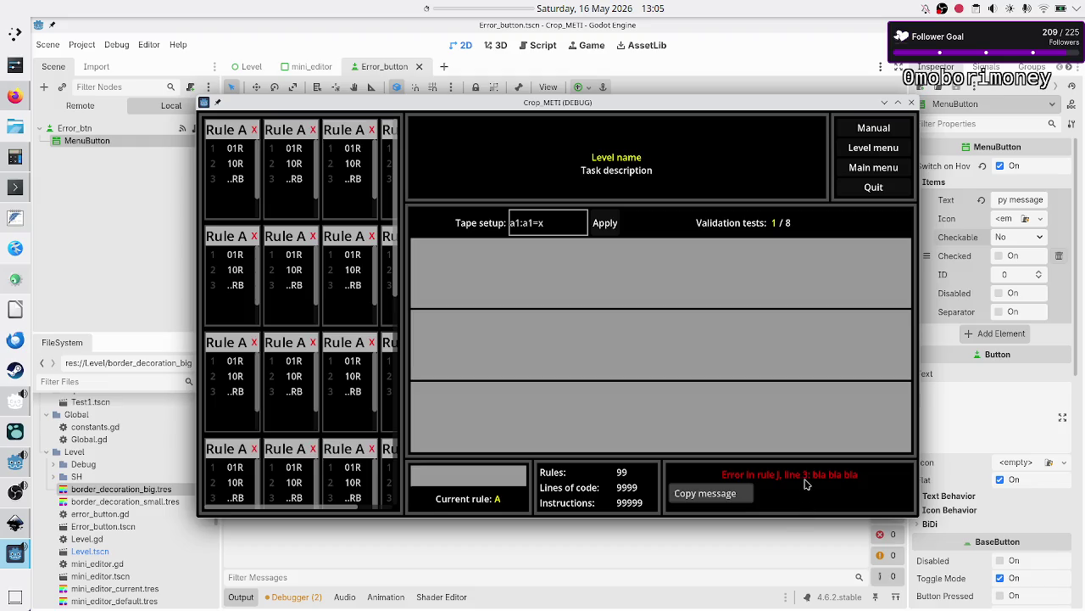
click(778, 490)
click(793, 482)
click(796, 482)
click(797, 481)
click(797, 481)
click(797, 482)
Step: Trigger the Copy message item twice, then switch to the FeatherPad window
click(716, 496)
mouse_move(779, 480)
click(724, 499)
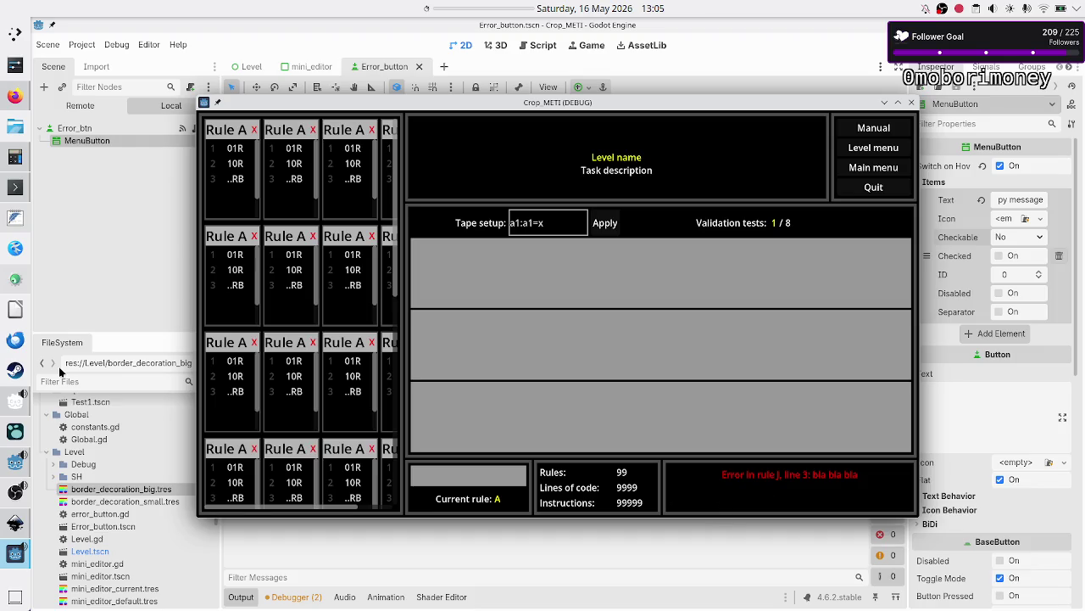
click(16, 219)
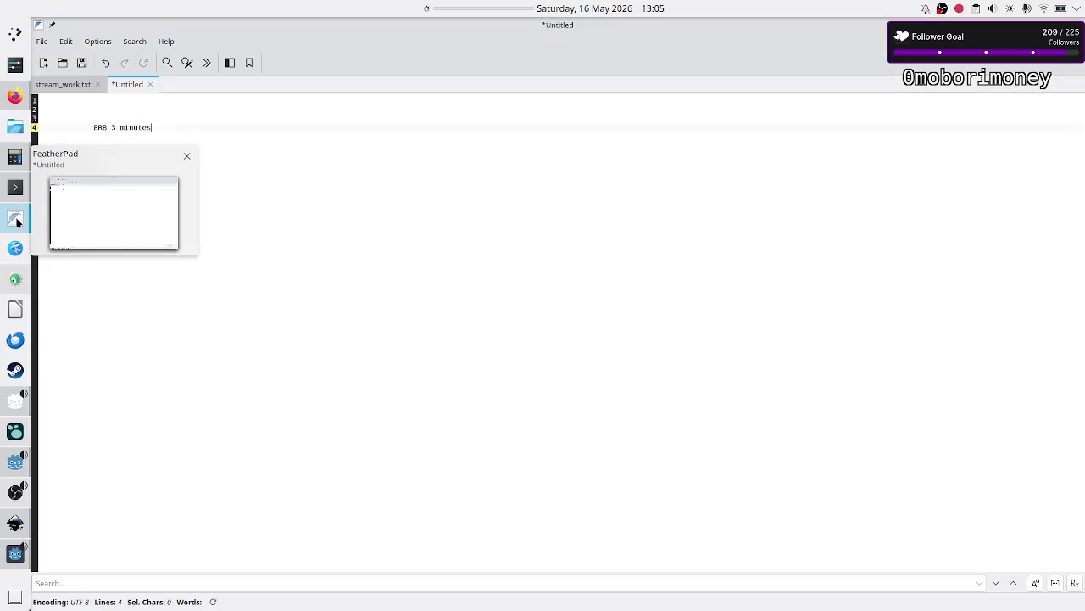
Step: In FeatherPad, paste the copied text on line 2, then delete the two pasted lines
key(Up)
key(Up)
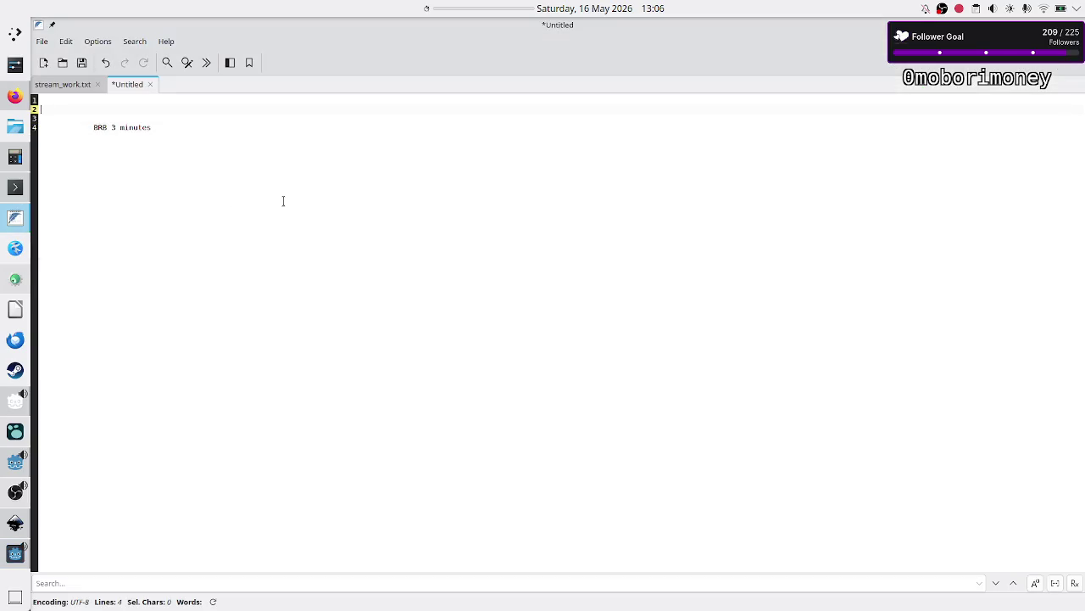
text(var test_error_mini_editor: MiniEditor = row_3.get_children()[0] 	test_error_mini_editor.show_as_notice())
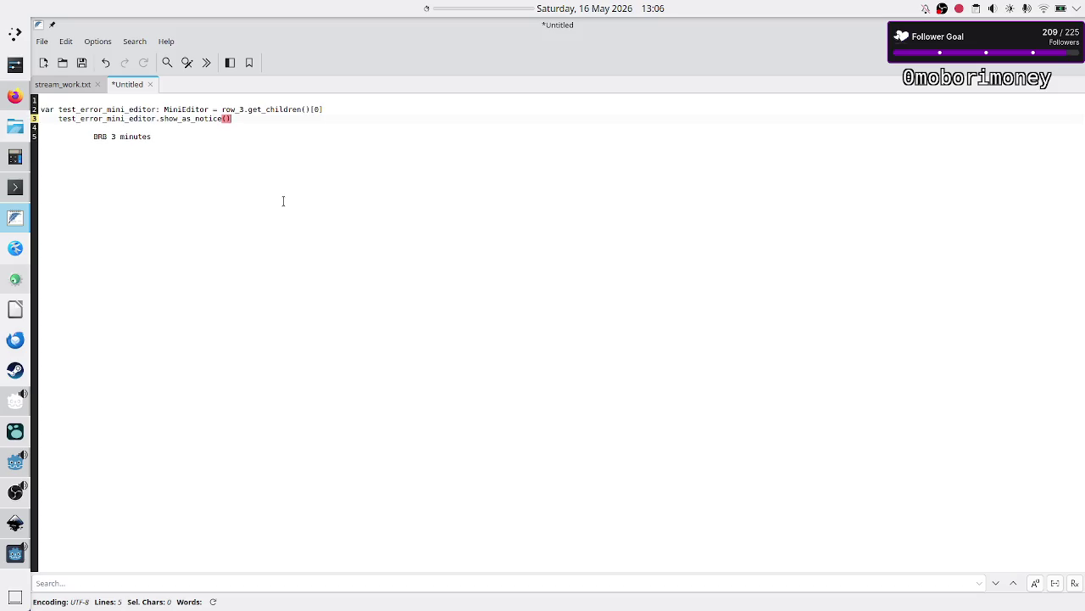
key(Up)
key(Home)
key(shift+Down)
key(shift+Down)
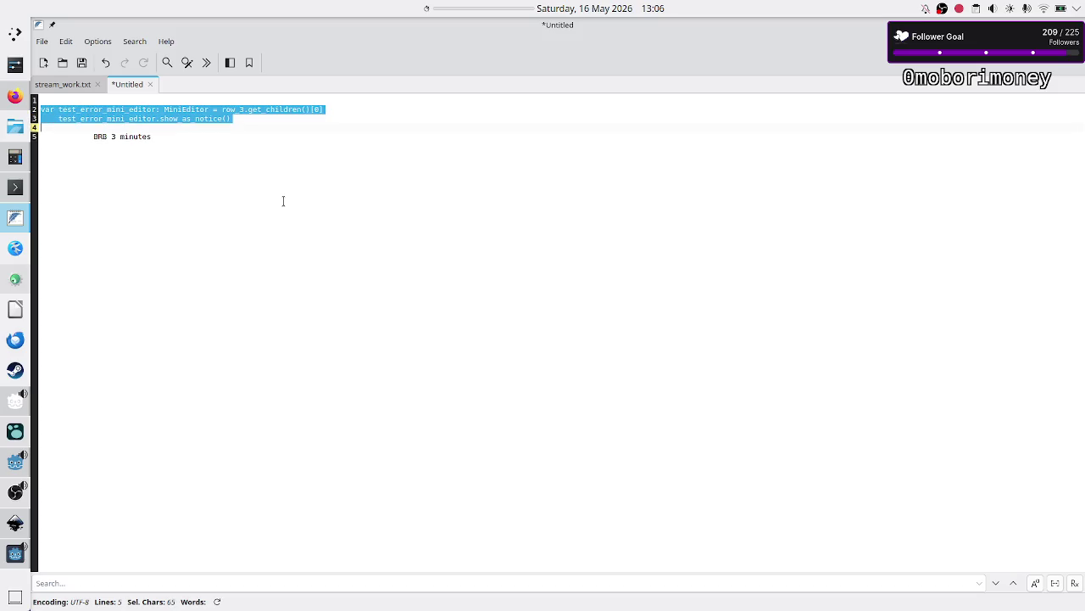
key(BackSpace)
key(BackSpace)
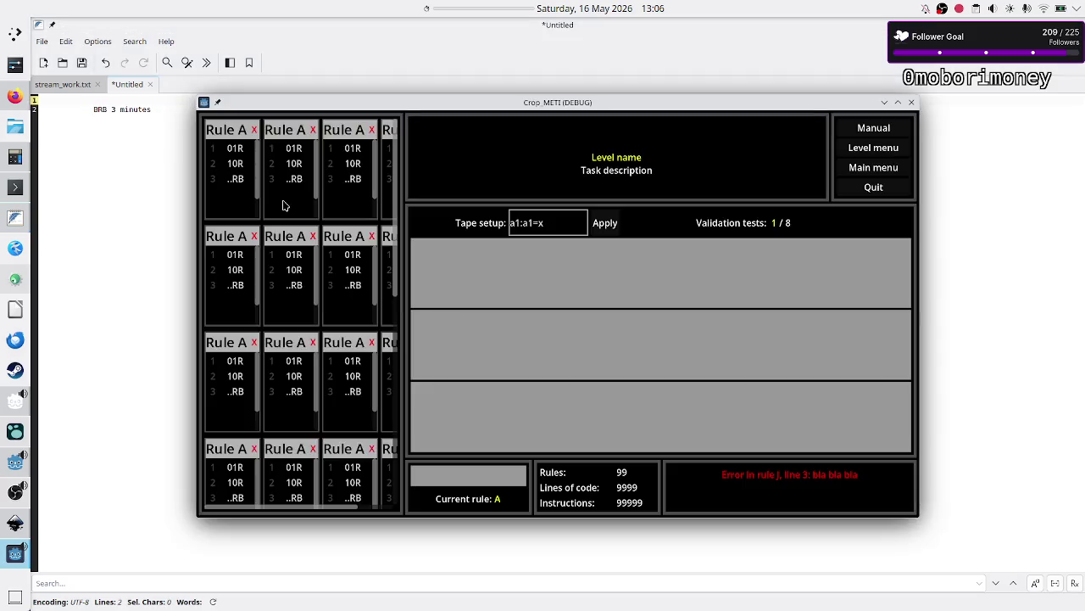
Step: Close the Crop_METI debug game window and return to the Godot editor
mouse_move(787, 482)
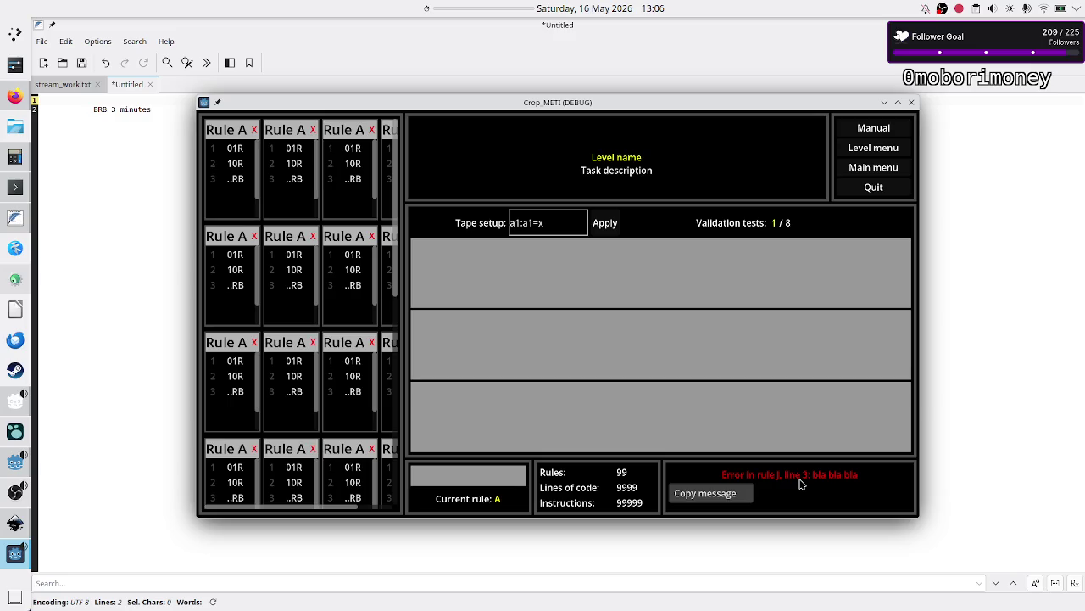
click(911, 101)
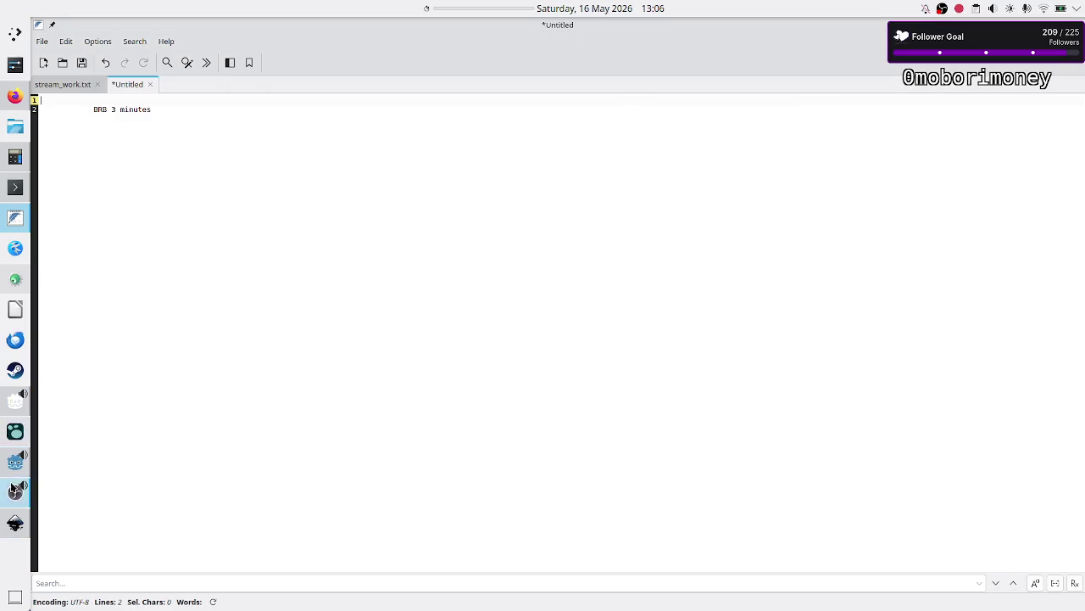
click(14, 461)
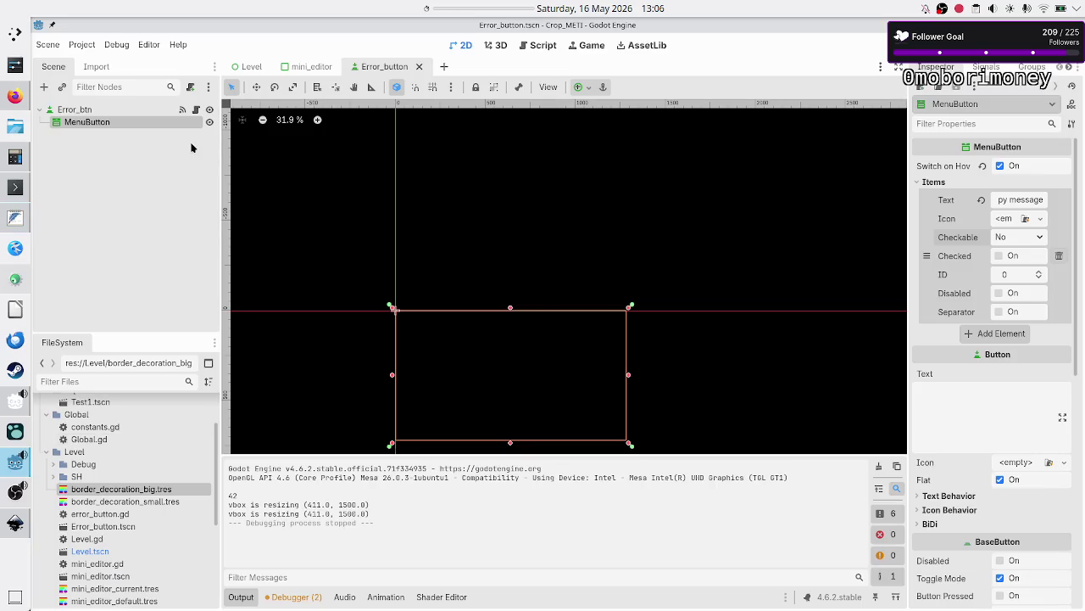
Step: Delete the MenuButton node from the scene and reselect Error_btn
click(136, 149)
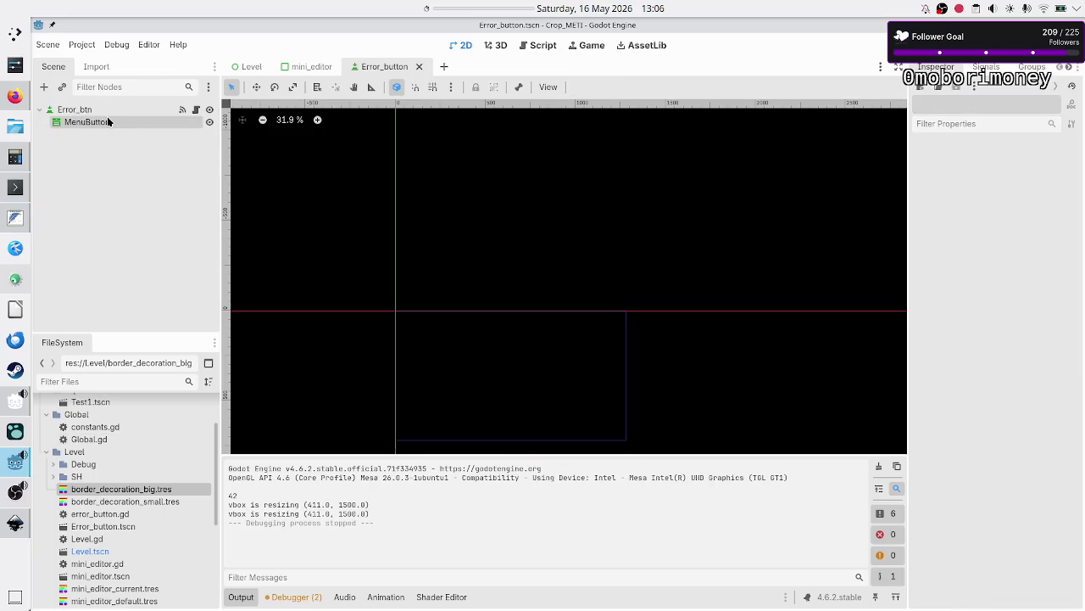
click(107, 119)
key(Delete)
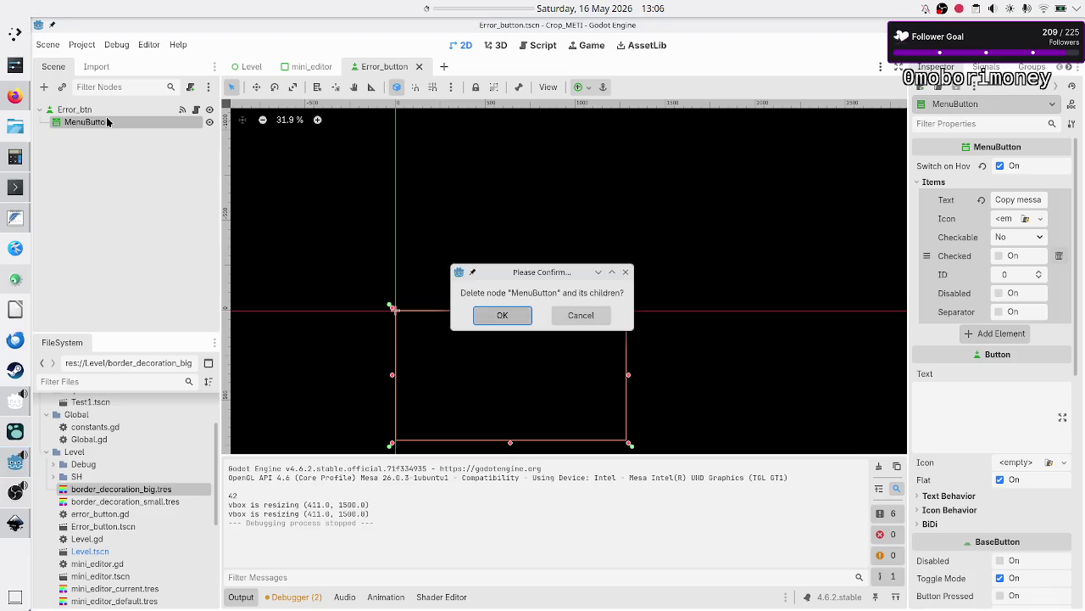
key(Return)
click(90, 110)
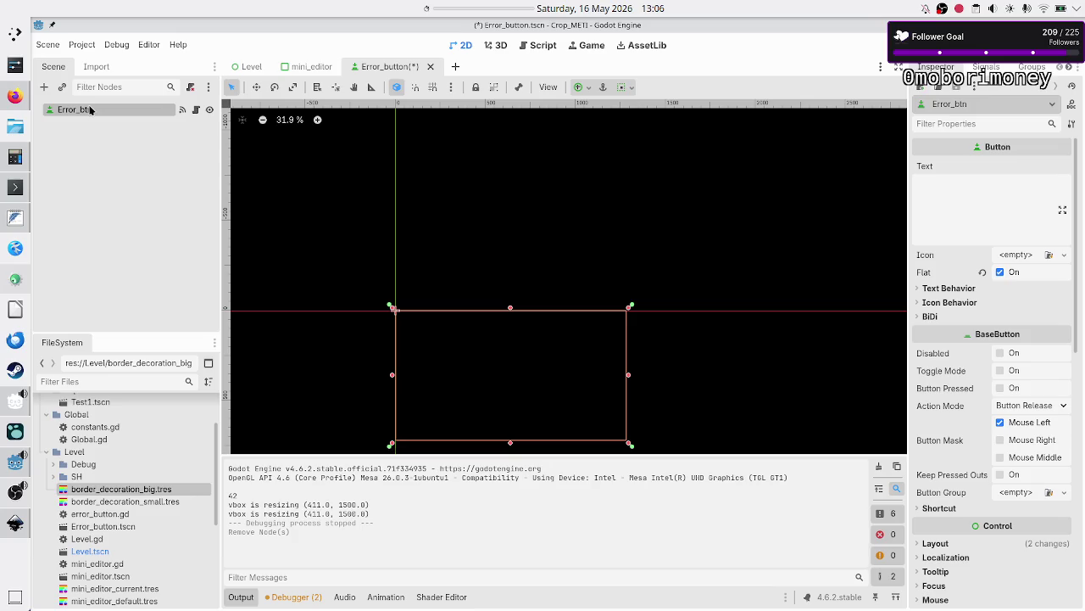
Step: Choose PopupMenu in the Create New Node dialog, read its description, and add it under Error_btn
click(44, 87)
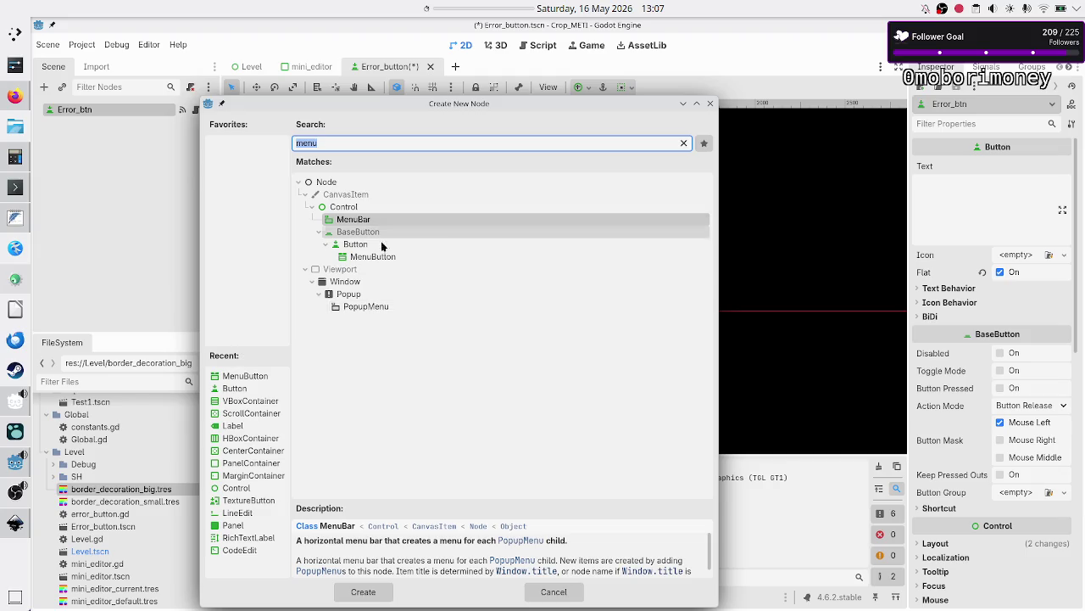
click(367, 307)
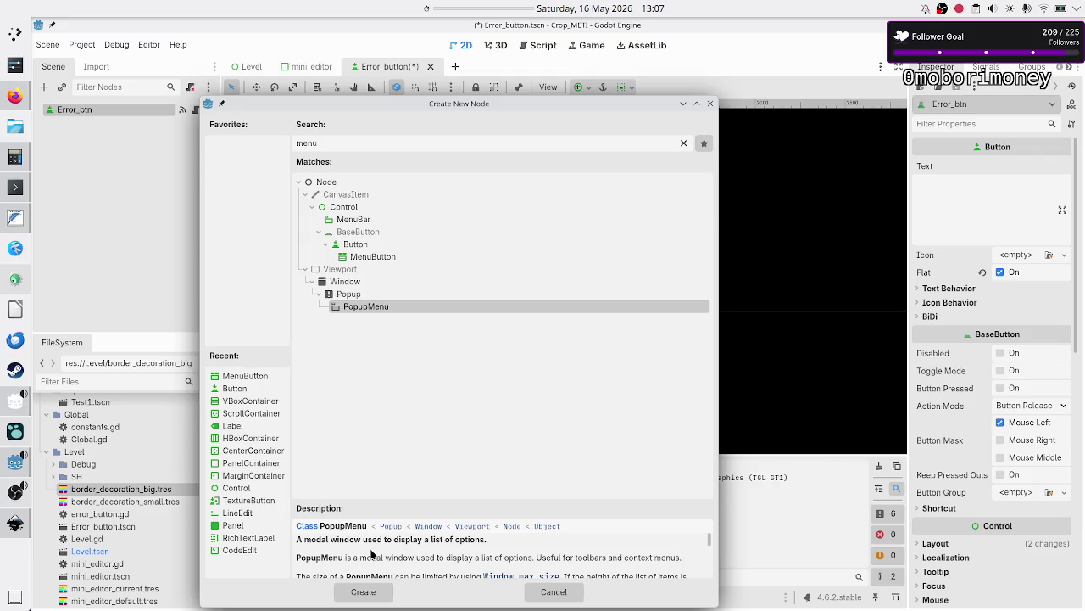
scroll(428, 550, down, 2)
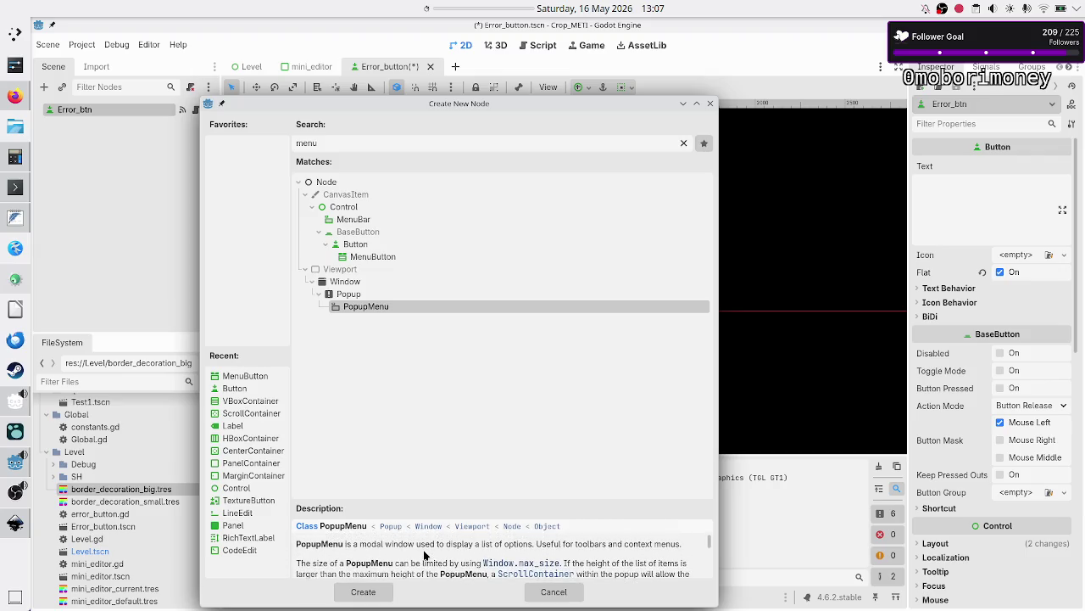
drag(372, 543, 414, 544)
click(413, 544)
scroll(411, 547, down, 1)
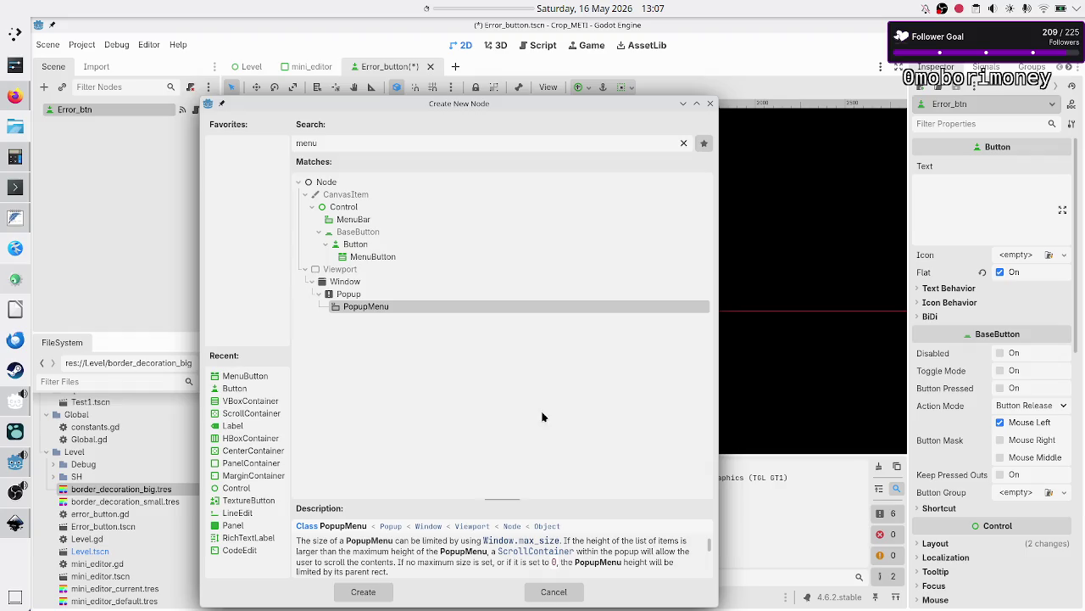
click(365, 591)
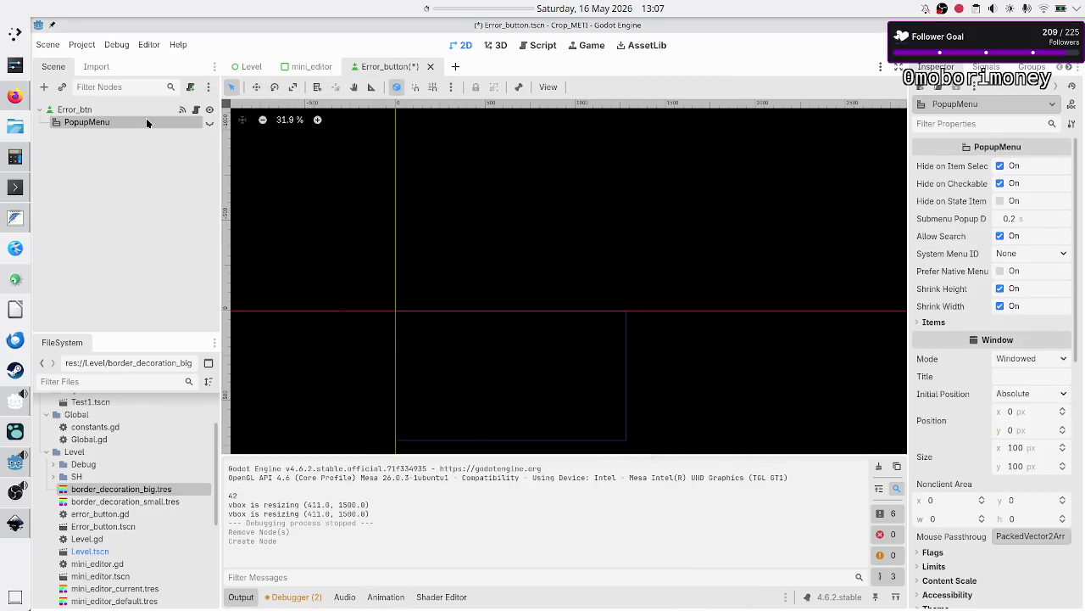
Step: Toggle the PopupMenu's visibility on and off and keep its Mode as Windowed
click(211, 125)
click(212, 124)
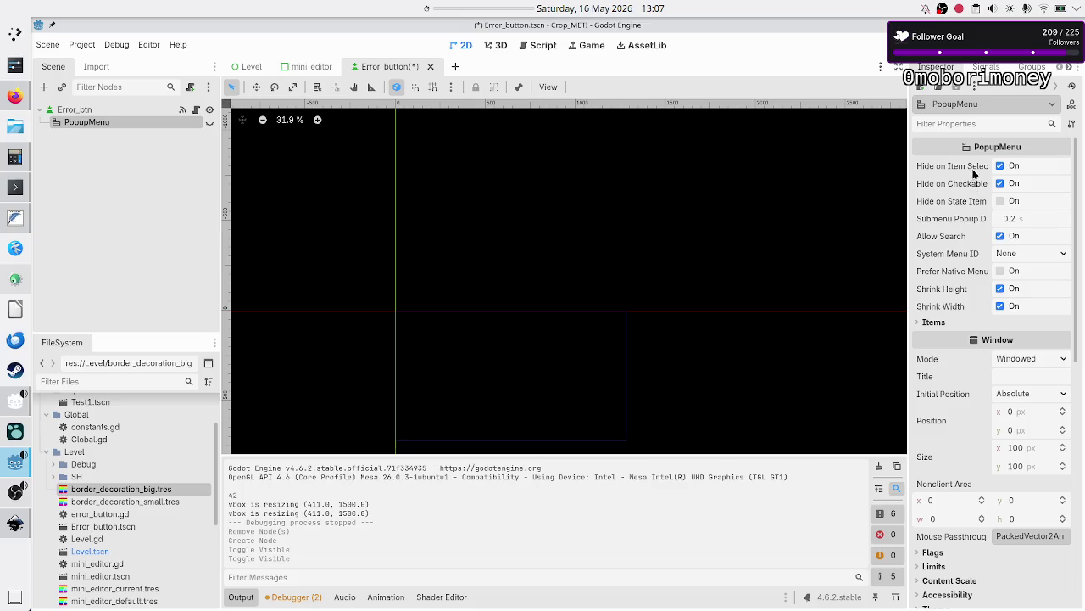
mouse_move(973, 172)
click(1052, 359)
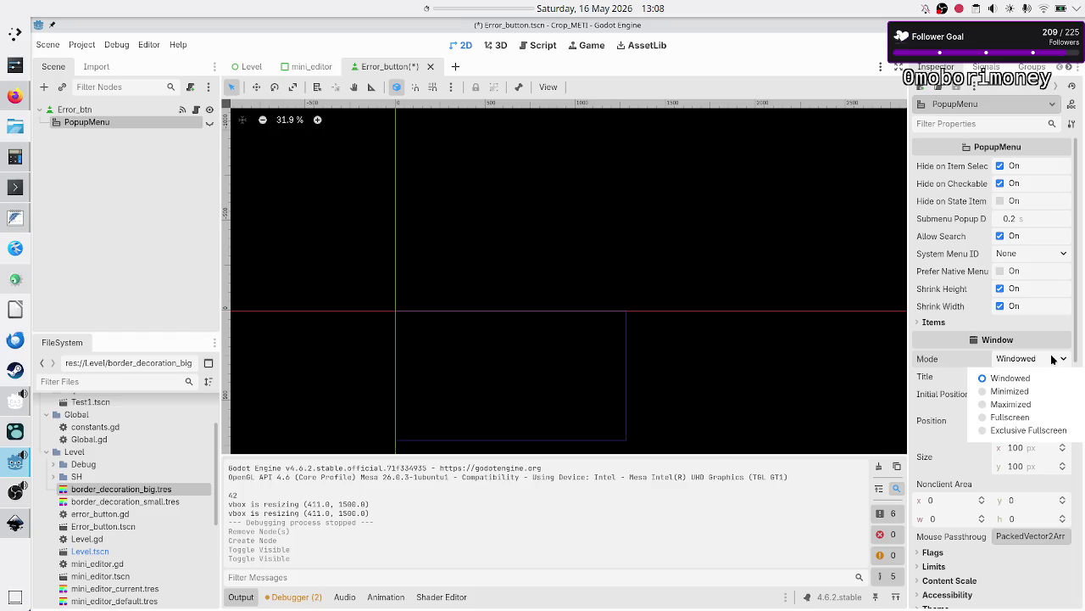
click(1052, 359)
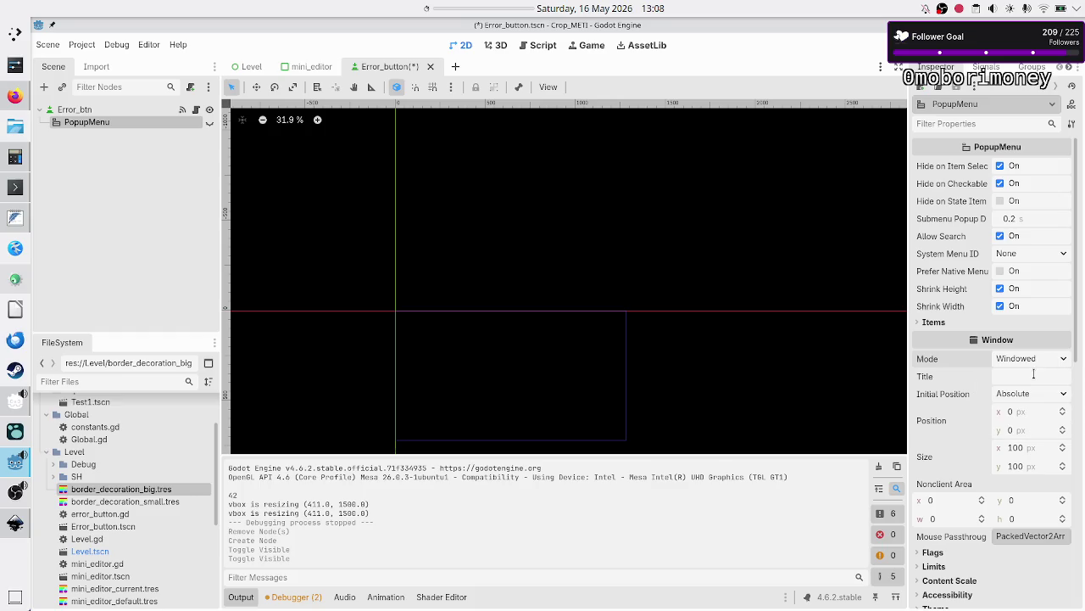
Step: Leave the PopupMenu's Initial Position as Absolute and reselect the PopupMenu node
click(1034, 374)
click(1051, 396)
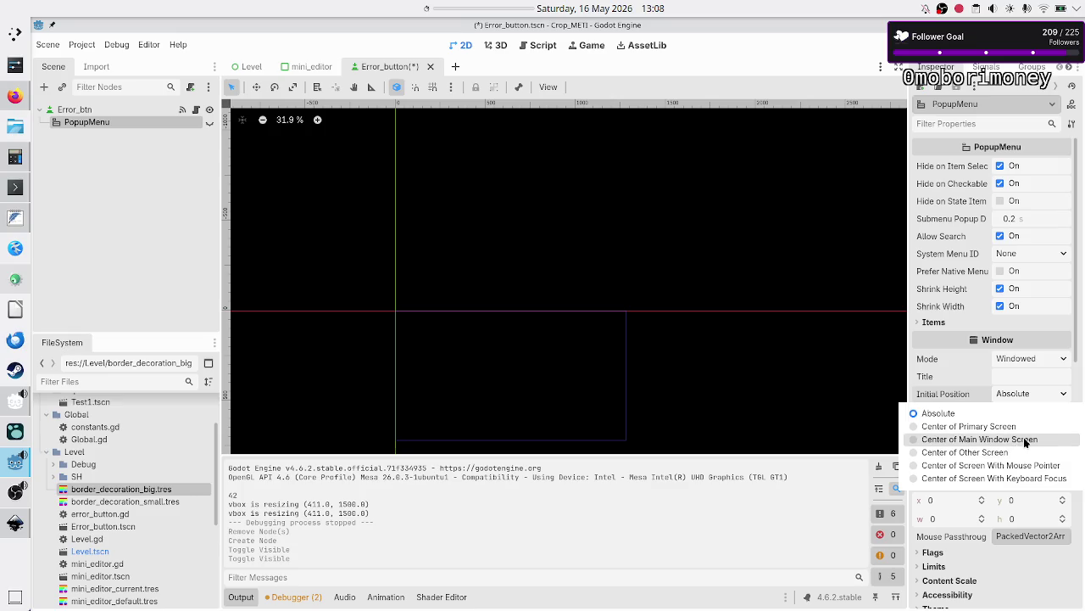
click(157, 247)
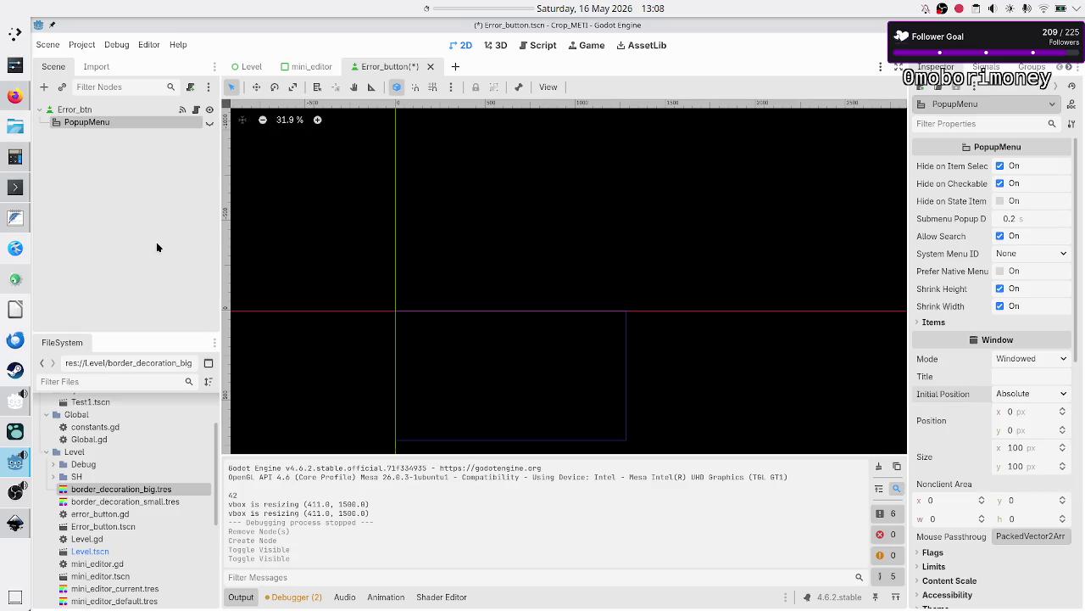
click(118, 131)
click(114, 125)
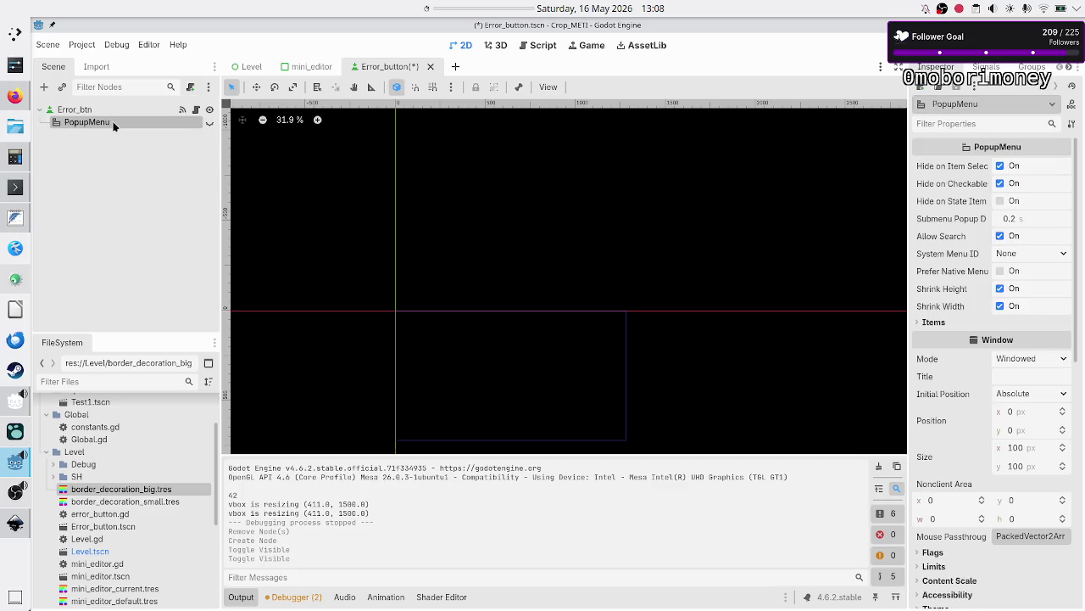
Step: Delete the PopupMenu node, confirm the removal, and reselect Error_btn
key(Delete)
key(Return)
click(68, 111)
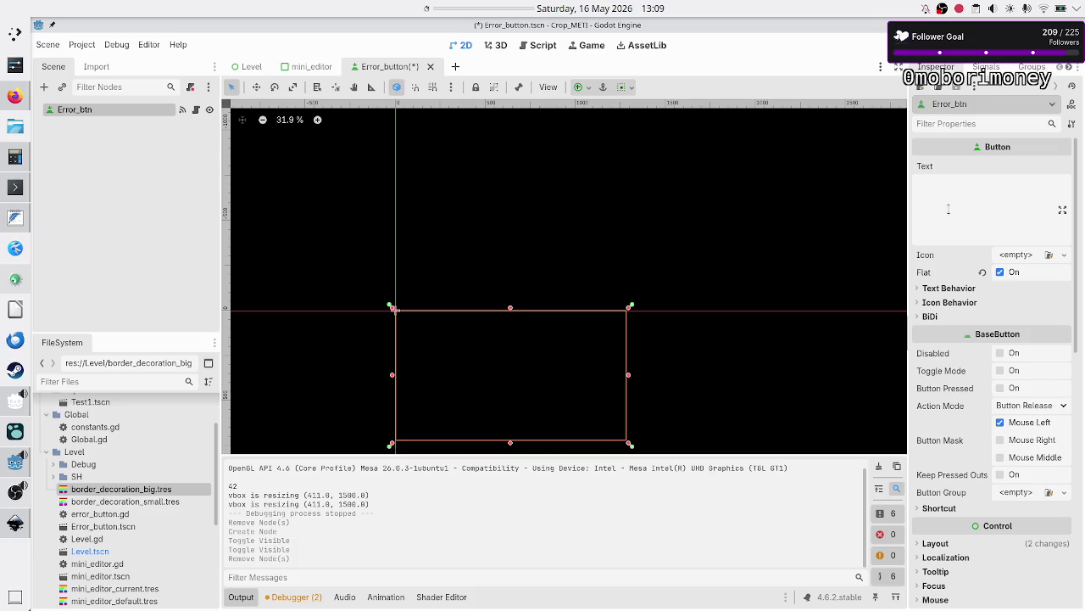
click(978, 290)
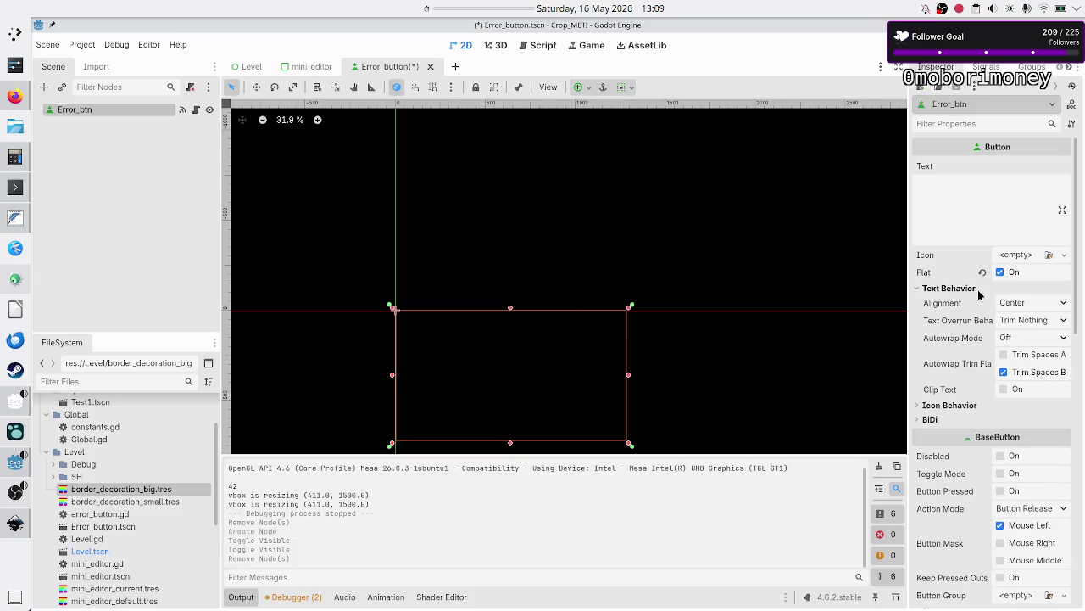
Step: Set Error_btn's Text Behavior alignment to Left and save the Error_button scene with Ctrl+S
click(1024, 302)
click(1028, 321)
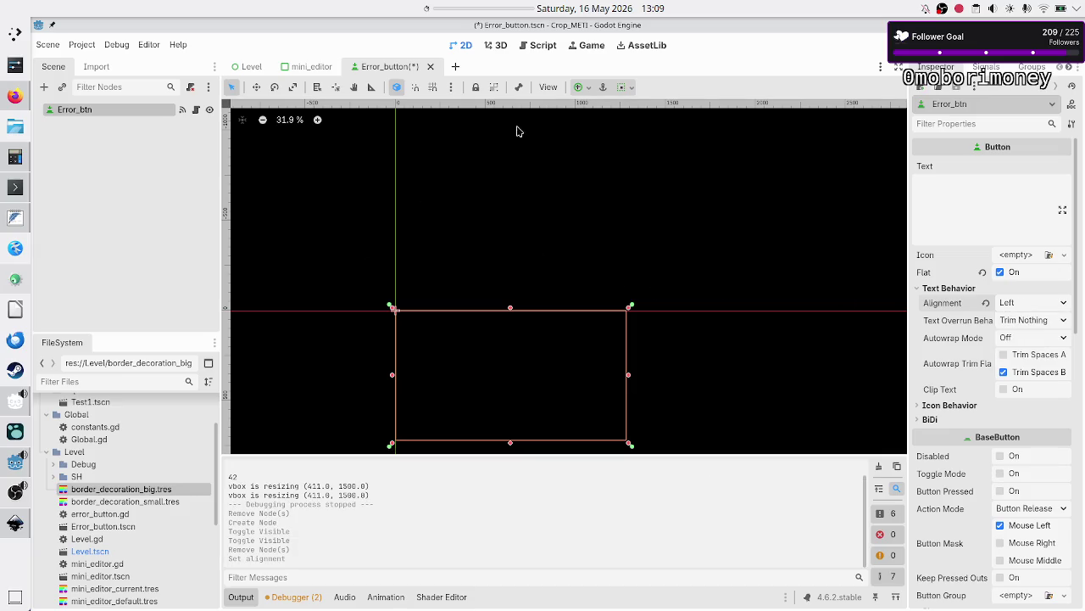
click(181, 211)
key(ctrl+s)
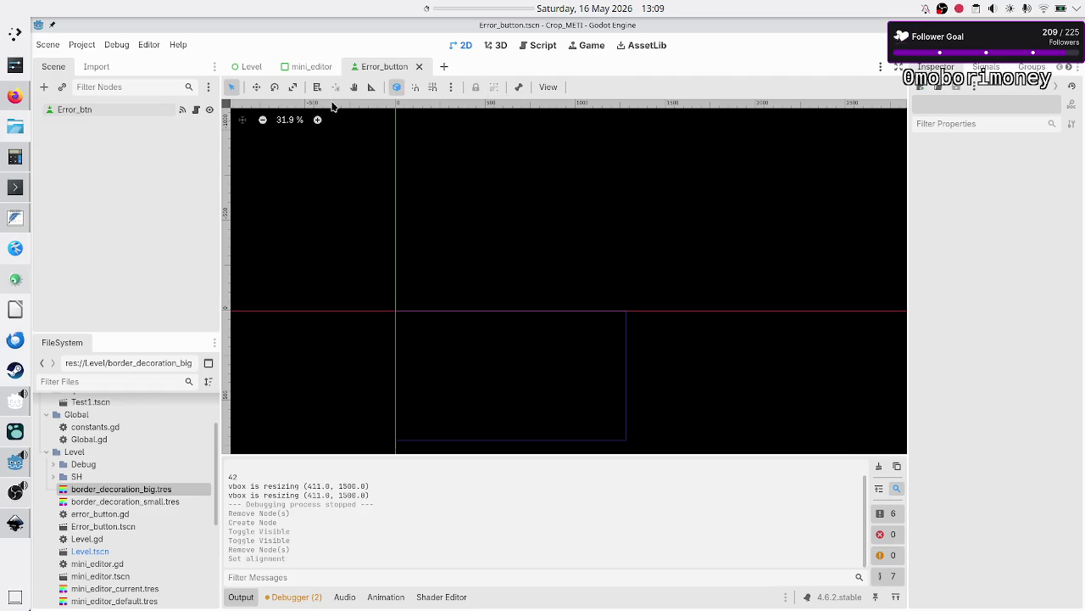
click(252, 66)
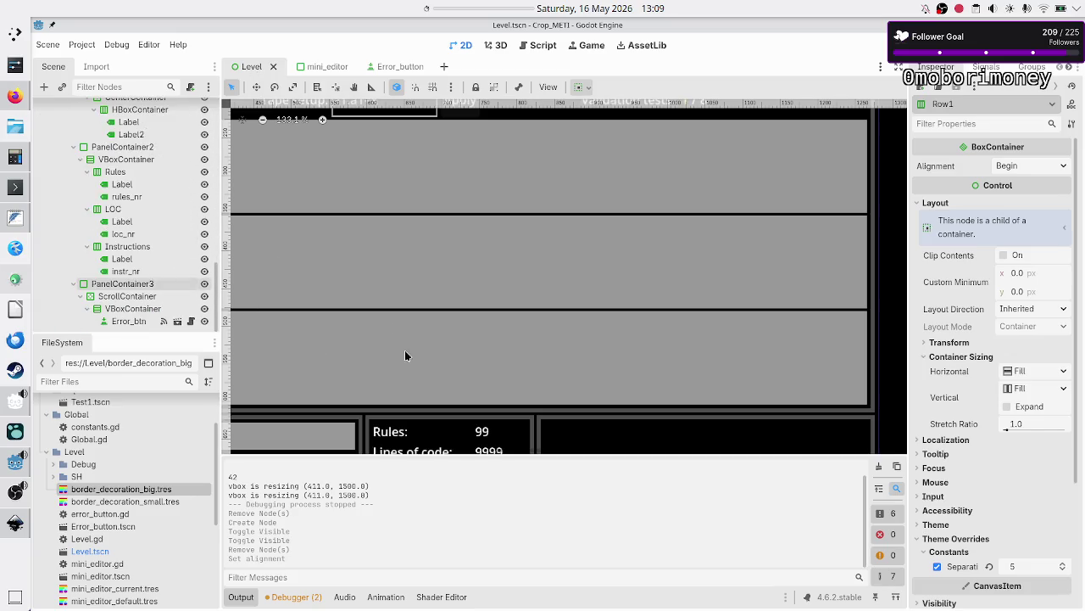
scroll(633, 382, up, 2)
scroll(632, 382, down, 5)
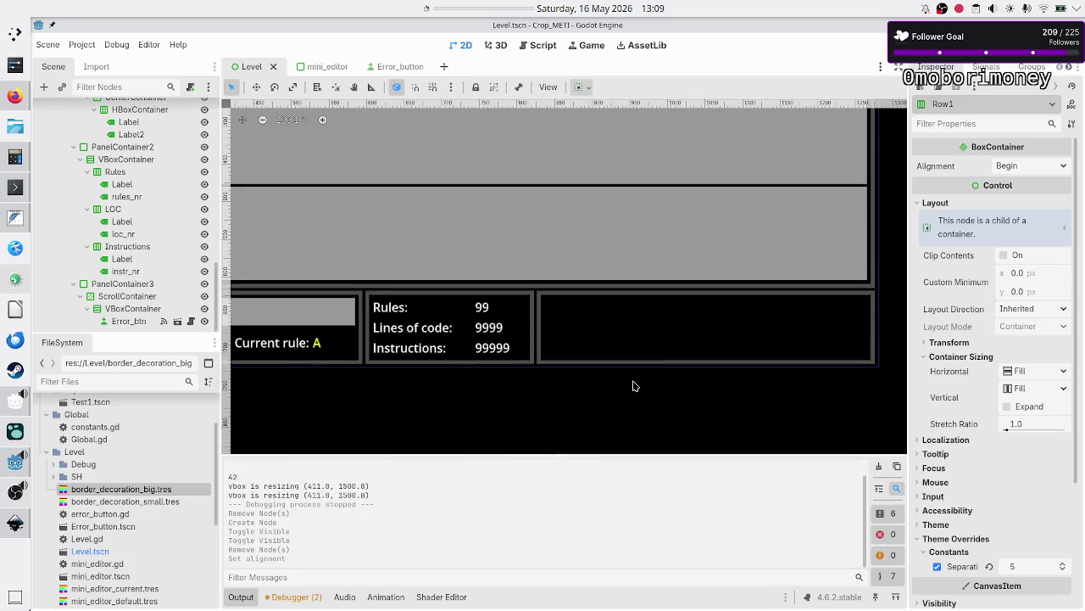
click(136, 320)
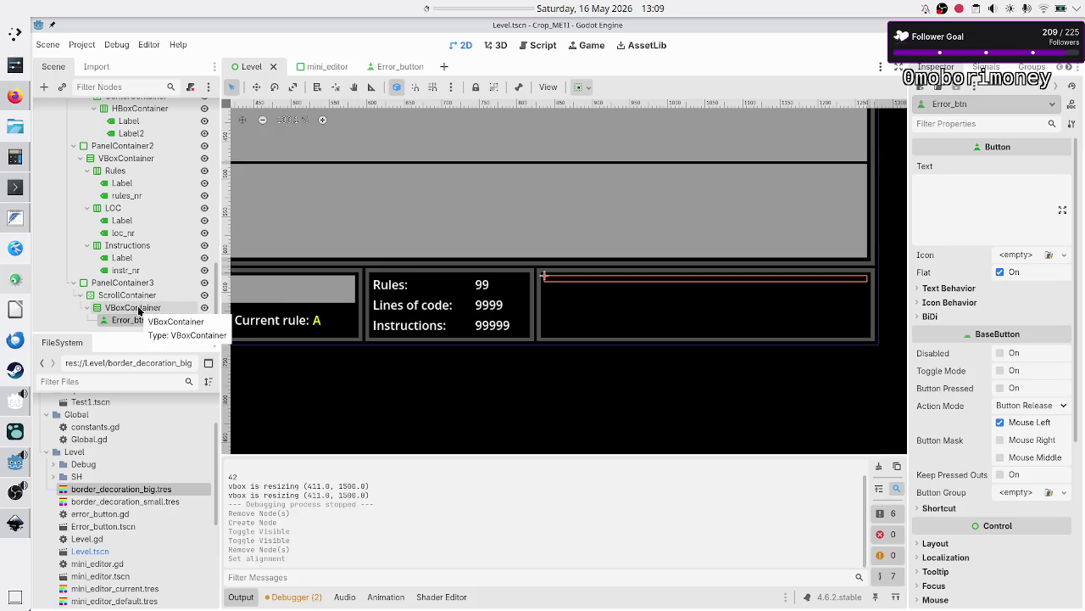
click(136, 307)
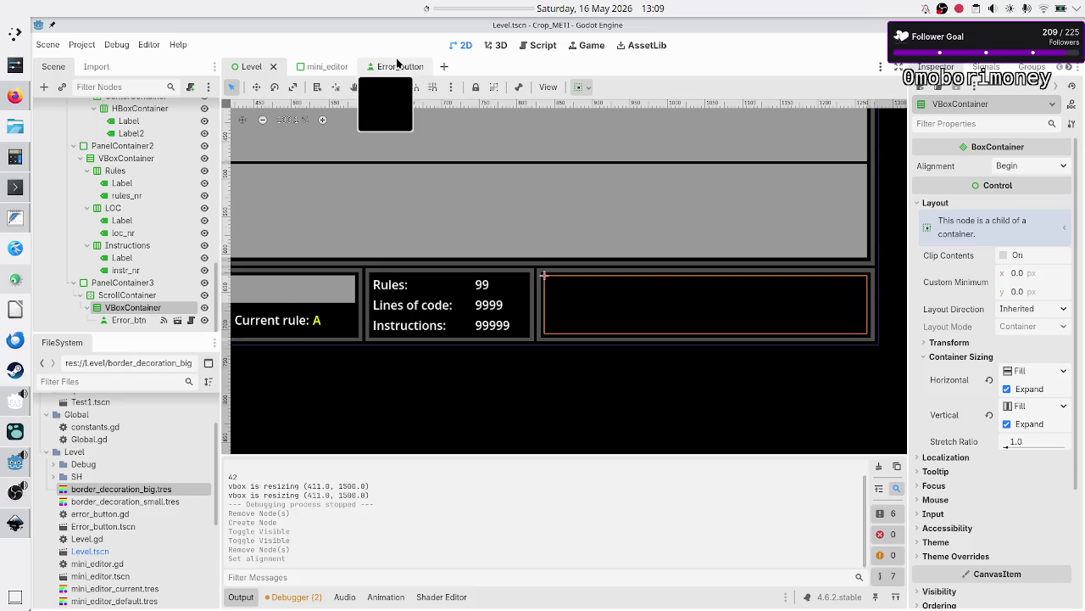
click(396, 65)
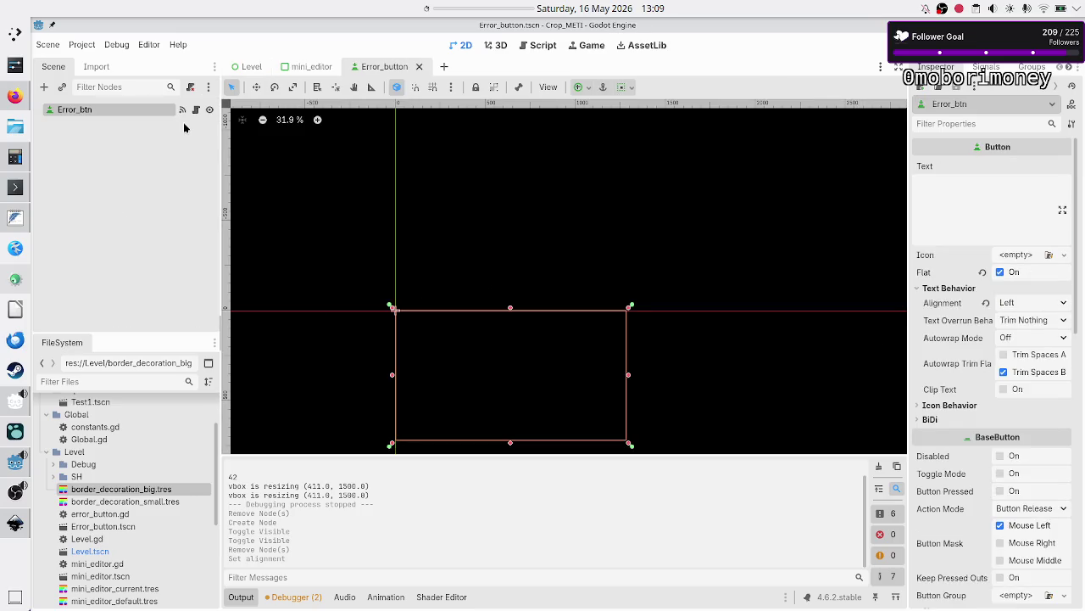
click(44, 86)
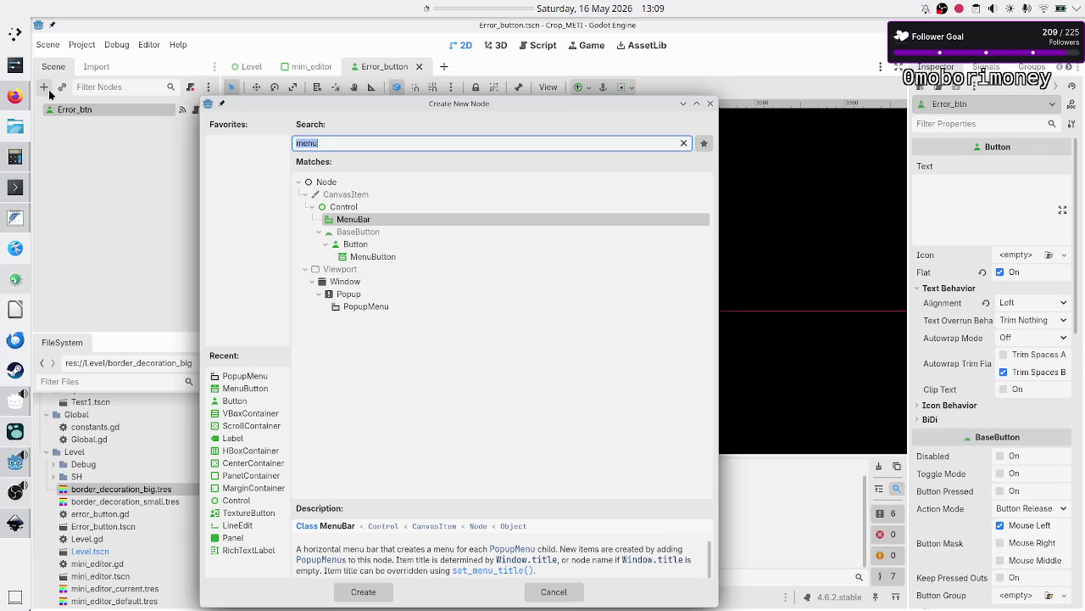
Step: Add an HBoxContainer and make it the scene root above Error_btn
text(hbox)
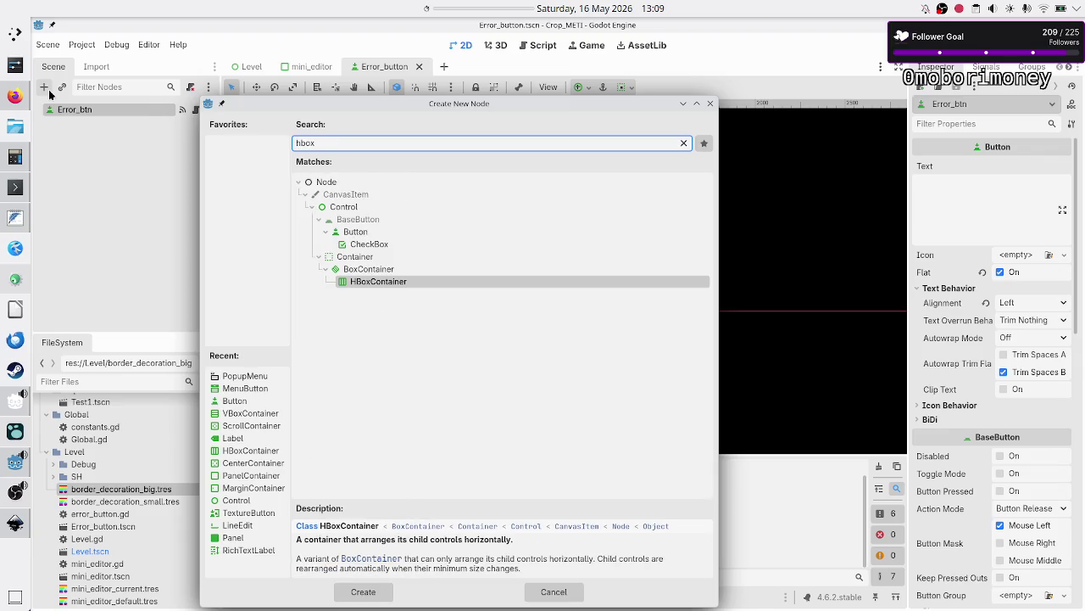
key(Return)
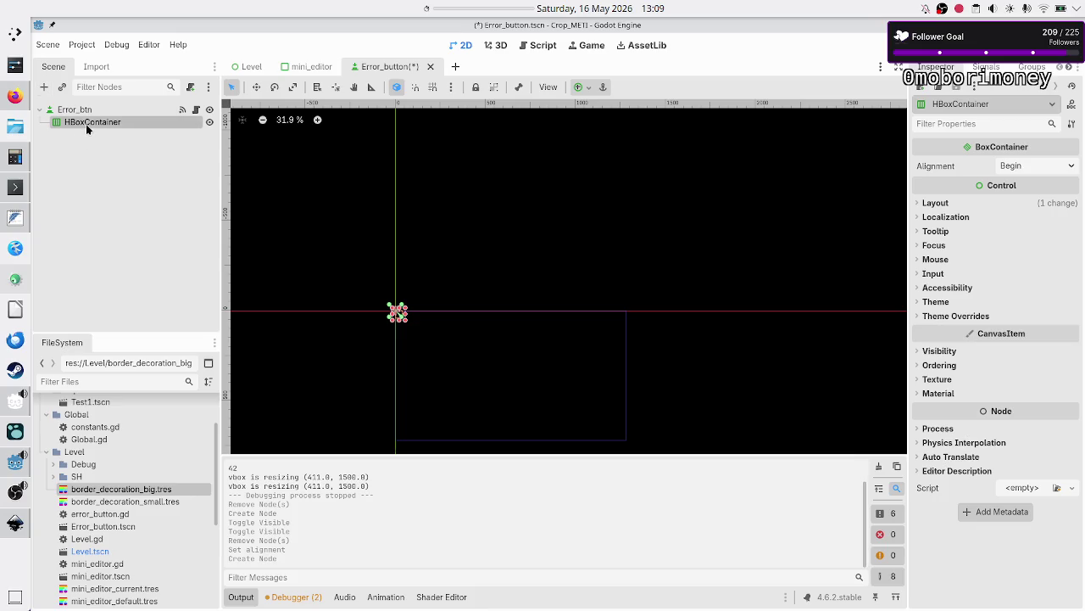
right_click(86, 124)
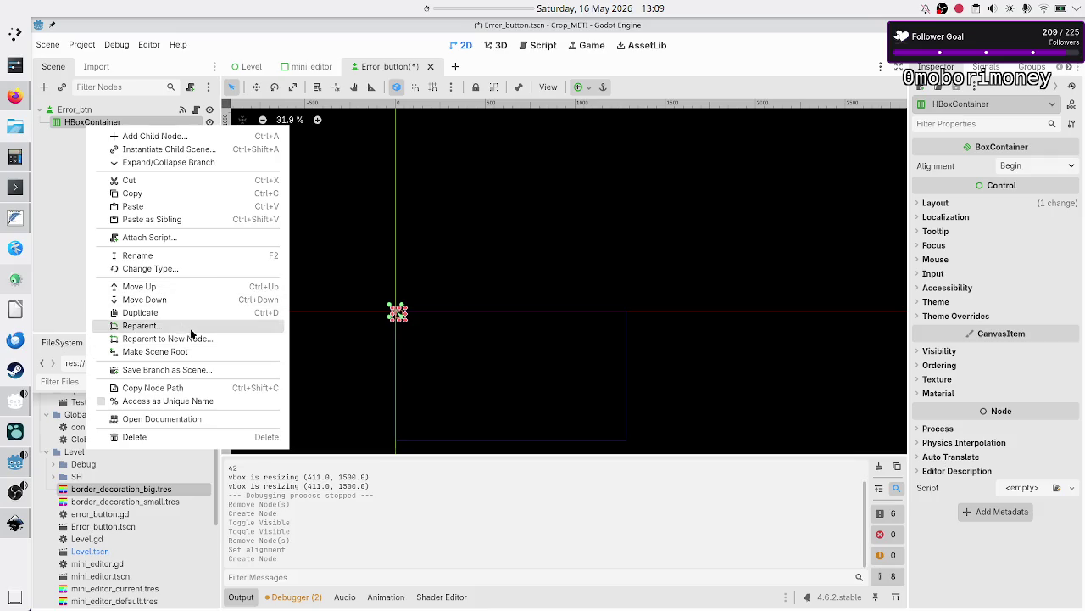
click(183, 351)
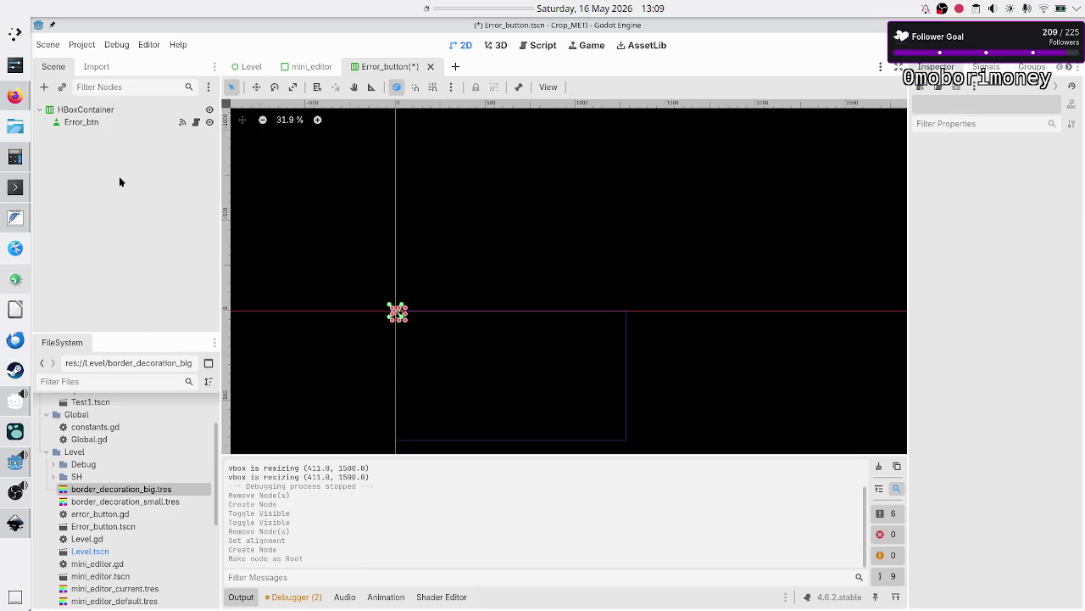
click(107, 107)
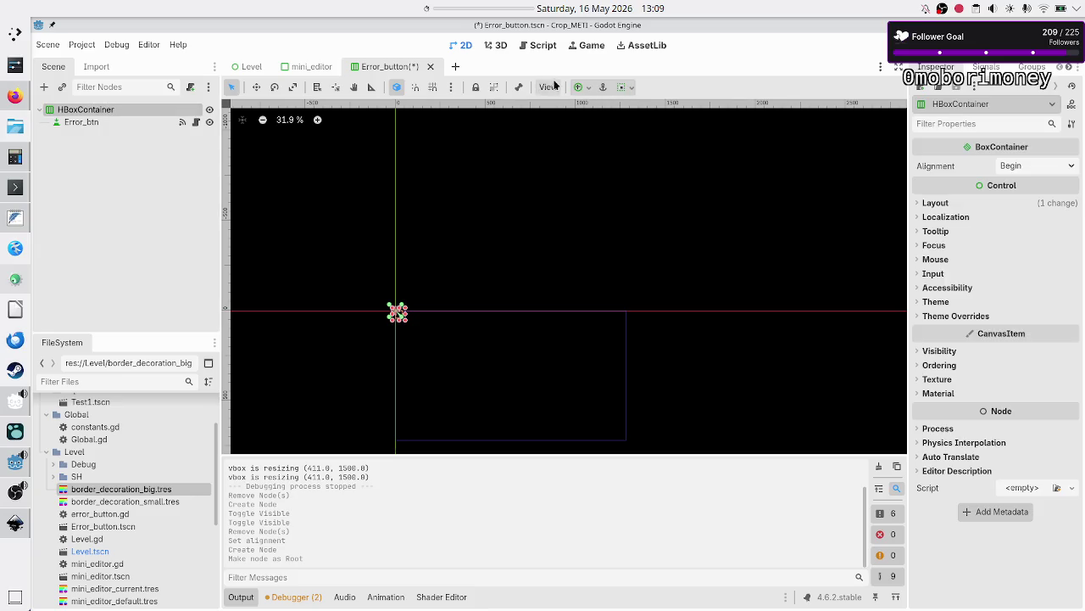
Step: Anchor the HBoxContainer with the Full Rect preset and search 'butt' for a new child node
click(582, 88)
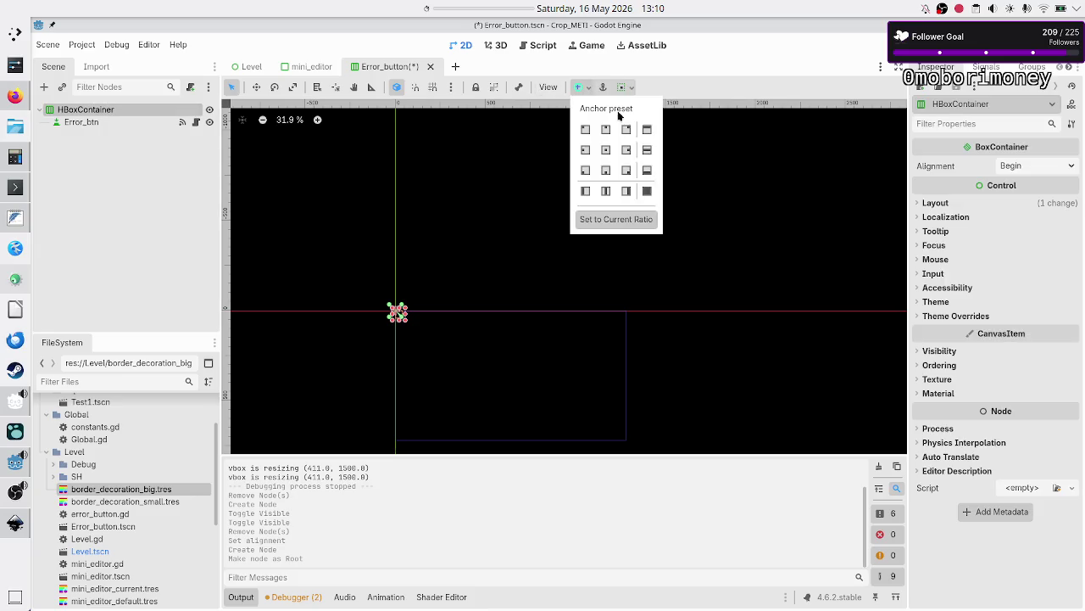
click(647, 190)
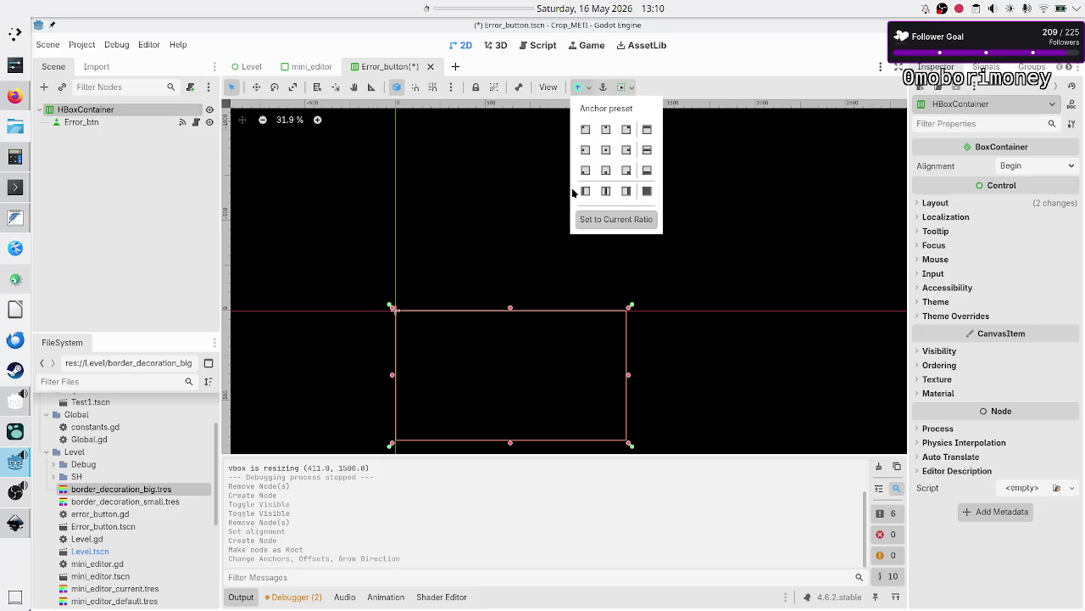
click(99, 122)
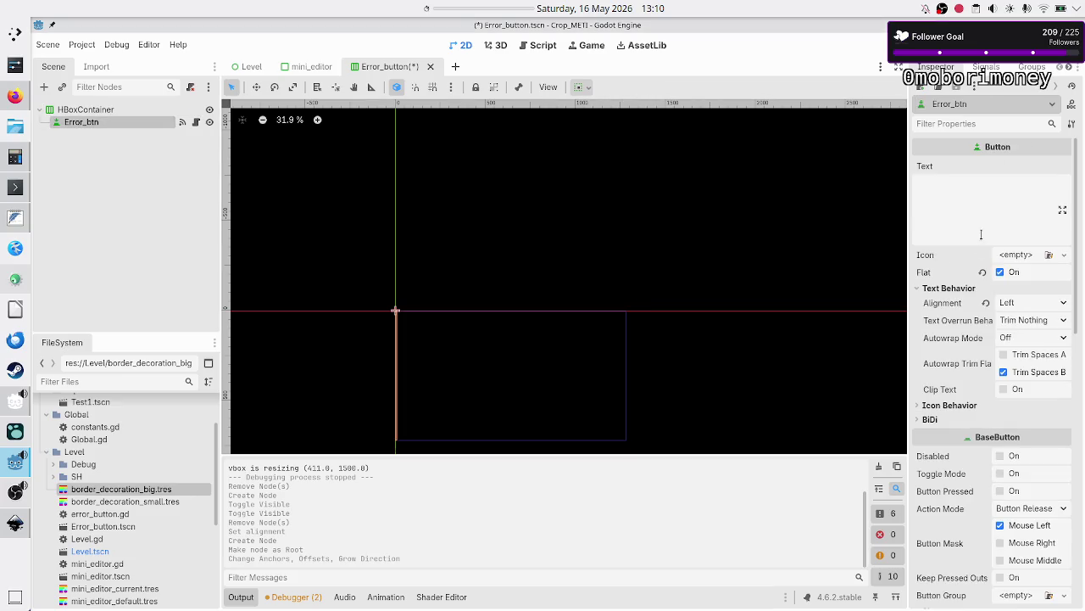
click(81, 109)
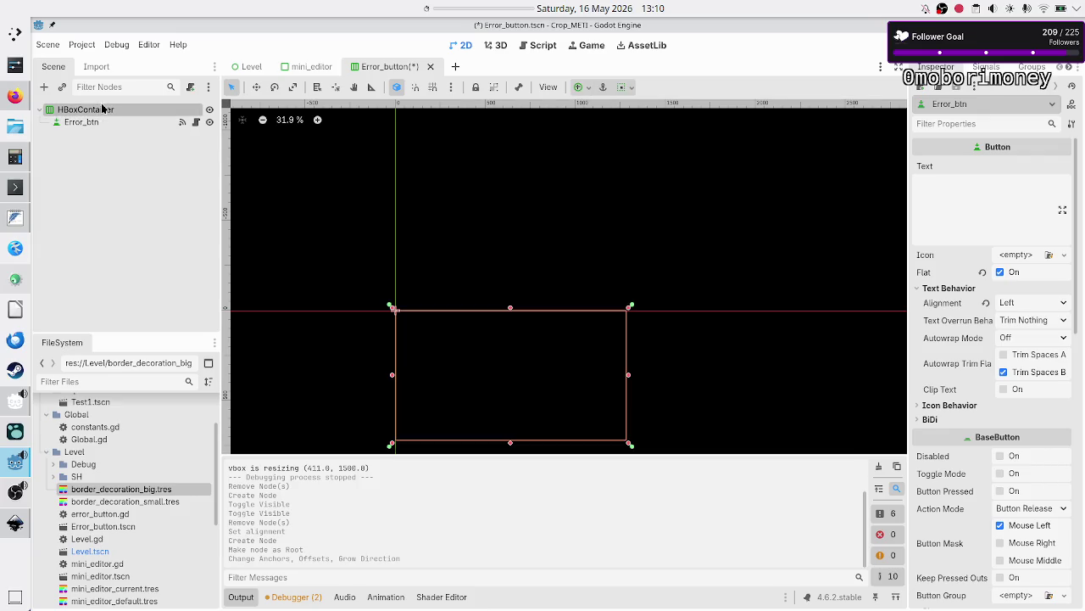
click(45, 86)
text(butt)
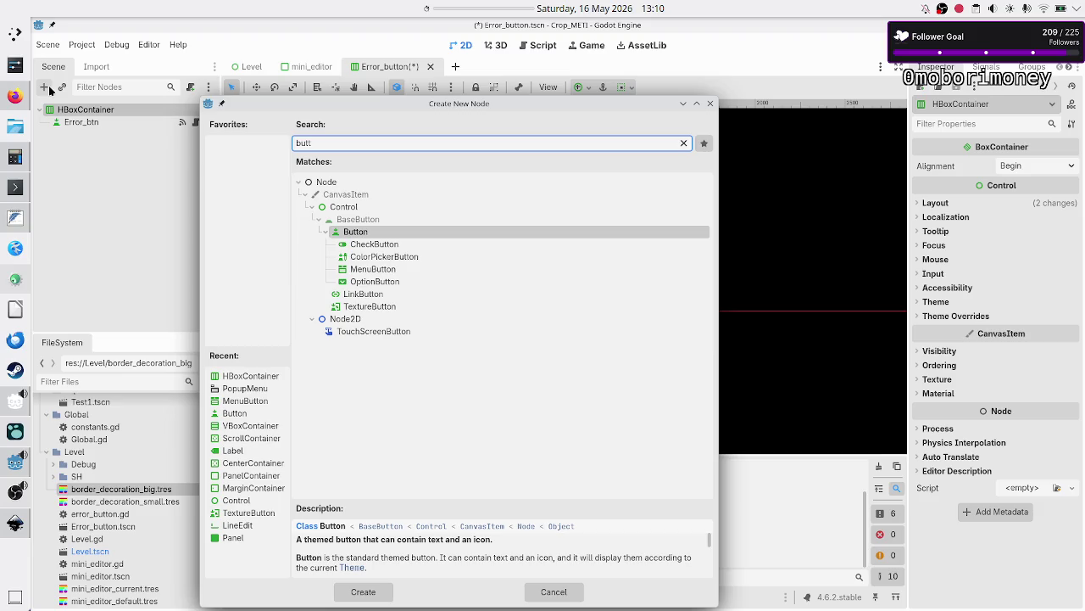
Step: Create a Button beside Error_btn and enable Horizontal Expand under Container Sizing for both buttons
key(Down)
key(Down)
key(Down)
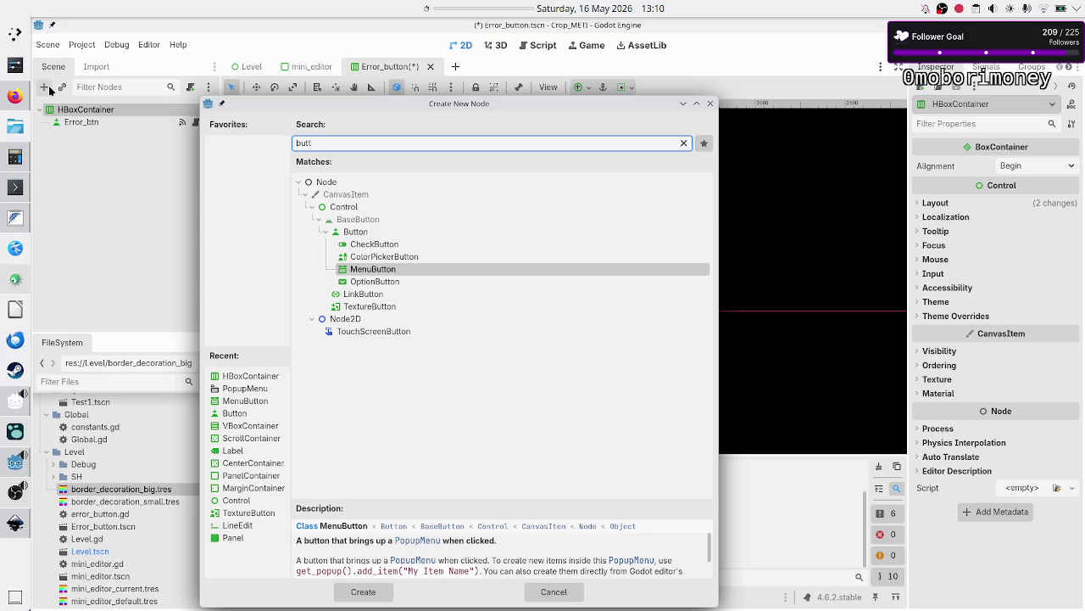
key(Up)
key(Up)
key(Up)
key(Escape)
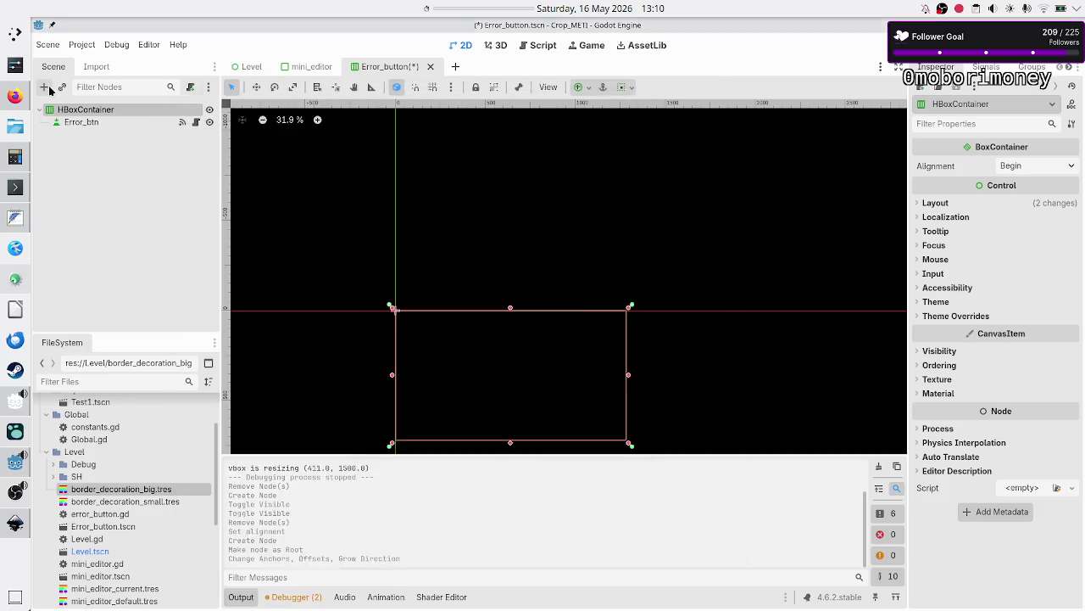
click(87, 125)
shift+click(77, 134)
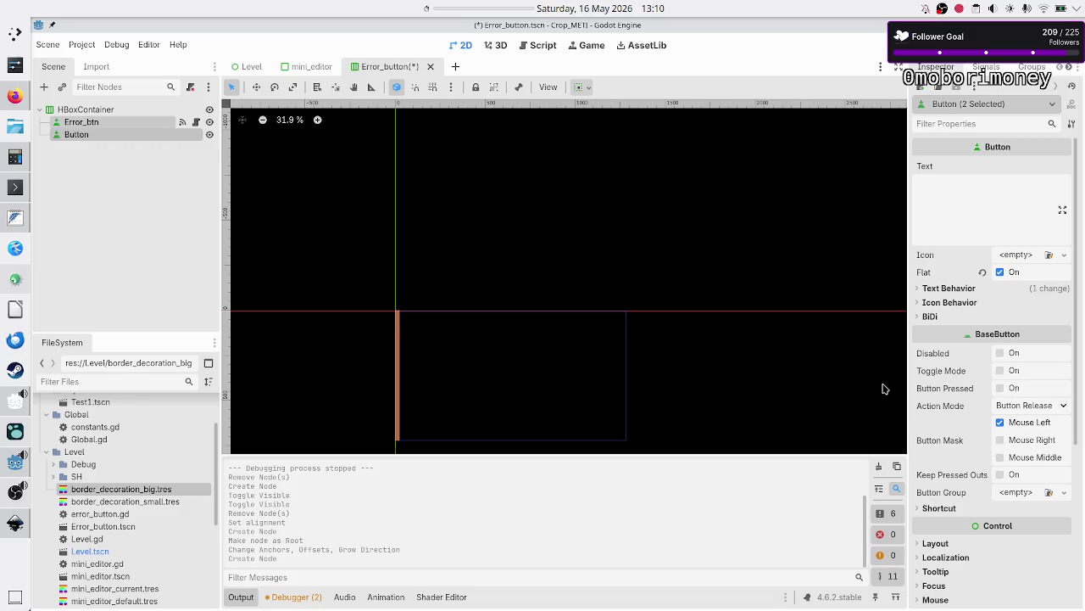
scroll(939, 401, down, 5)
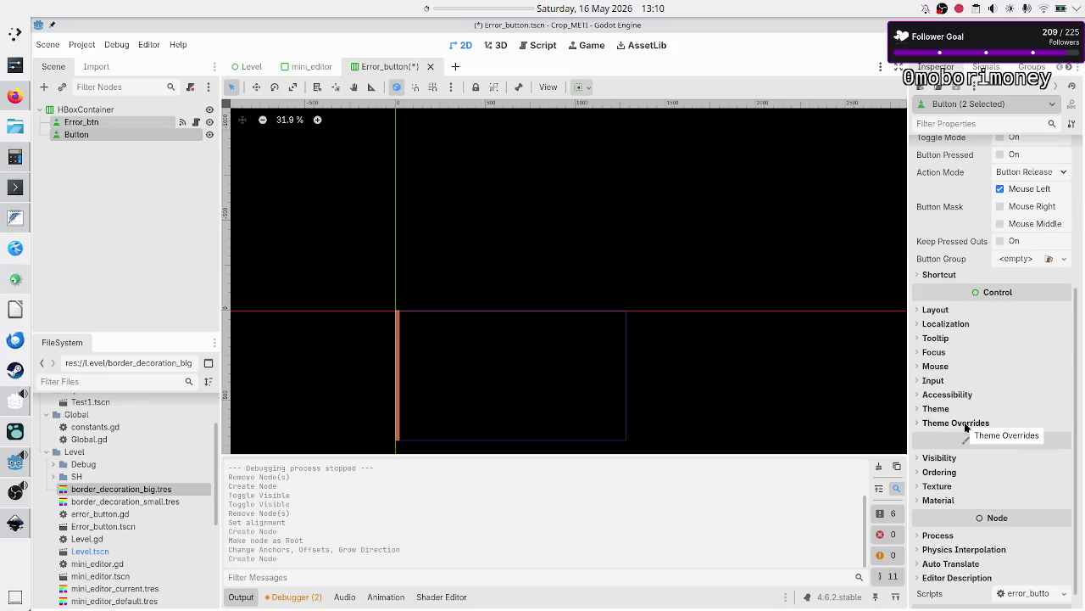
click(942, 310)
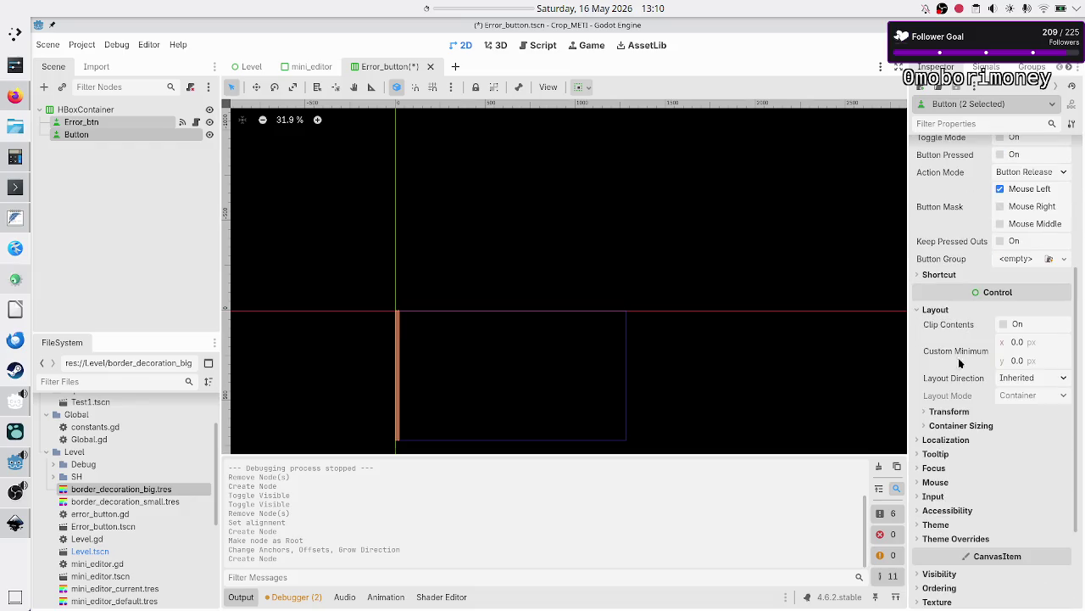
click(972, 425)
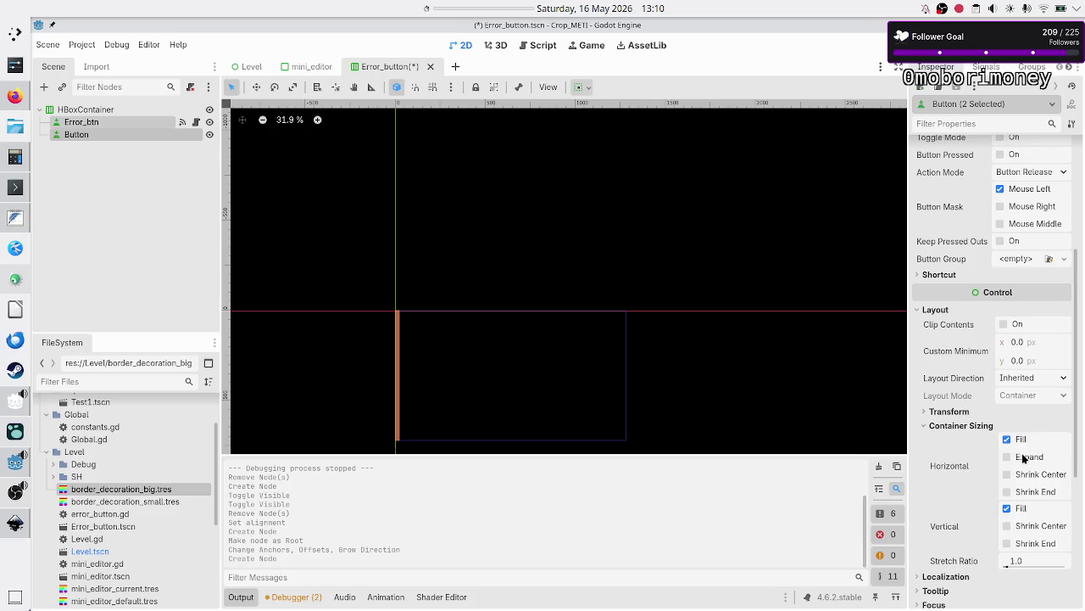
click(1023, 458)
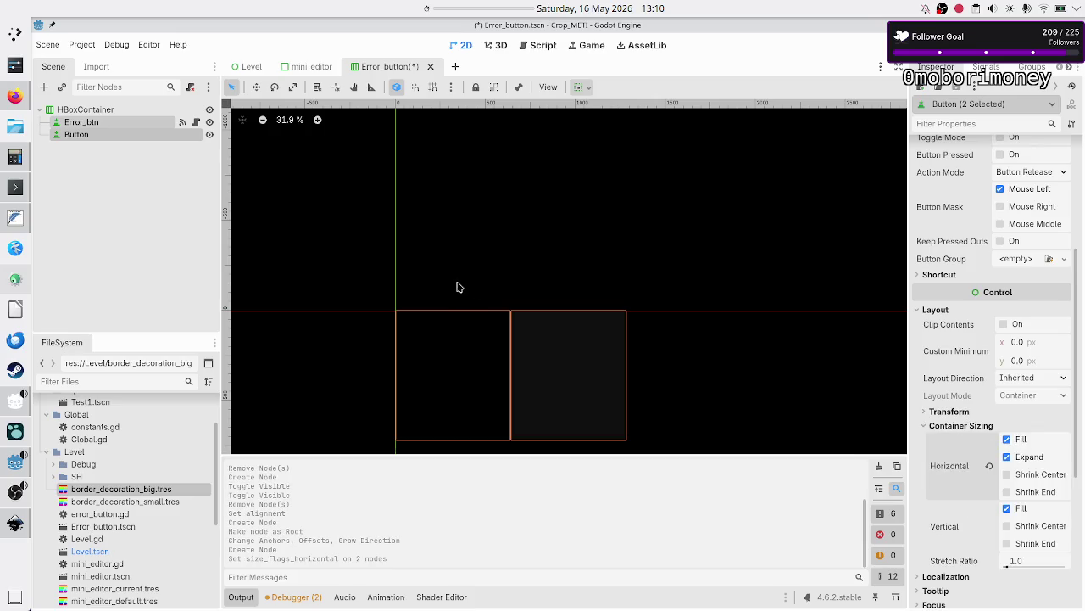
click(176, 155)
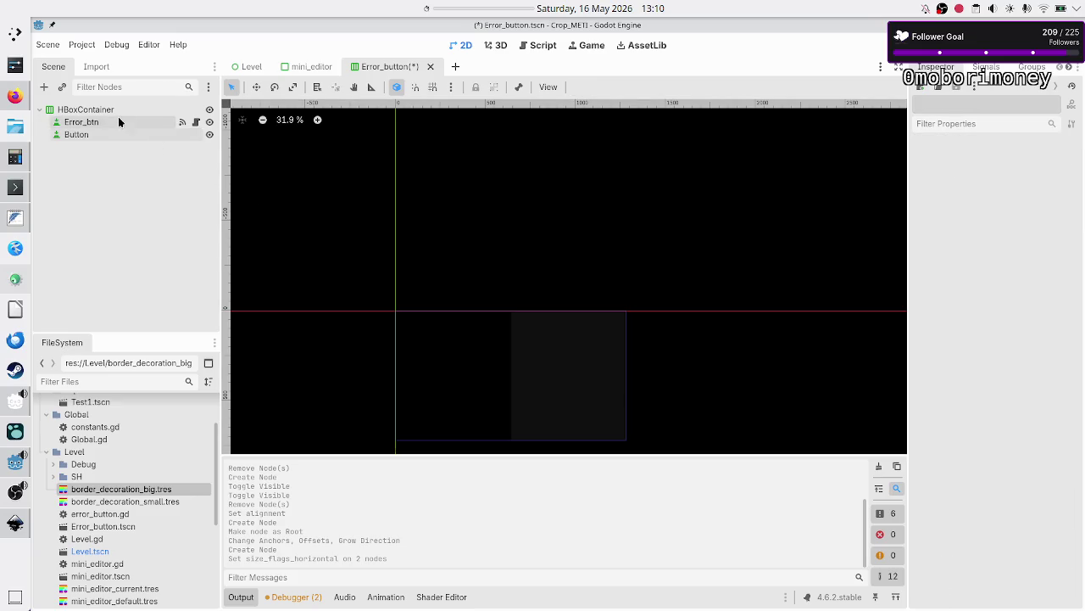
Step: Select the new Button and turn off its horizontal expand under Container Sizing
click(110, 133)
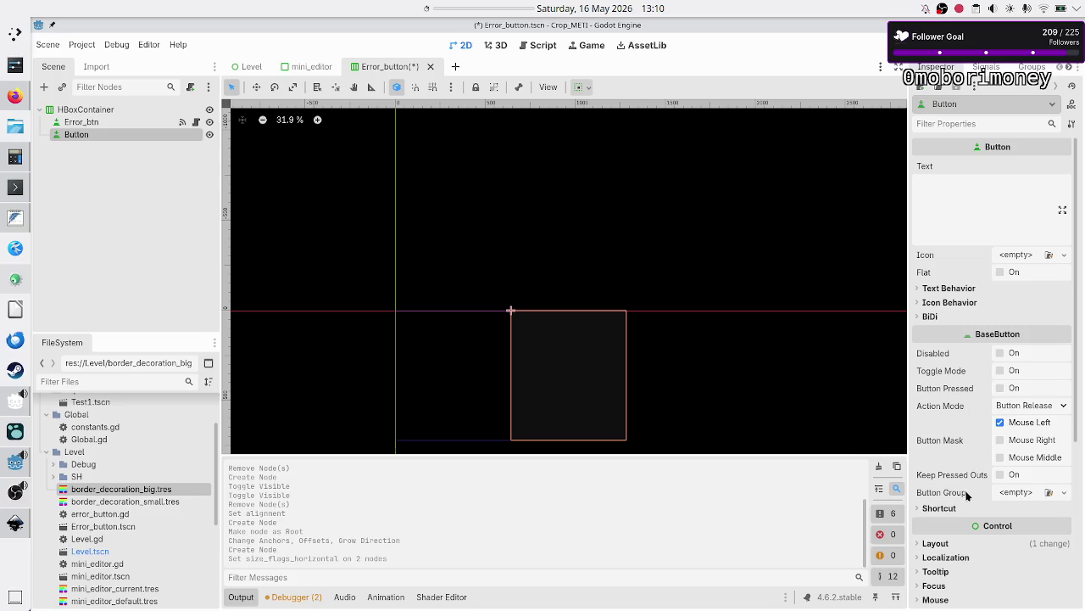
scroll(966, 495, down, 5)
click(936, 368)
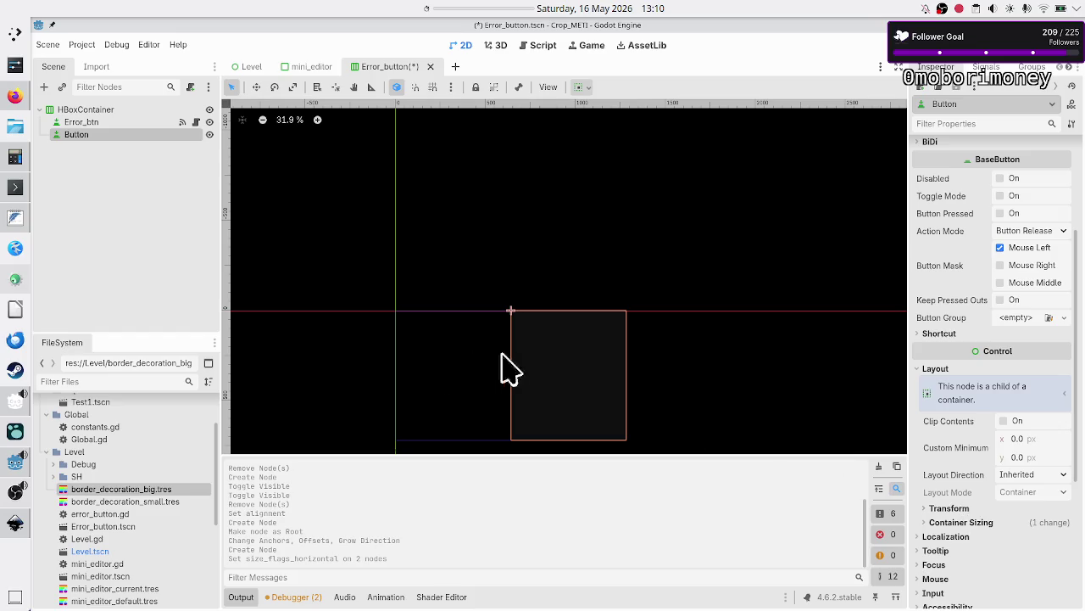
click(985, 523)
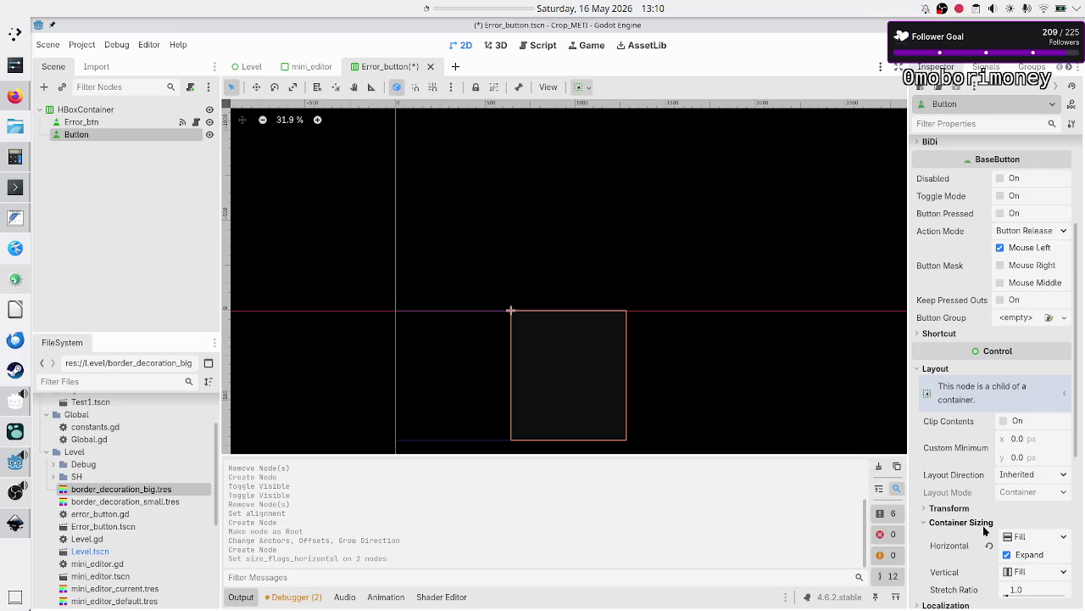
click(1024, 555)
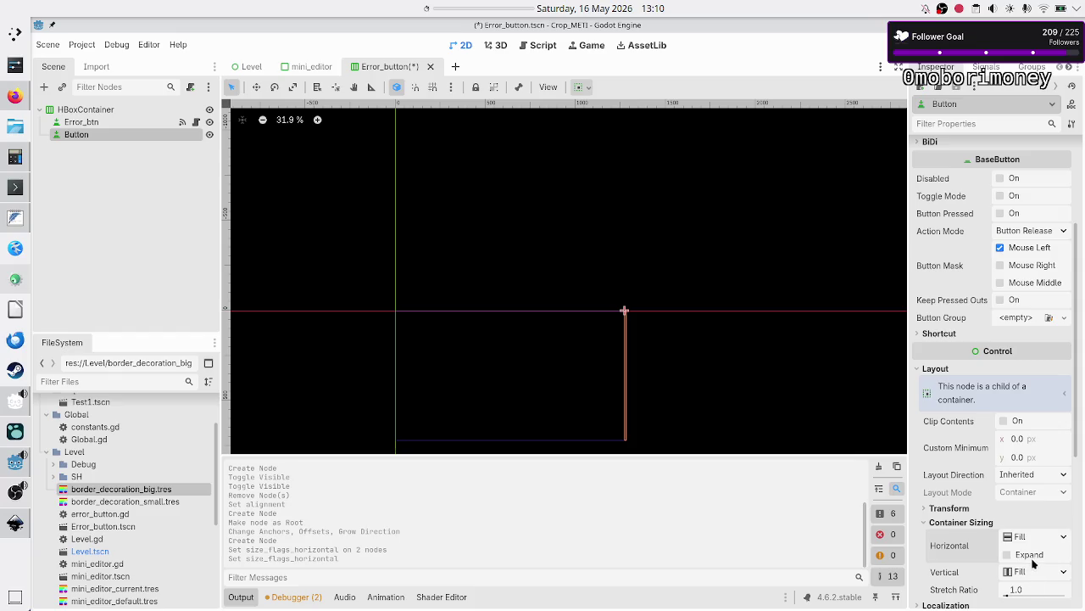
Step: Give the Button a custom minimum size of 10 × 10 px
scroll(1019, 298, up, 4)
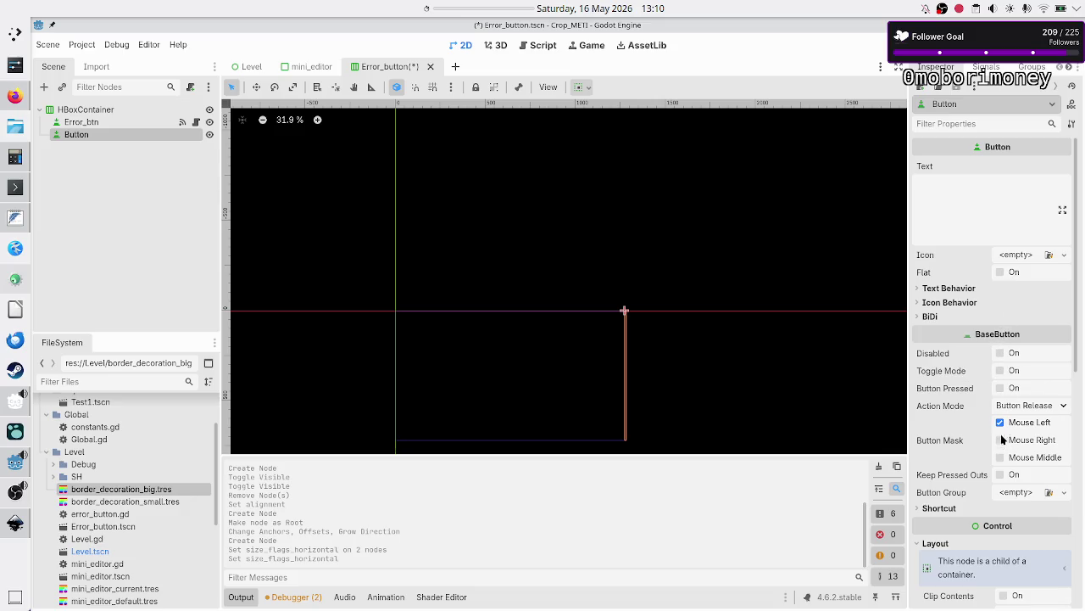
scroll(972, 515, down, 5)
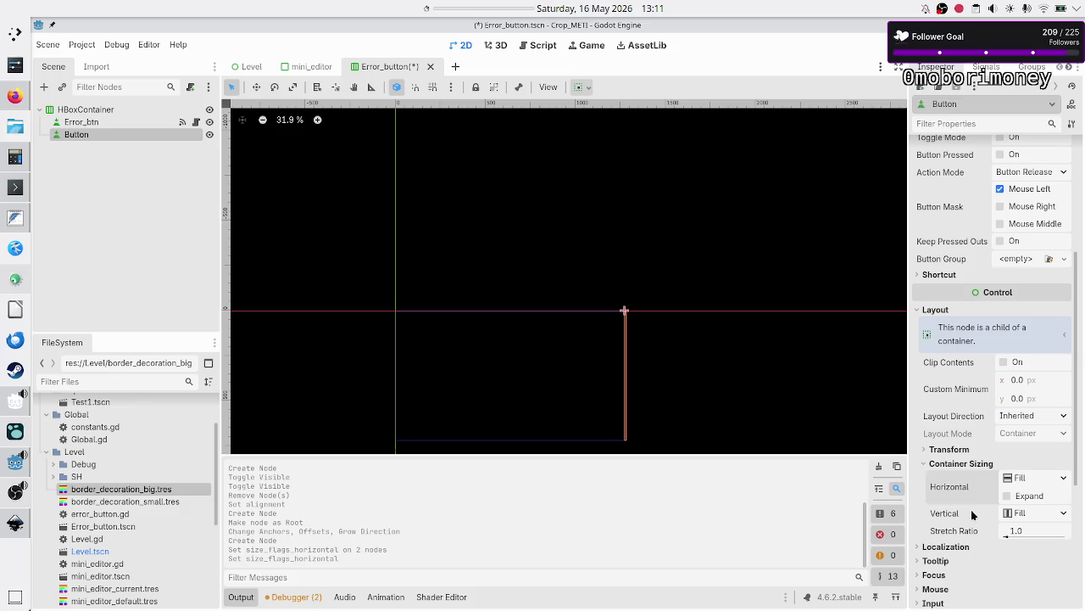
click(1026, 380)
text(10)
key(Return)
click(1026, 399)
text(10)
key(Return)
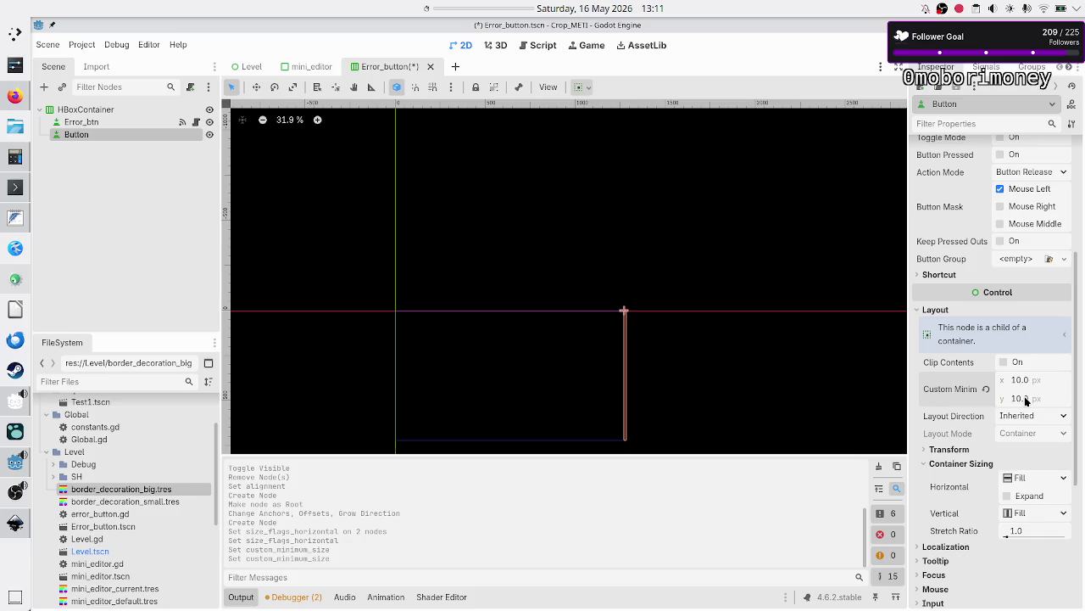
Step: Set the Button's vertical sizing to Custom with Fill and Shrink Center both cleared
click(1064, 479)
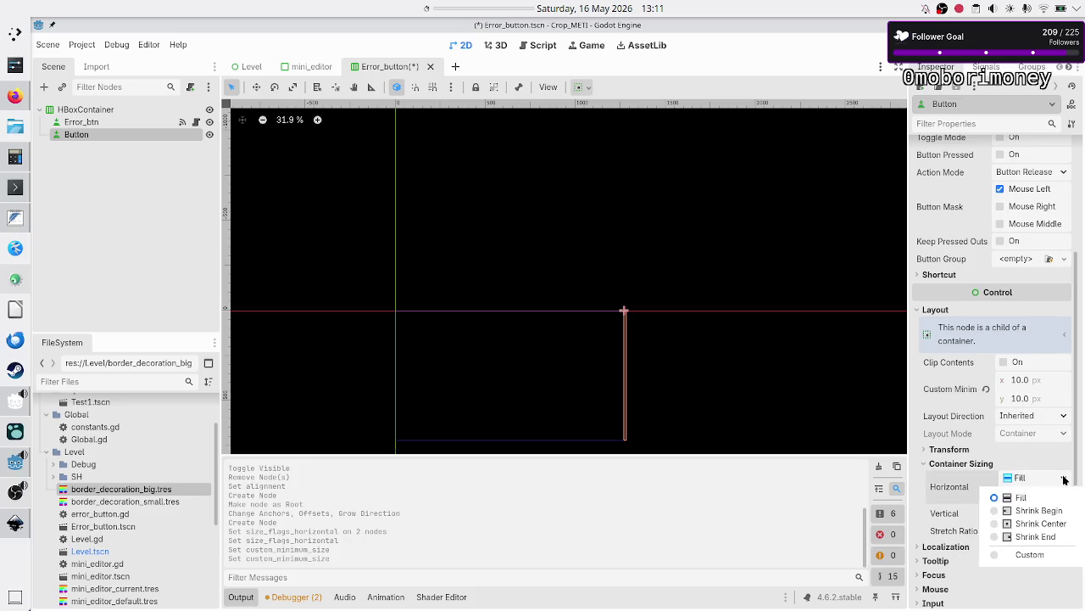
click(1064, 480)
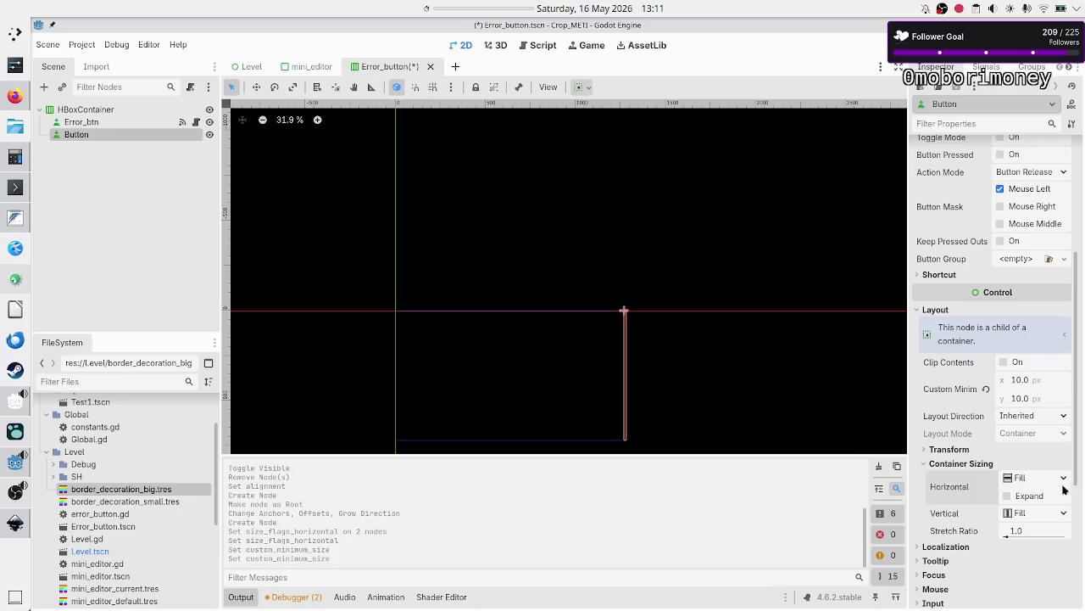
click(1065, 513)
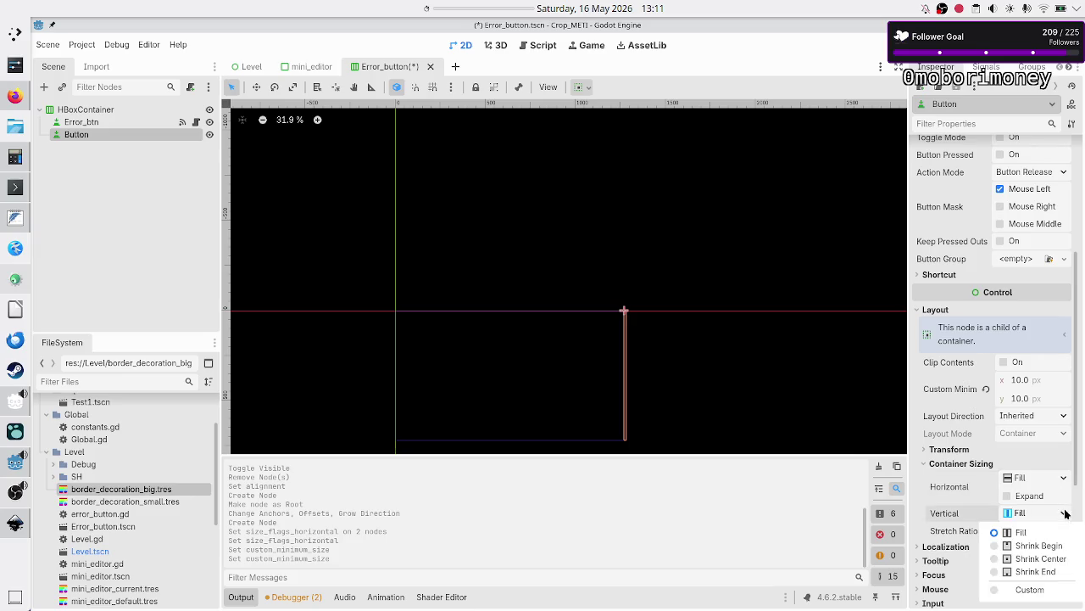
click(1048, 557)
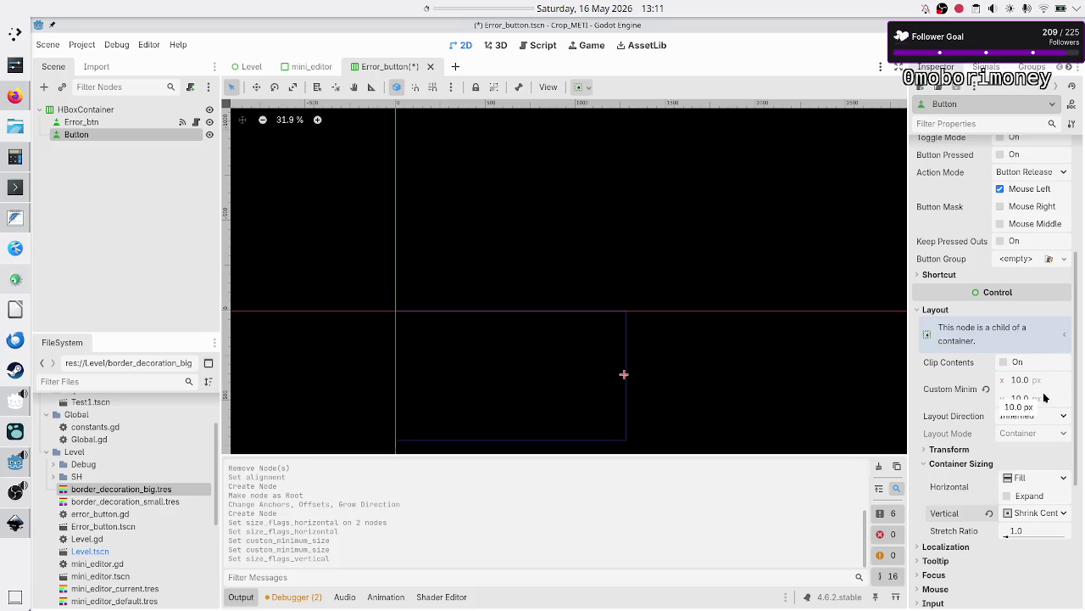
click(1048, 512)
click(1022, 532)
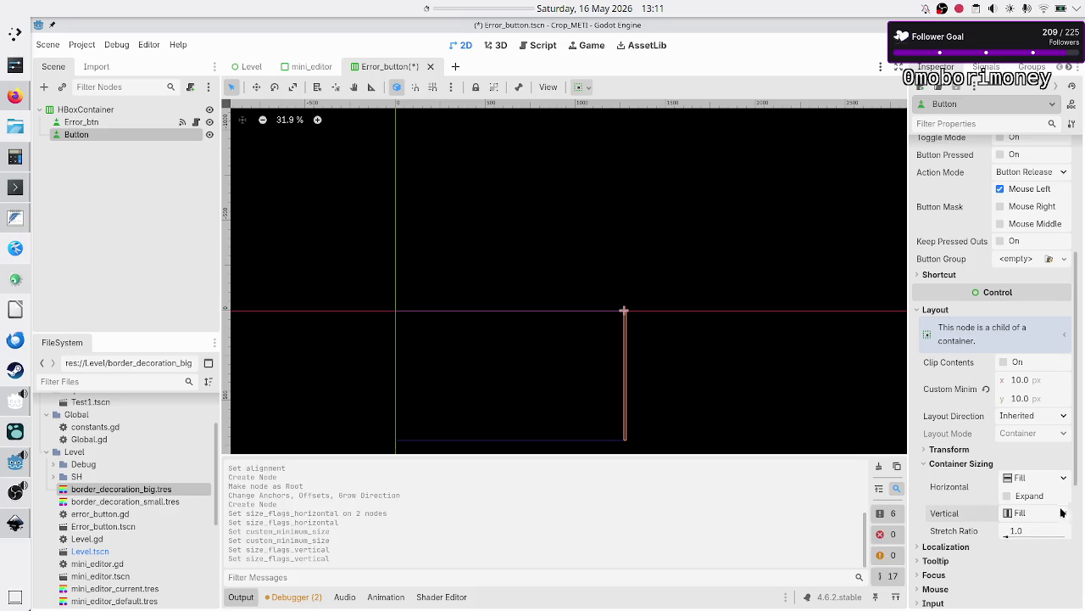
click(1049, 514)
click(1036, 591)
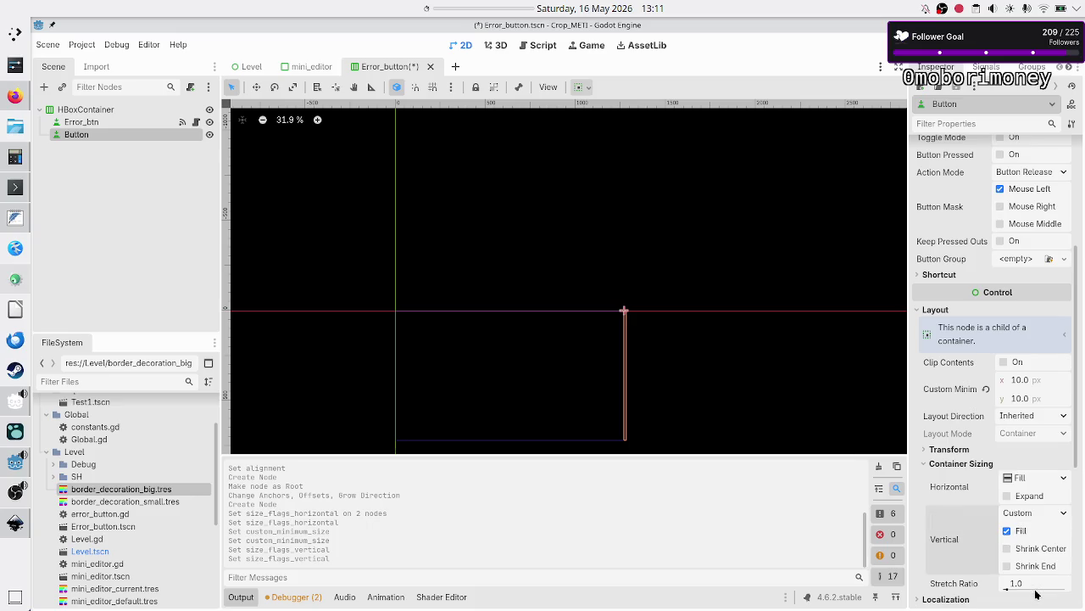
click(1042, 551)
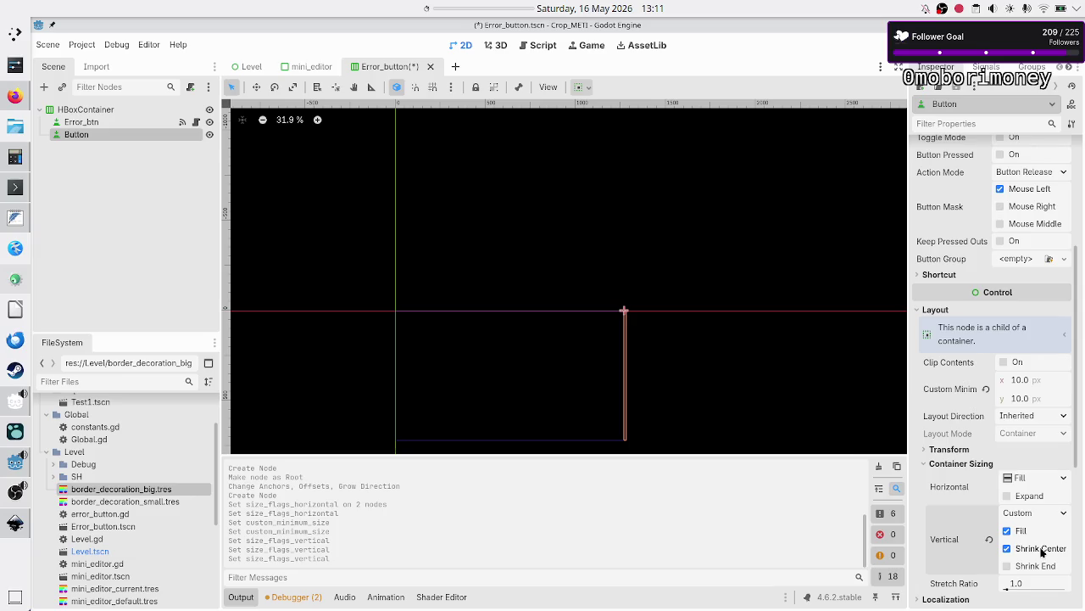
click(1026, 531)
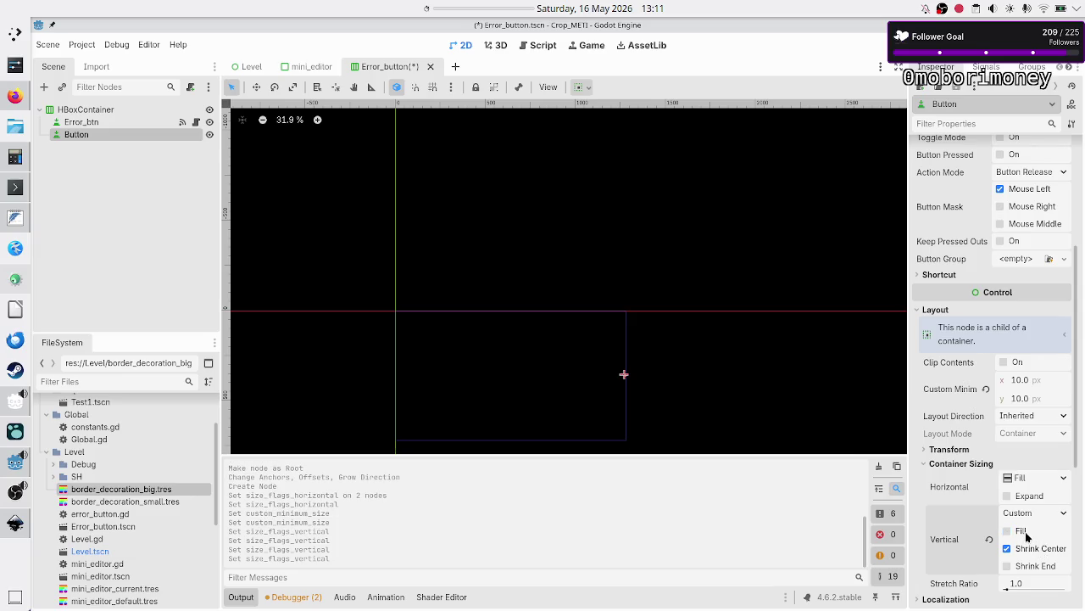
click(1031, 544)
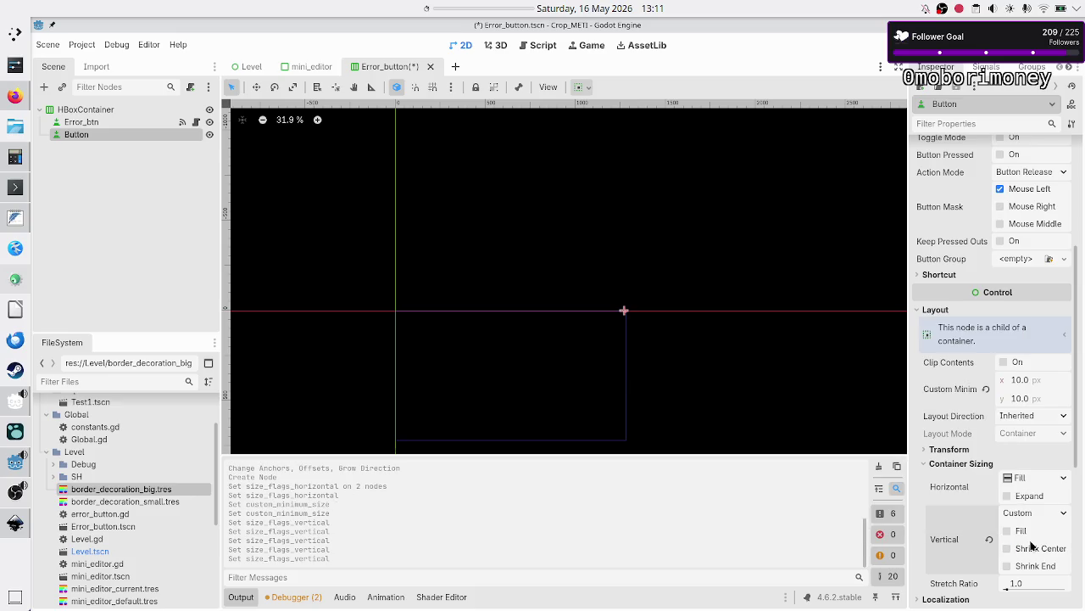
Step: Try horizontal expand on the Button, then leave it unchecked
click(1027, 498)
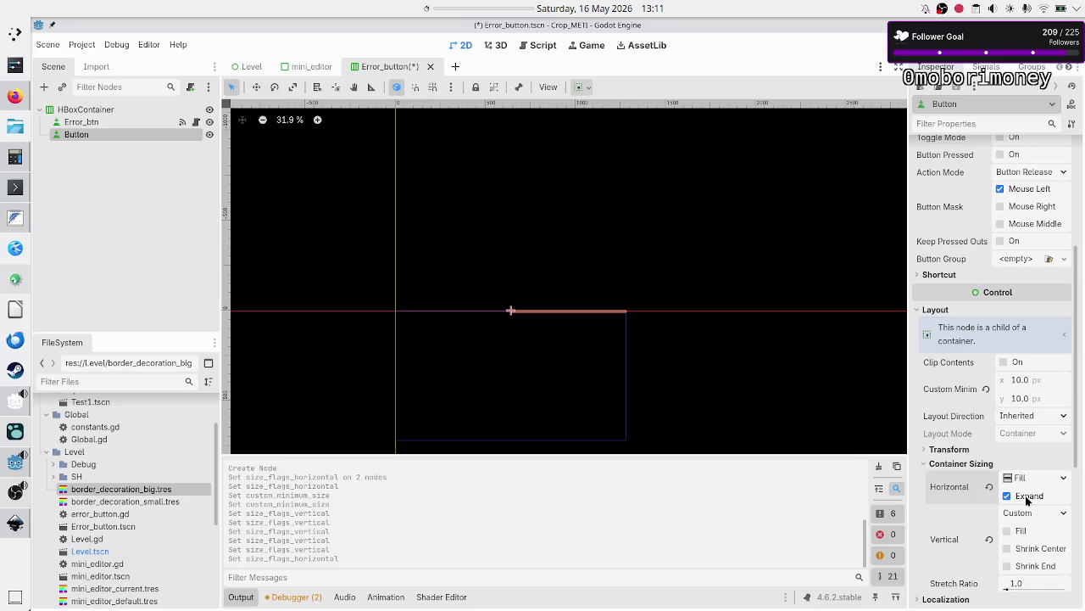
scroll(986, 498, down, 5)
scroll(986, 499, up, 4)
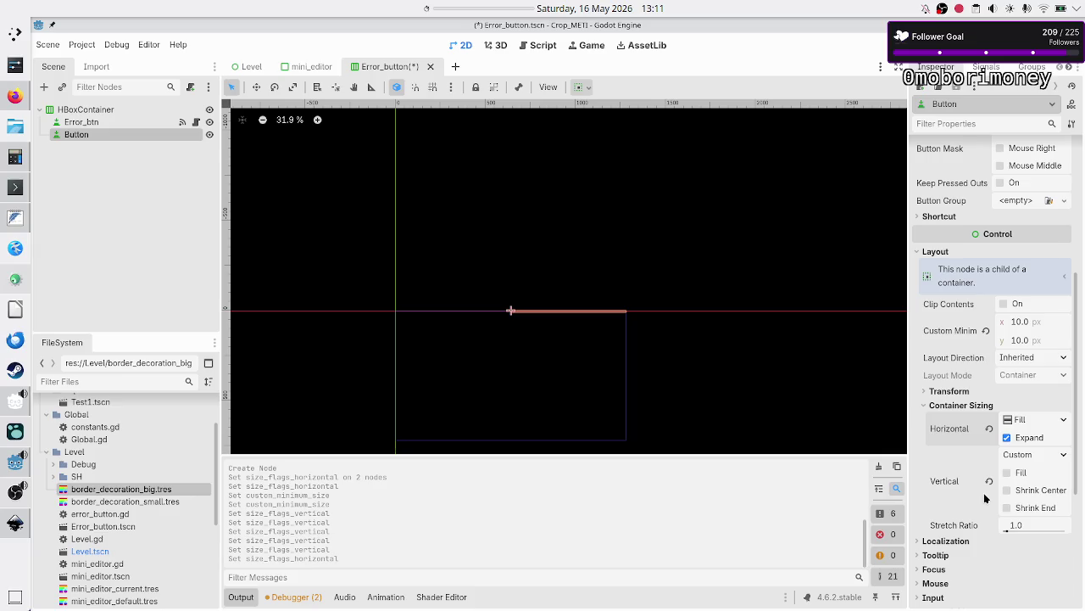
click(1032, 438)
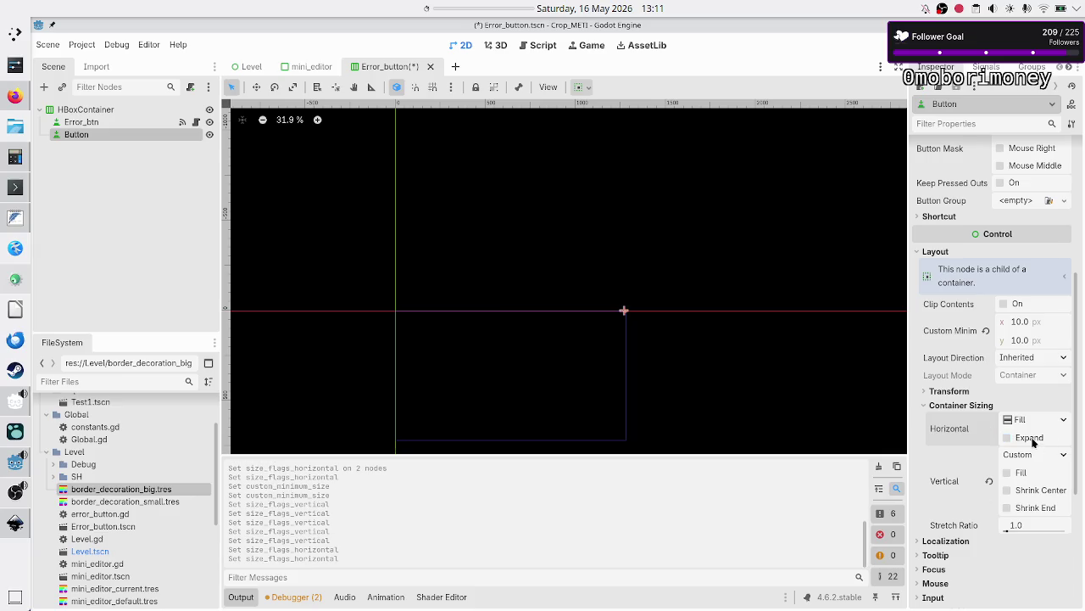
Step: Select Error_btn and switch its horizontal container sizing to Custom
click(109, 122)
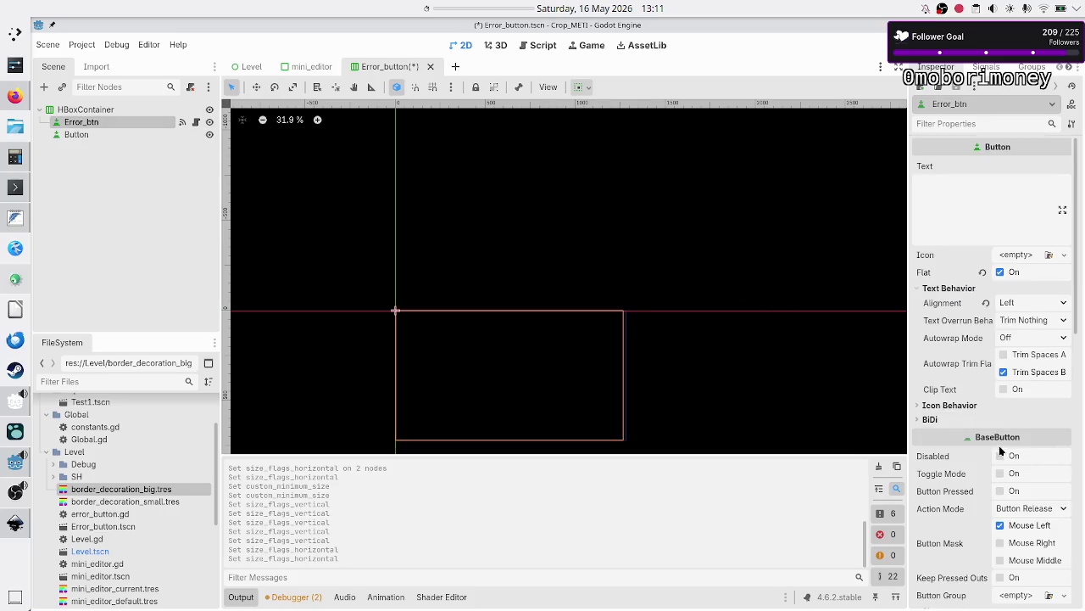
scroll(1000, 451, down, 3)
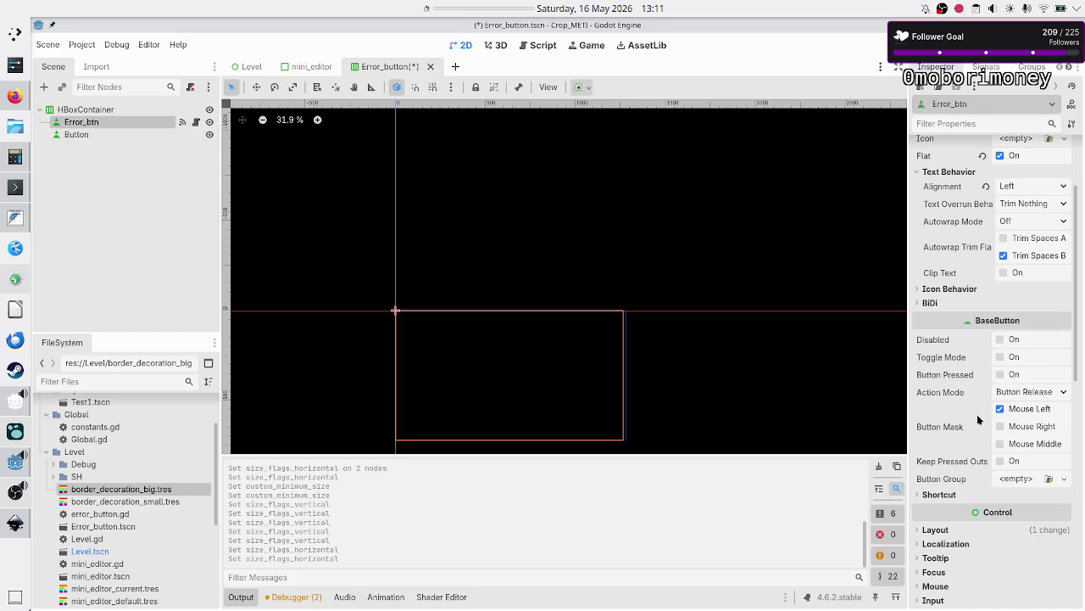
click(959, 529)
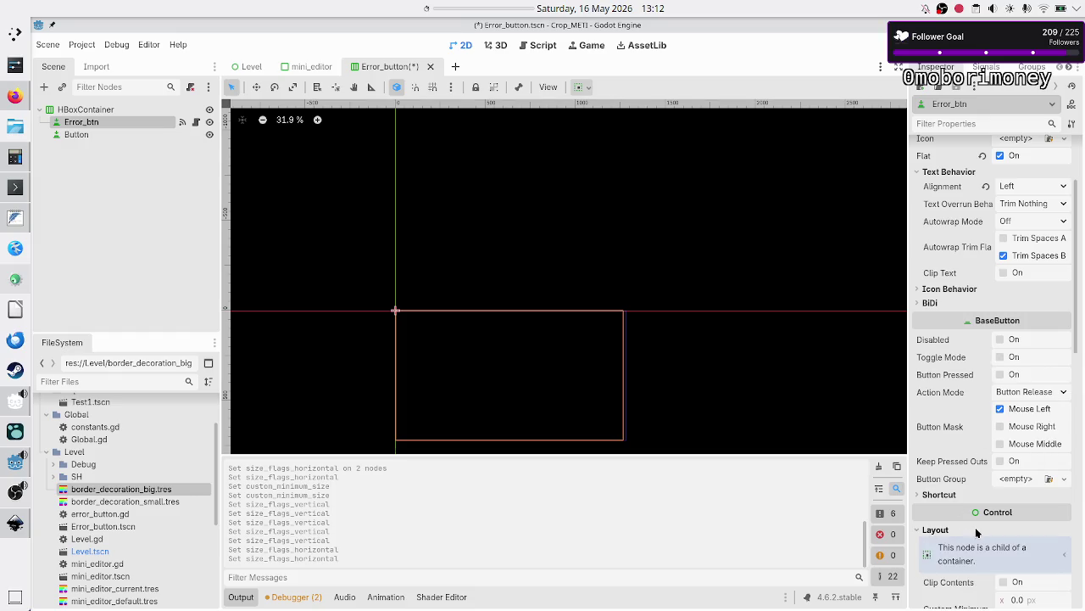
scroll(975, 527, down, 5)
click(967, 451)
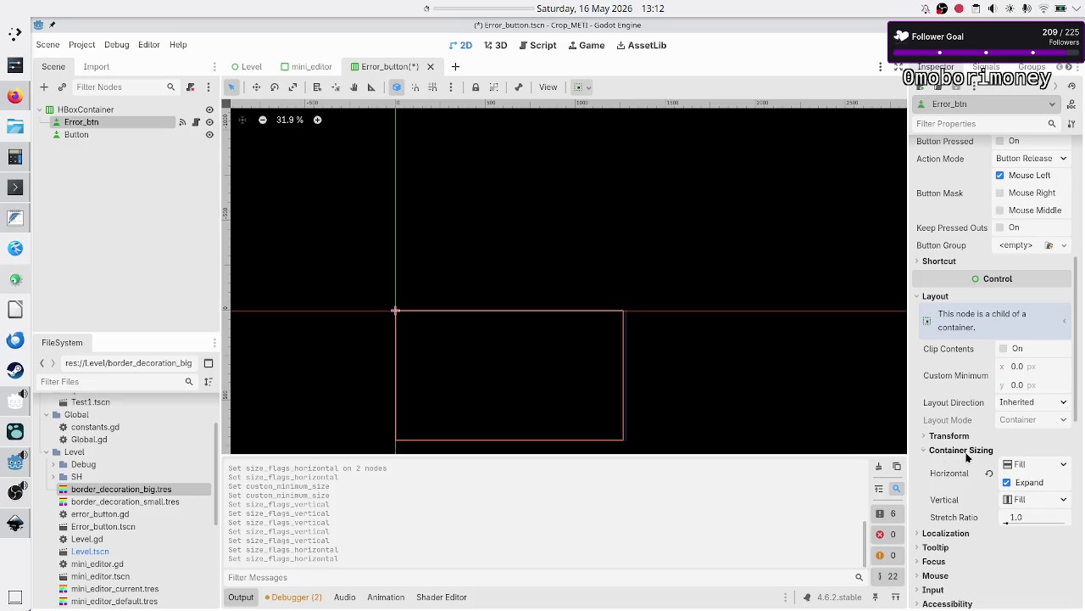
click(1064, 467)
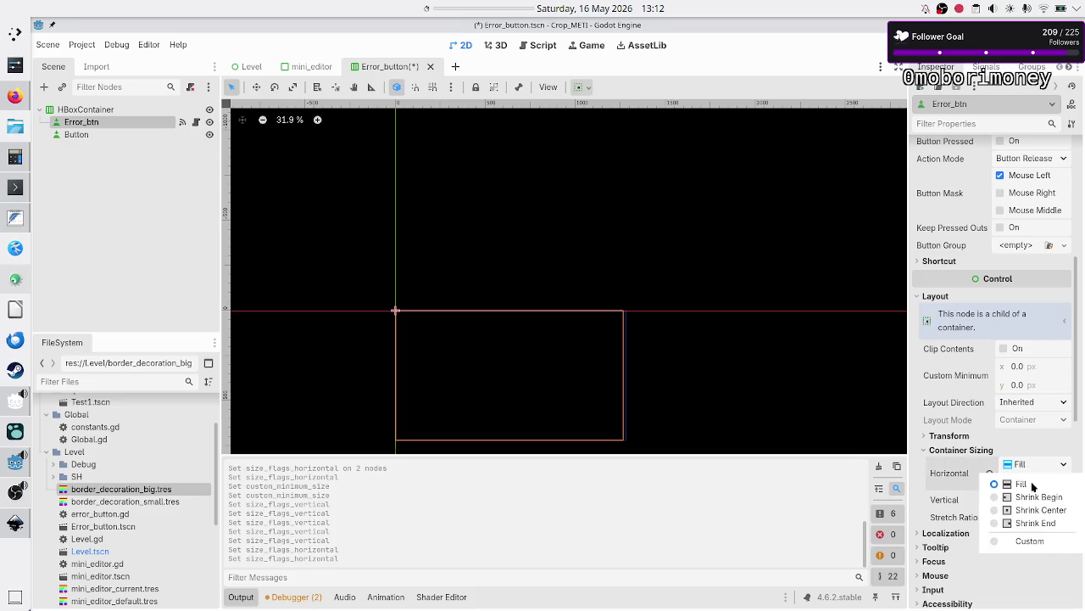
click(1035, 543)
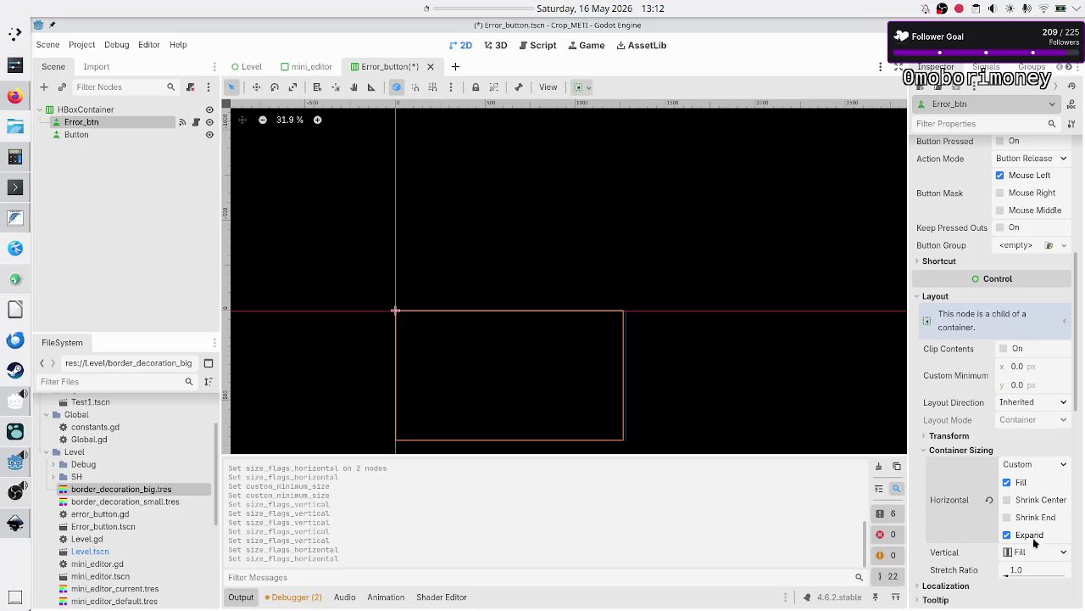
Step: Try Shrink End and Fill toggles on Error_btn, ending with only Fill and Expand checked
click(1030, 535)
click(1037, 519)
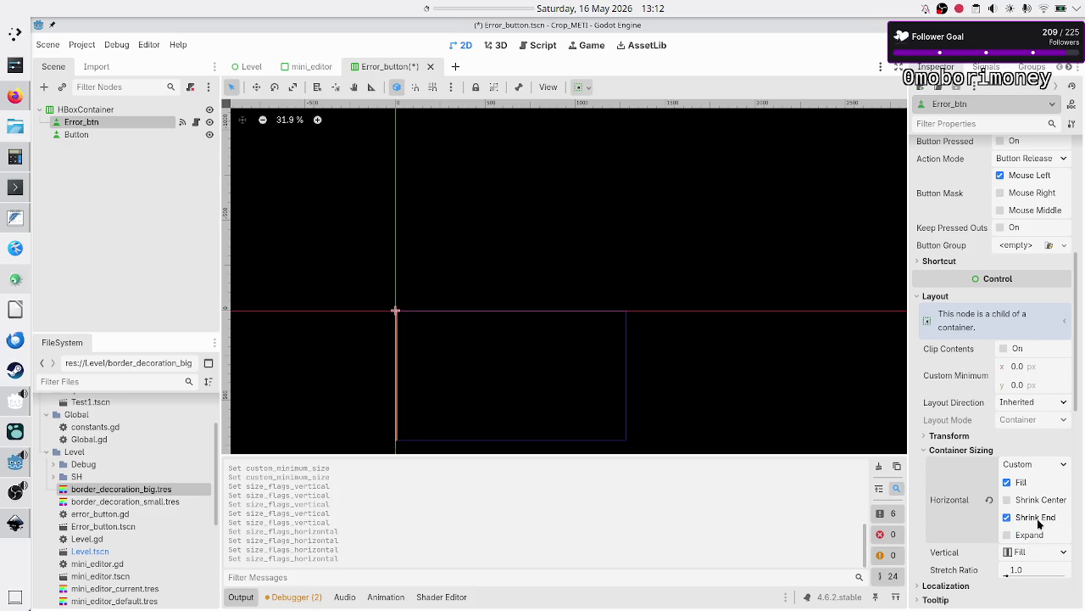
click(1021, 481)
click(1033, 536)
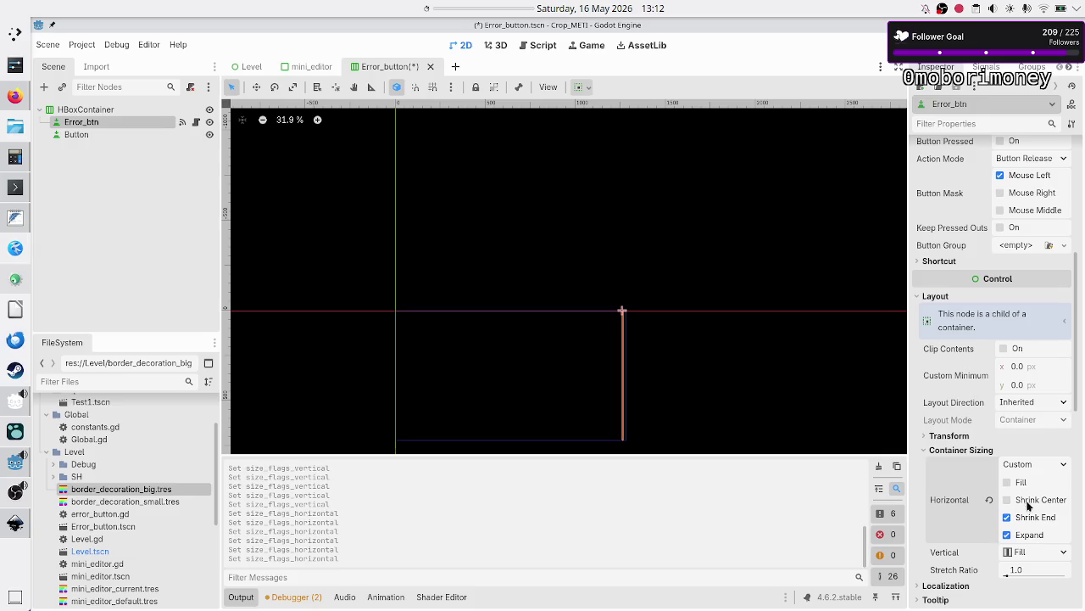
click(1022, 481)
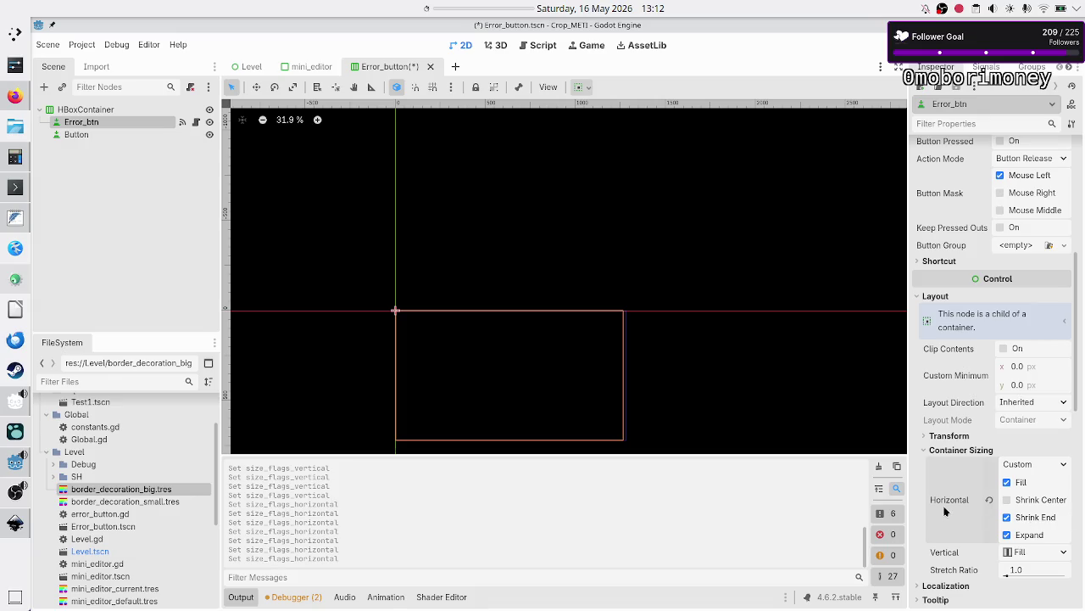
mouse_move(950, 501)
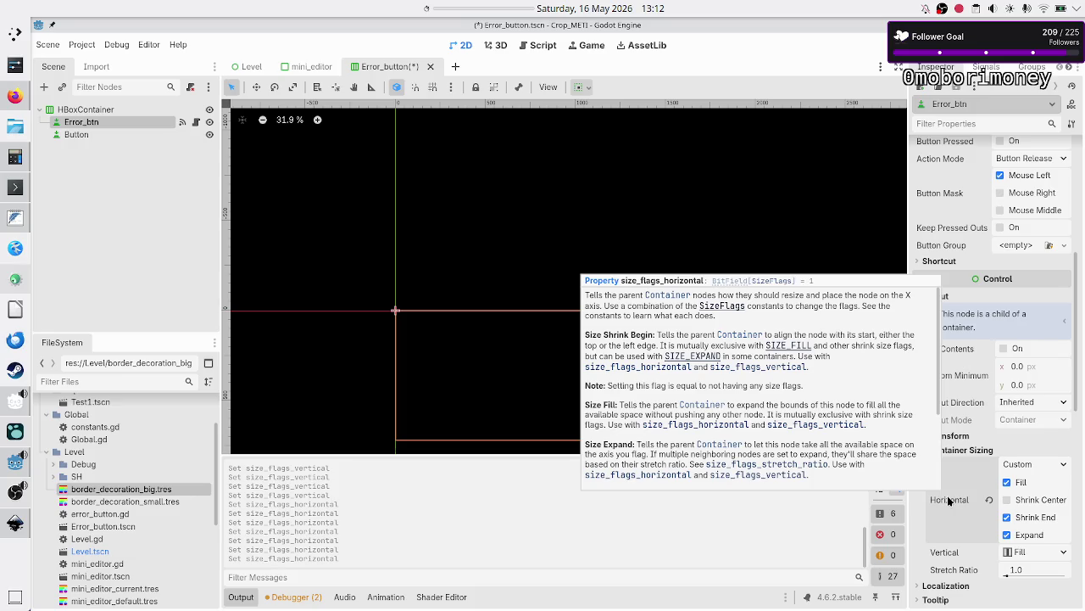
scroll(800, 430, down, 3)
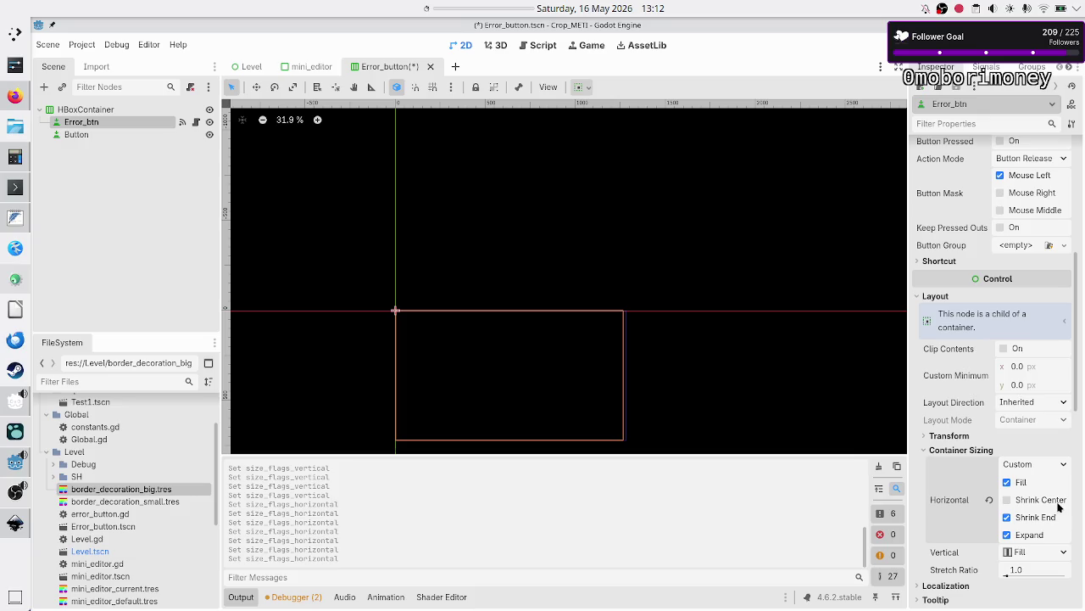
click(1022, 482)
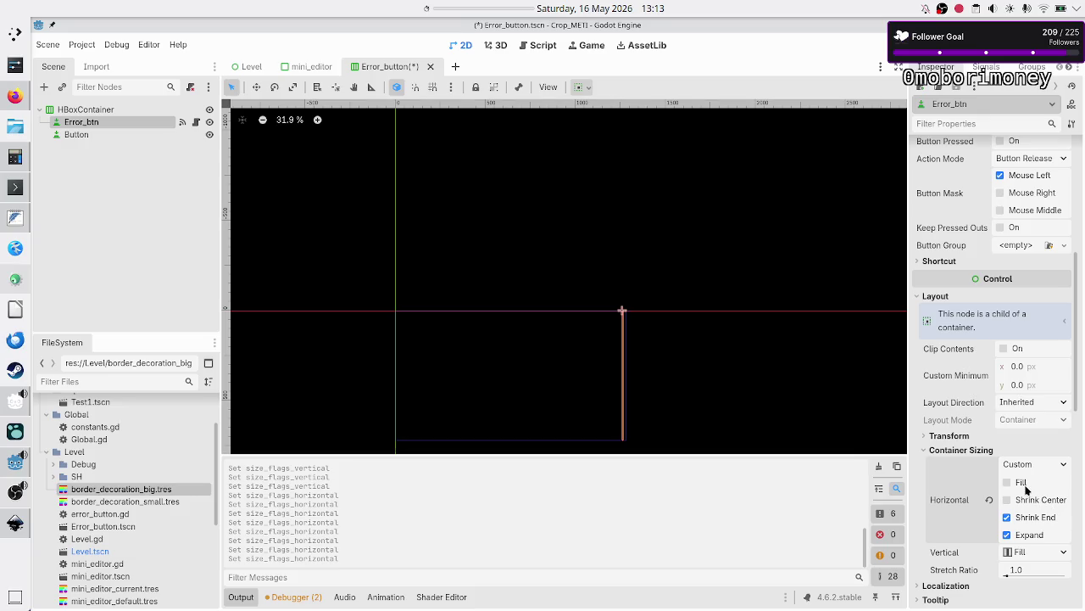
click(1025, 486)
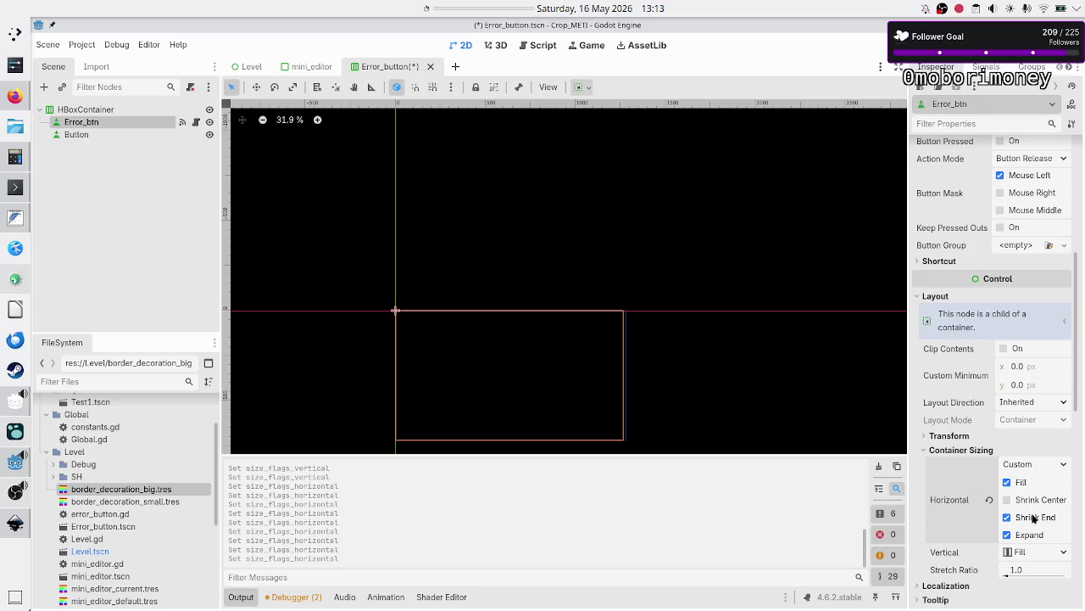
click(1033, 518)
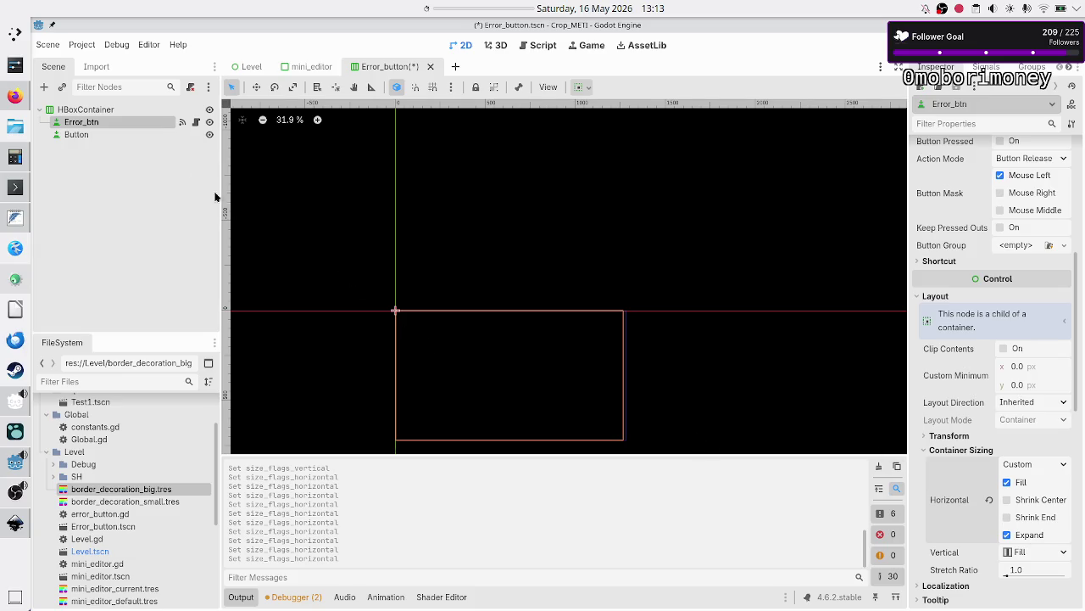
click(101, 133)
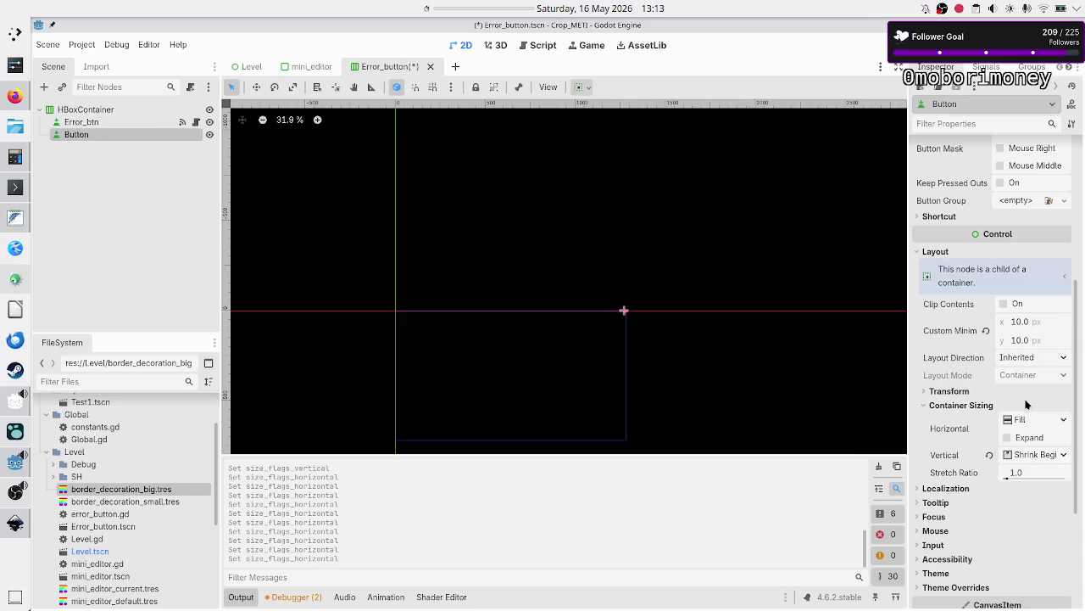
Step: Switch the Button's vertical sizing to Custom with Shrink End instead of Fill
click(1065, 422)
click(1067, 426)
scroll(1060, 455, up, 1)
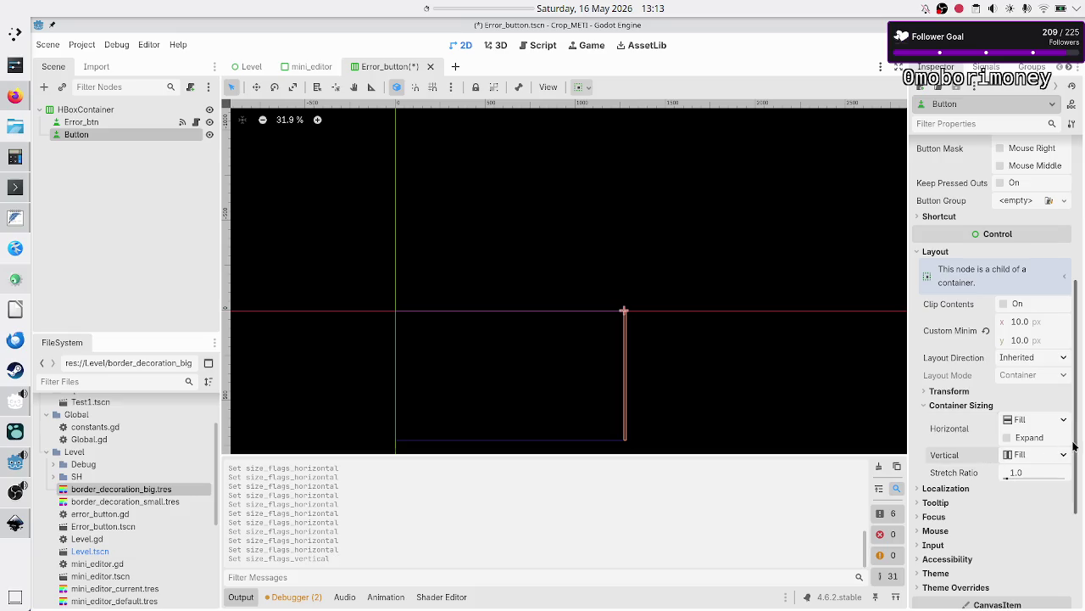
click(1065, 454)
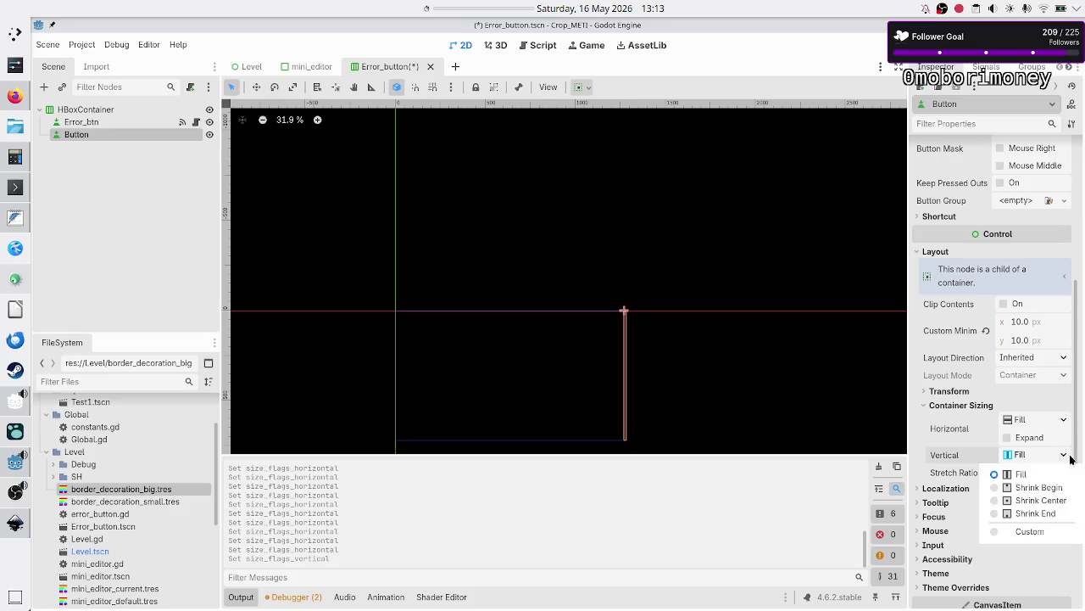
click(1033, 531)
click(1017, 477)
click(1038, 510)
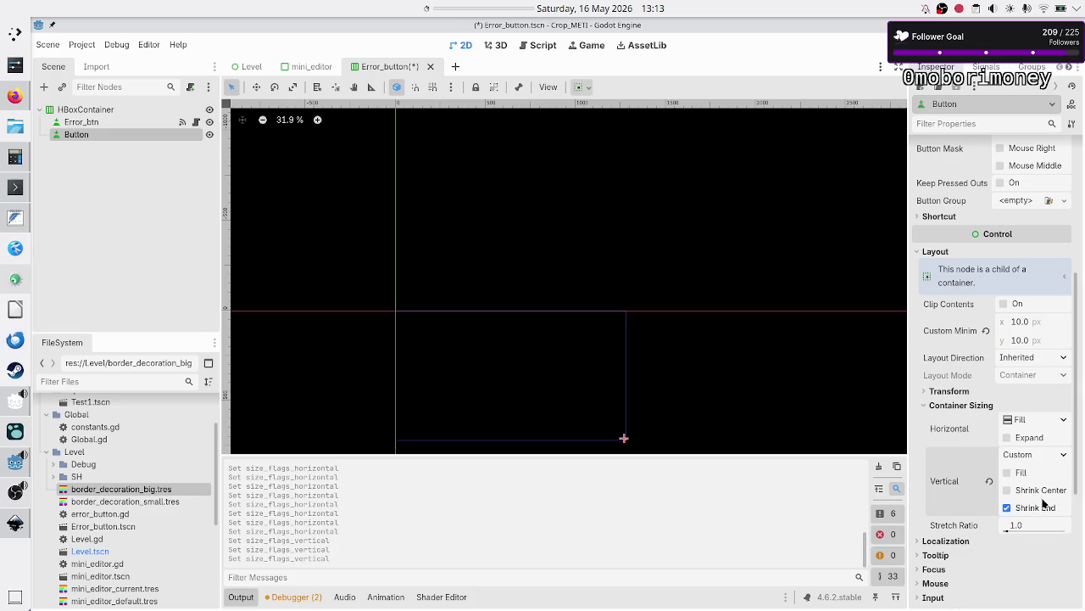
scroll(1013, 526, down, 3)
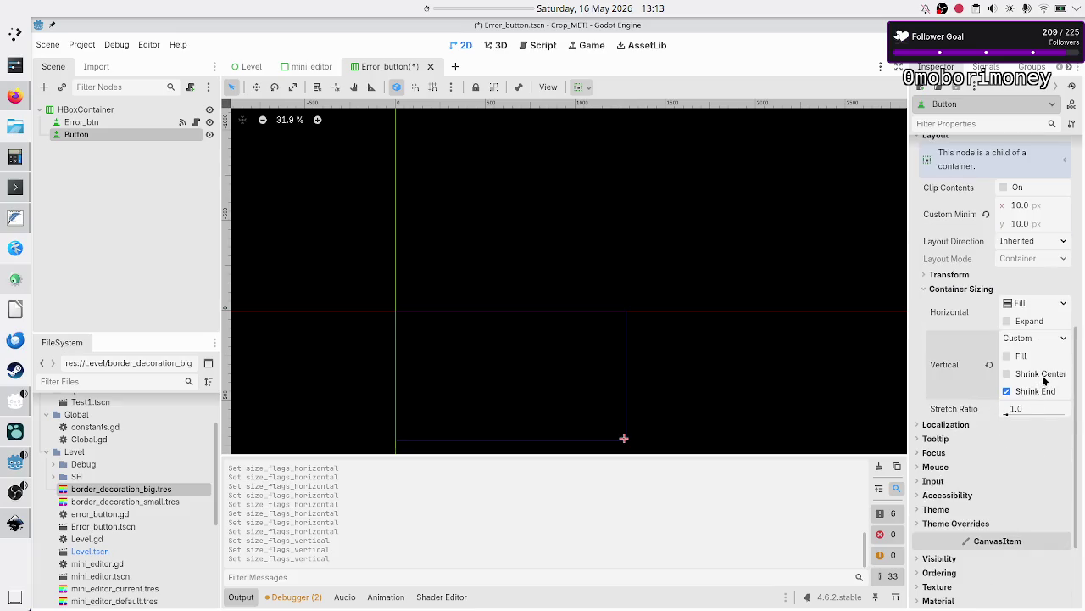
Step: Set the Button's vertical sizing back to Fill
click(1028, 323)
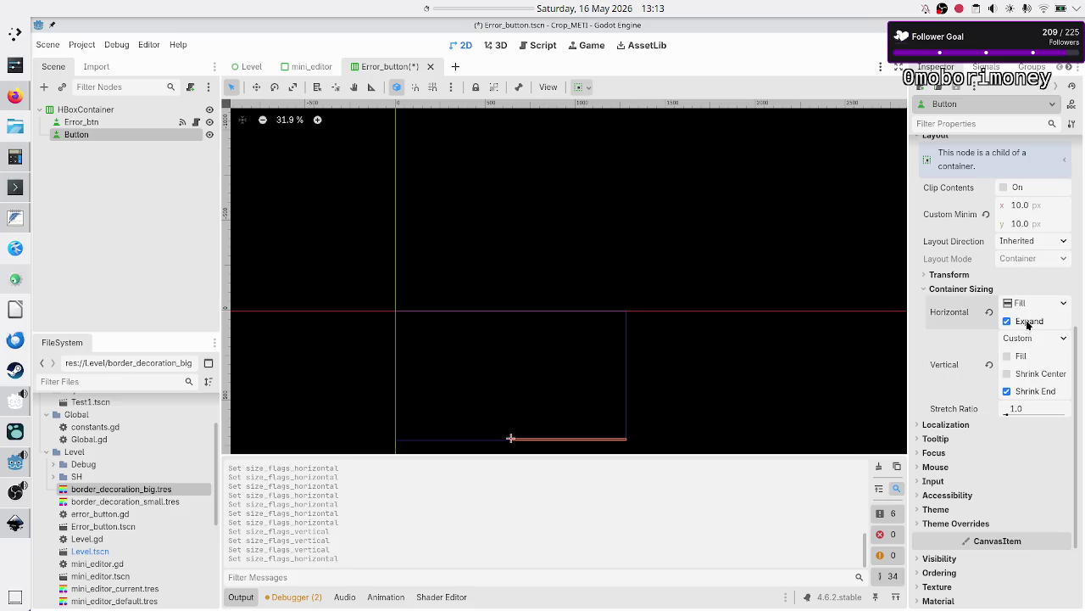
click(1028, 324)
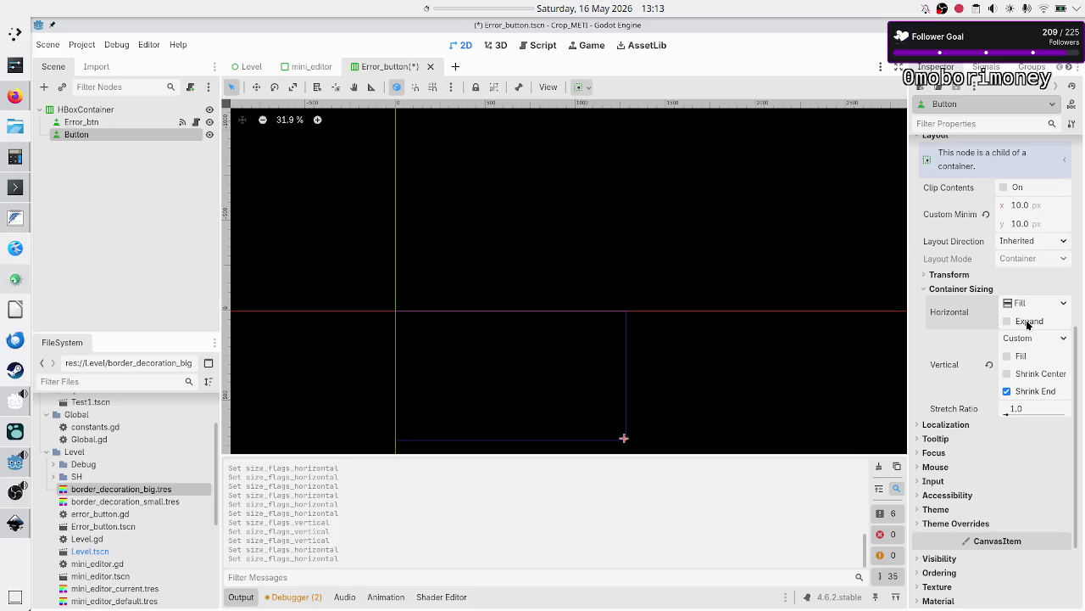
click(1036, 391)
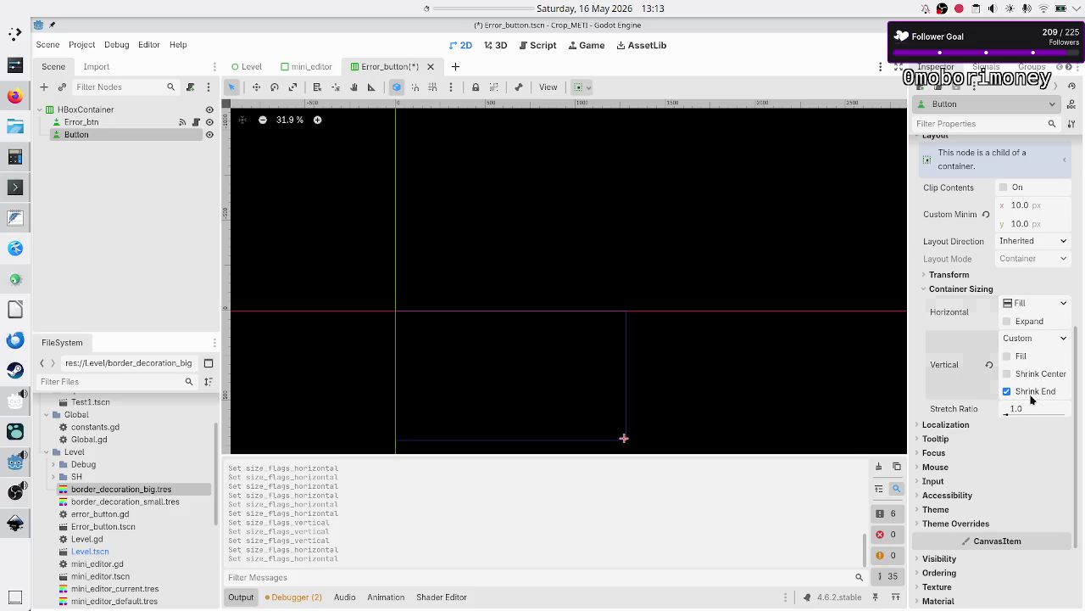
click(1033, 323)
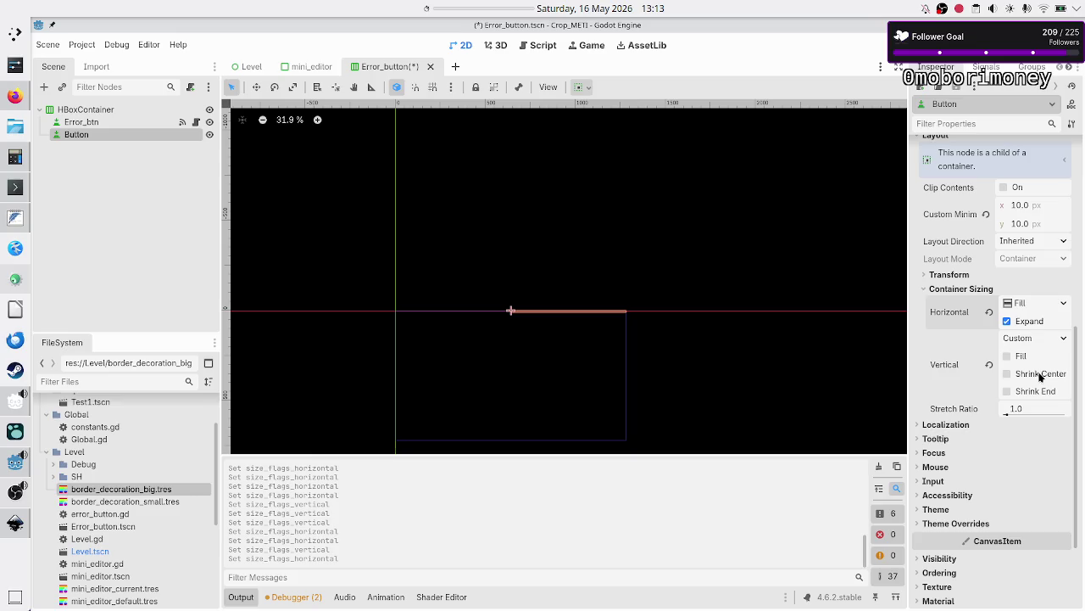
click(1016, 339)
click(1005, 357)
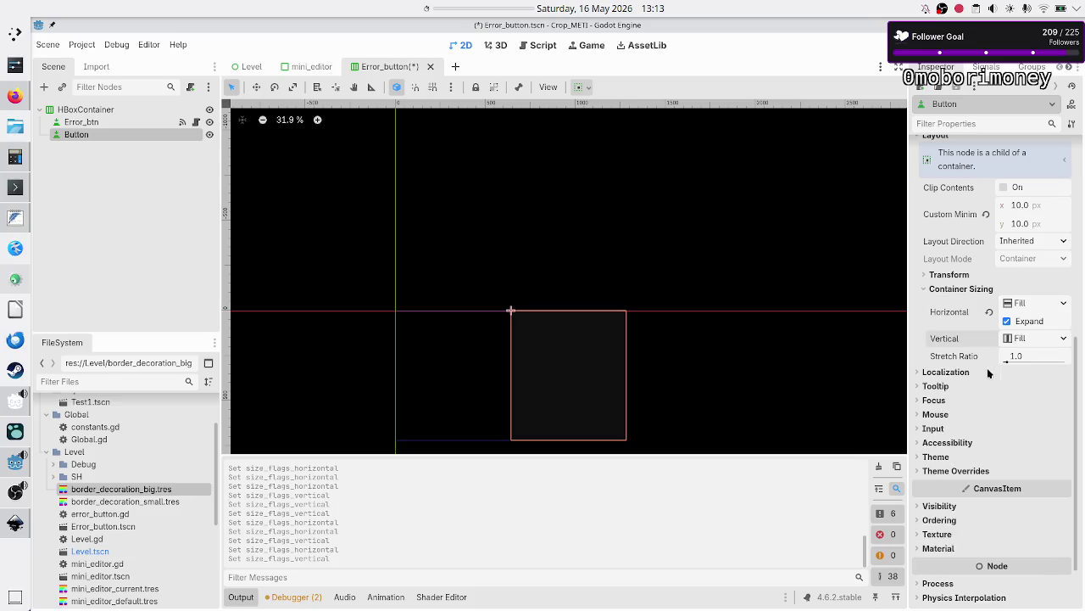
Step: Set the Button's horizontal sizing to Custom with only Shrink End checked
click(1063, 302)
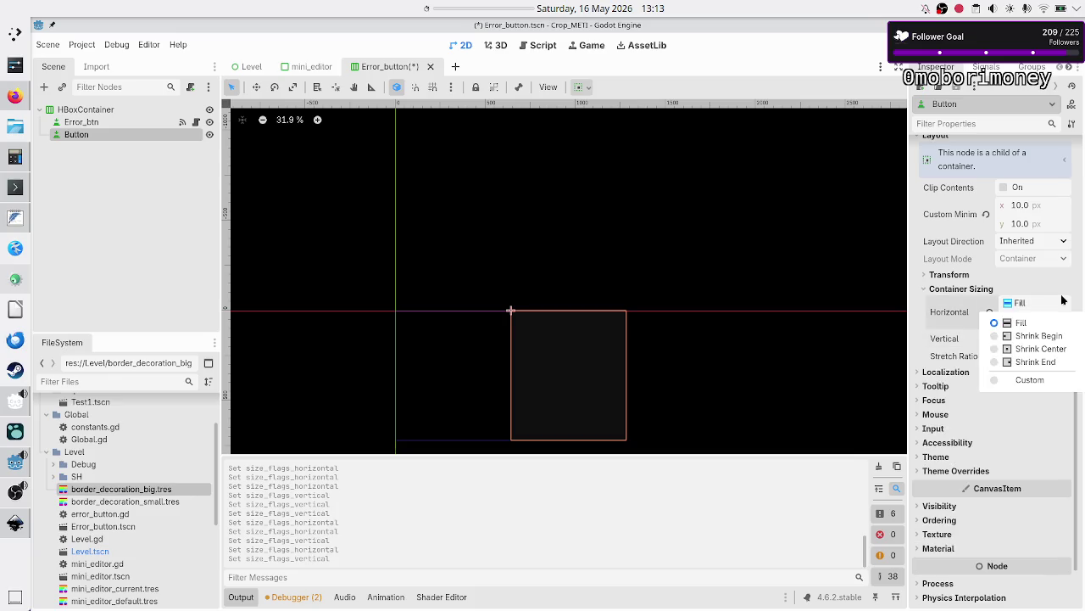
click(1035, 375)
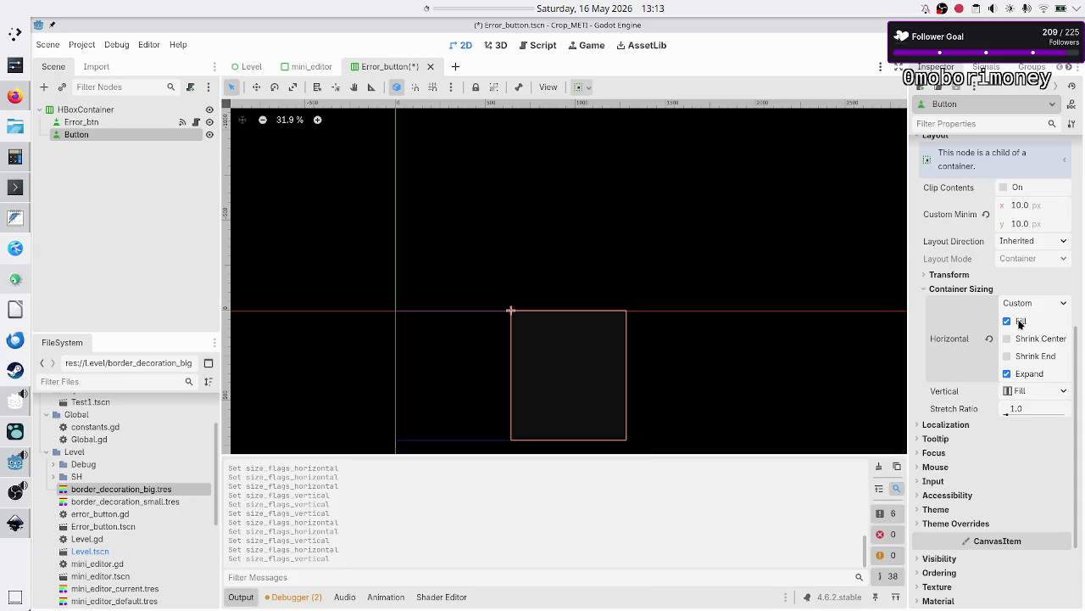
click(1020, 322)
click(1035, 357)
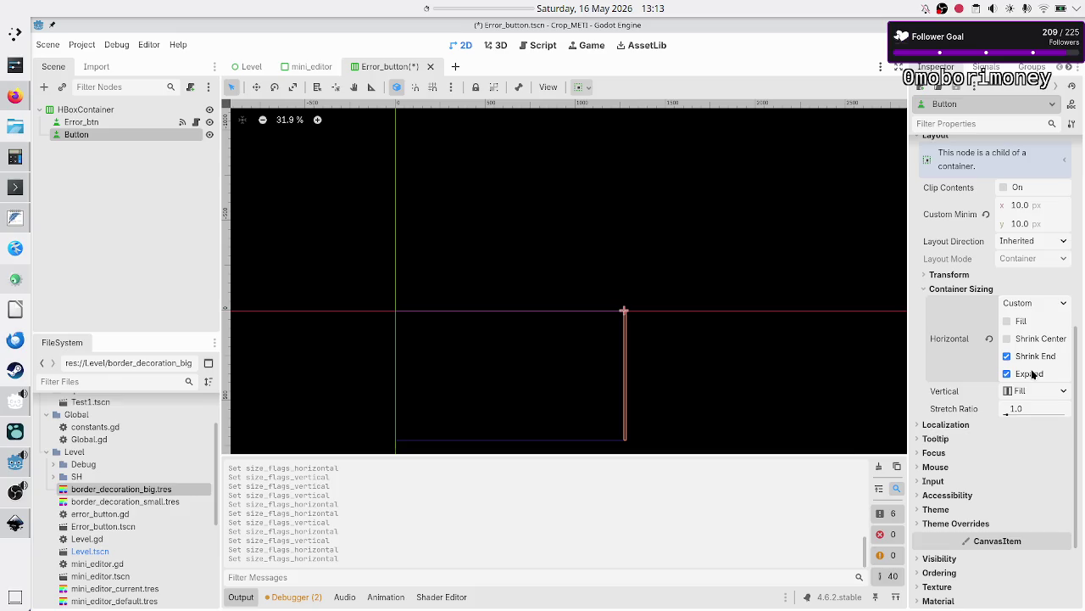
click(1032, 376)
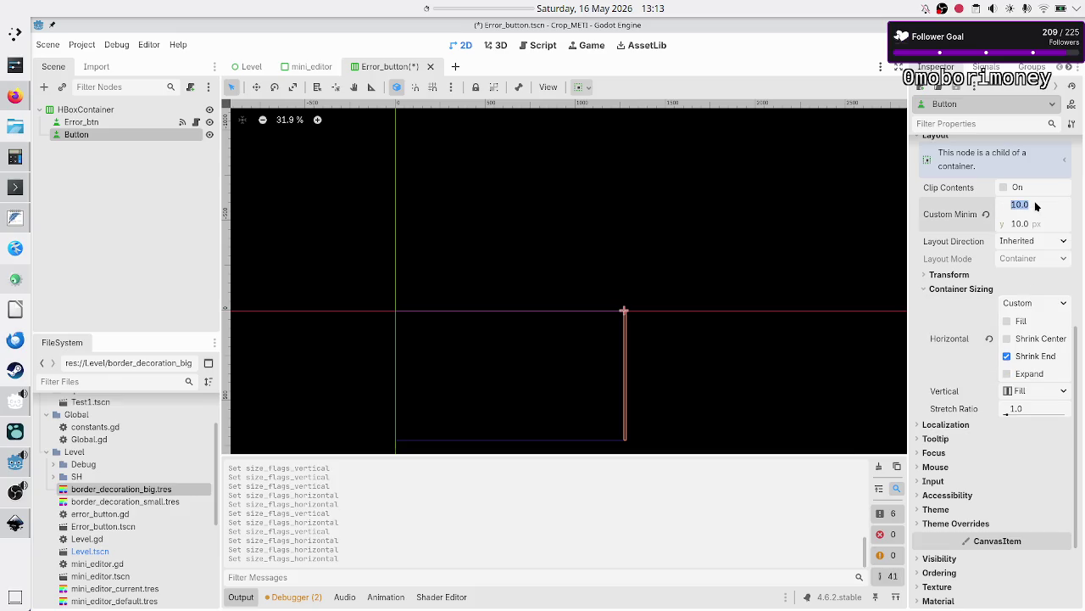
text(50)
Step: Give the Button a custom minimum size of 50 × 50 px, keeping horizontal Fill off
key(Return)
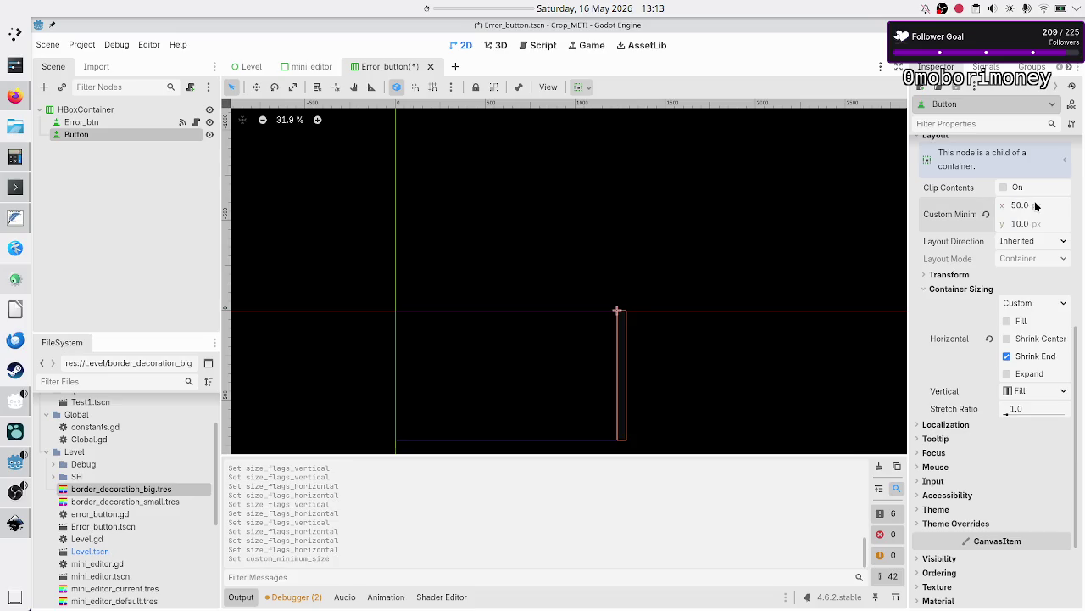
click(1035, 223)
text(50)
key(Return)
click(1021, 320)
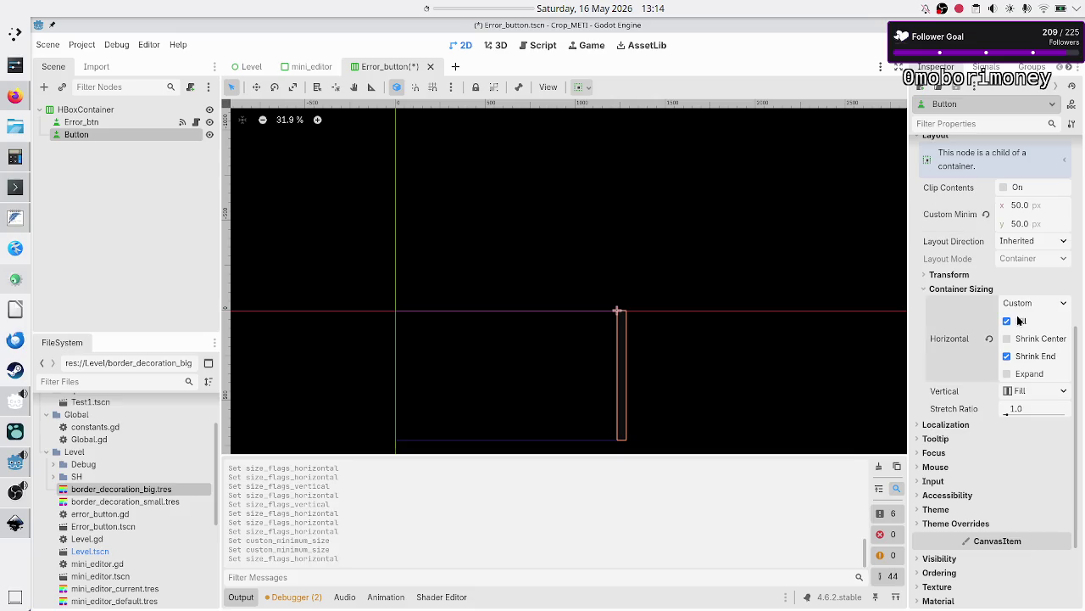
click(1021, 320)
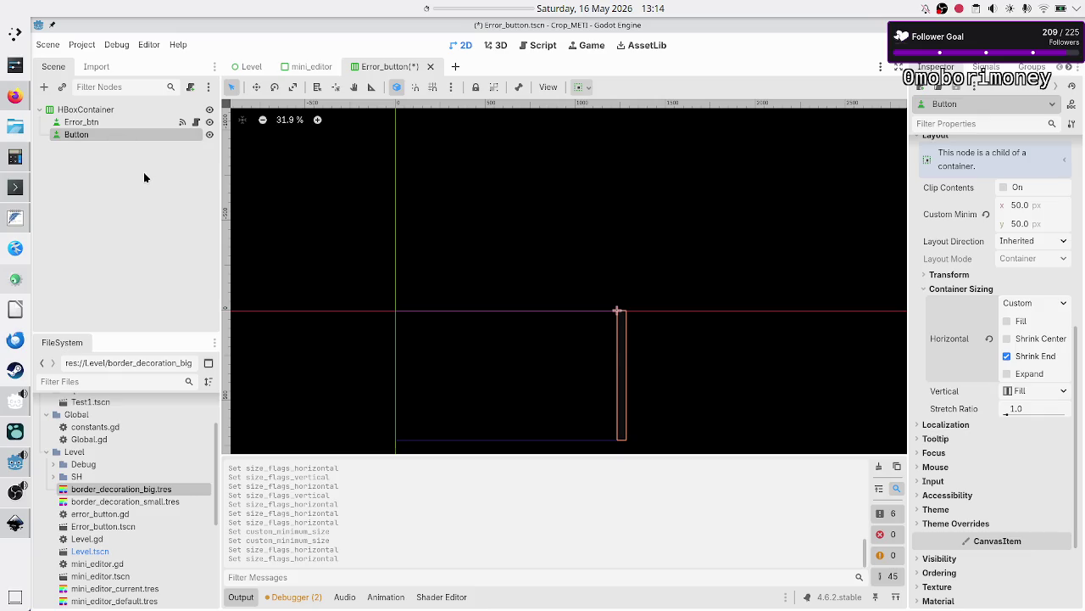
Step: Save and test-run the scene with F5, then close the game window
key(F5)
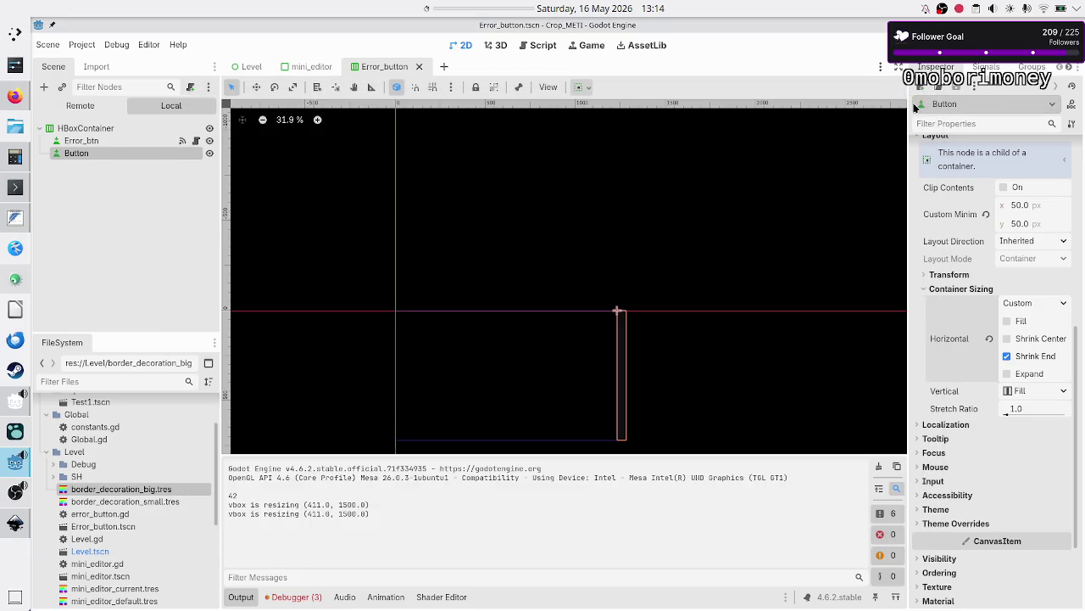
click(911, 103)
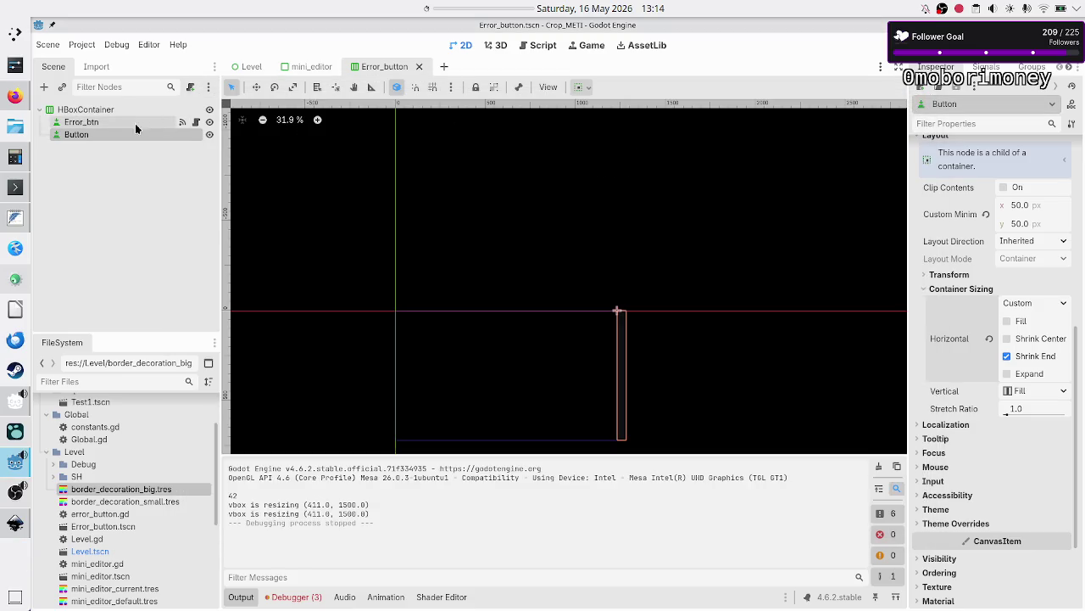
scroll(1013, 263, up, 5)
click(999, 197)
Step: Set the Button's text to a two-line label ('! !' and '.') and test-run the scene
text(x)
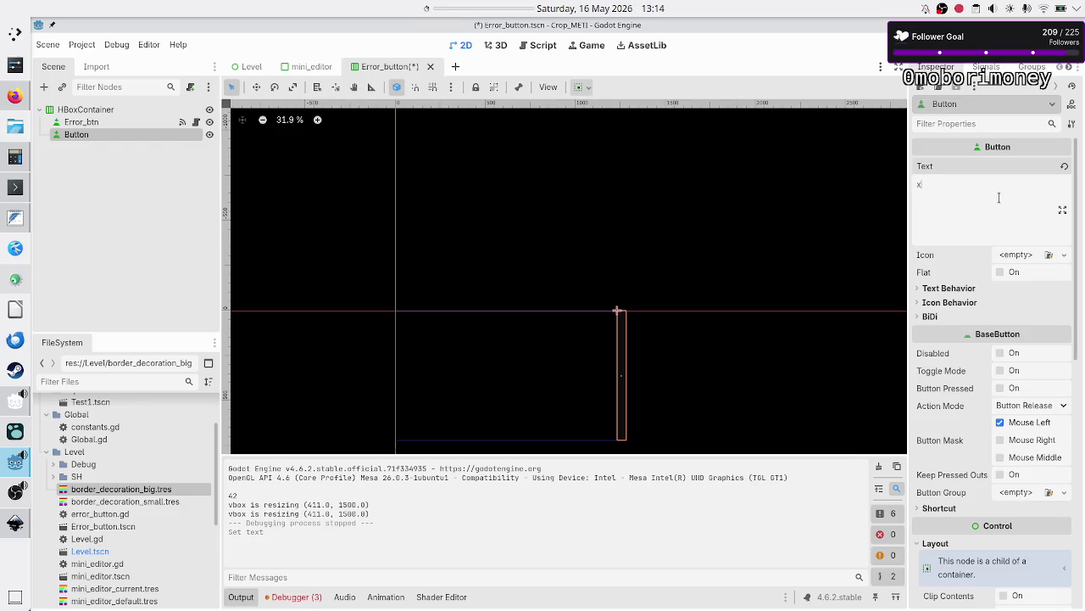
key(BackSpace)
text(o)
key(BackSpace)
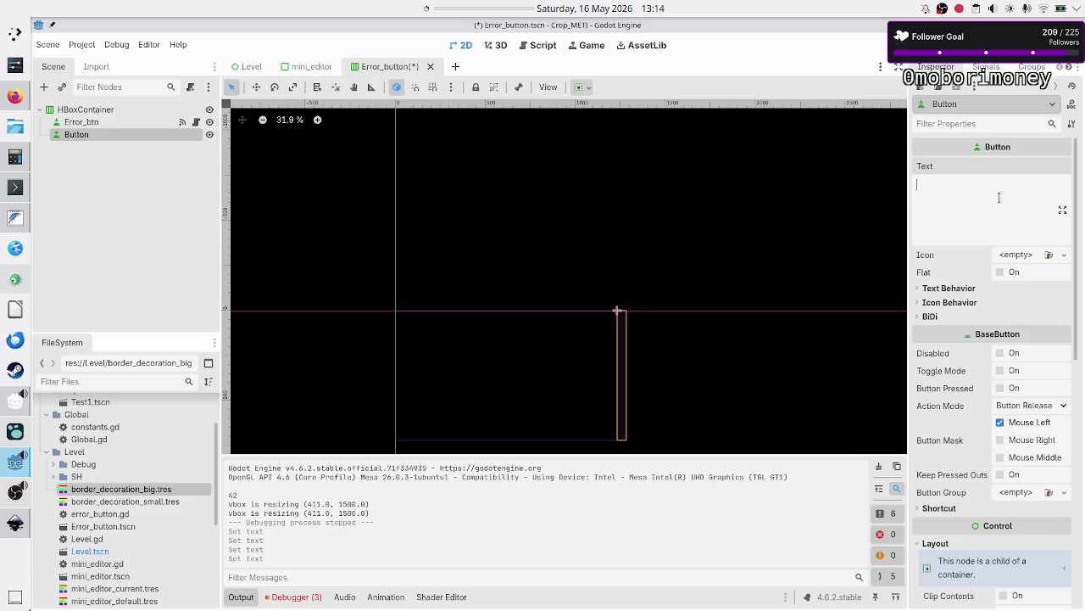
text(!)
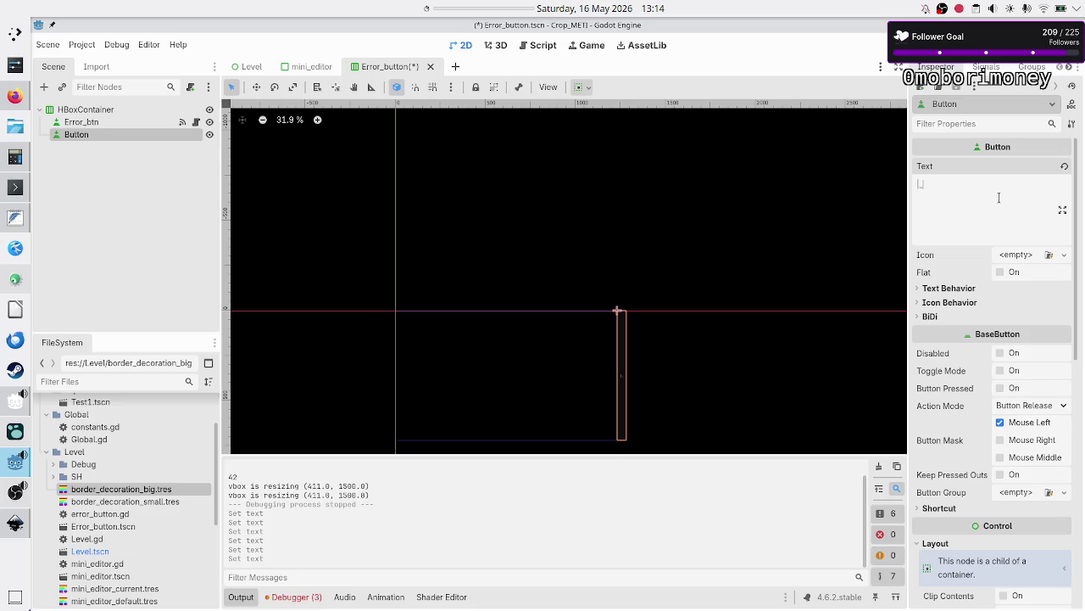
text( !)
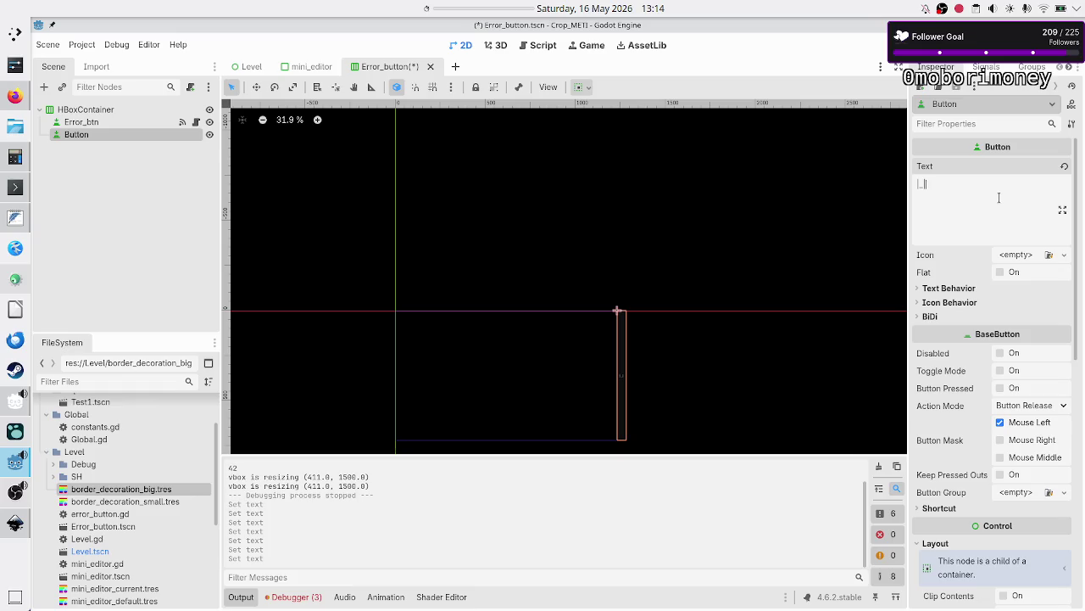
key(Return)
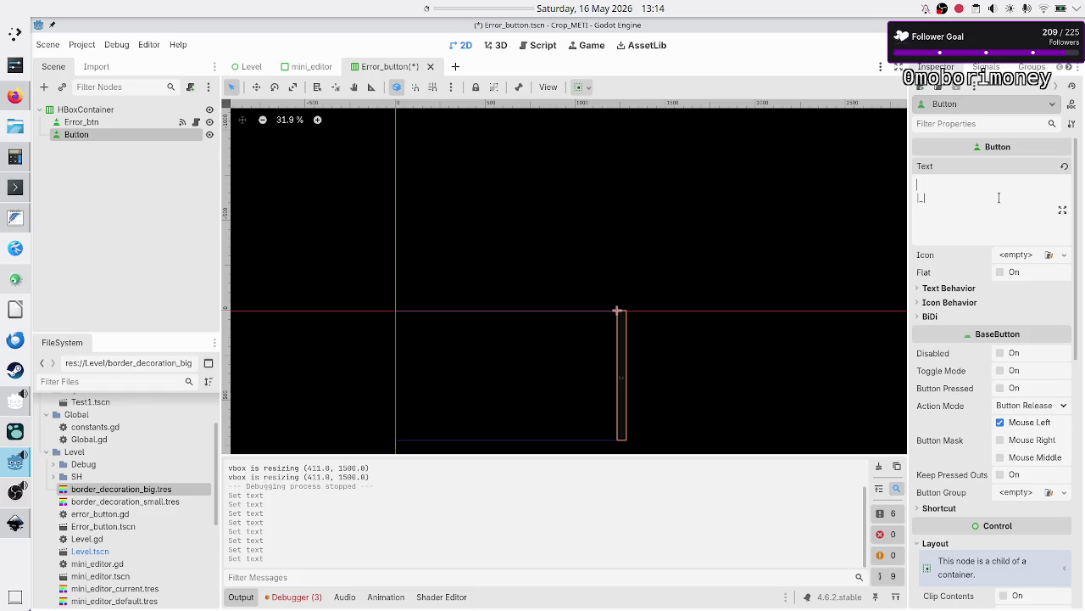
text(.)
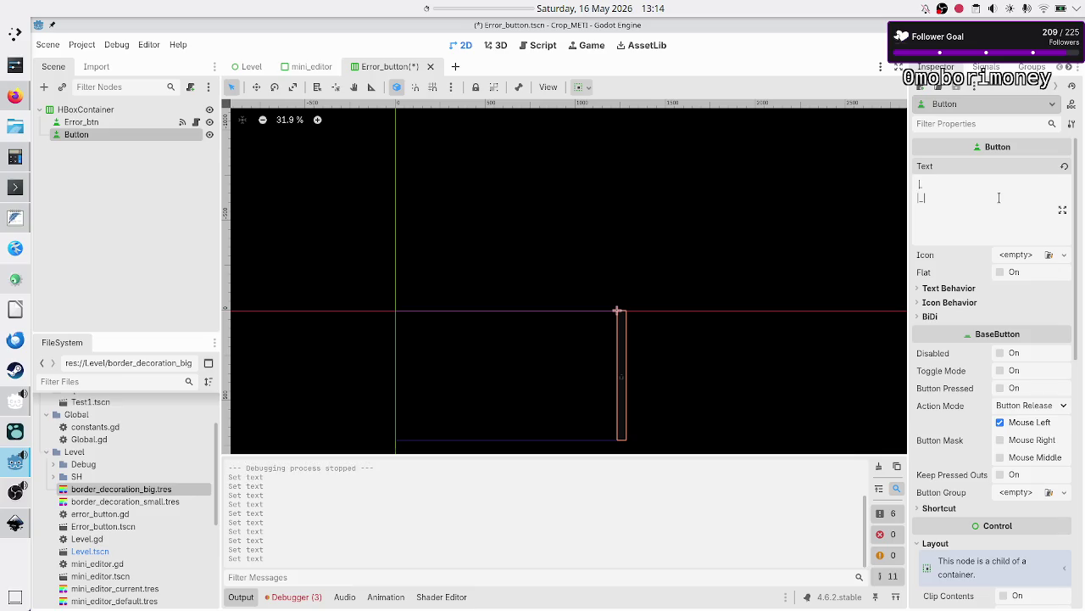
key(F5)
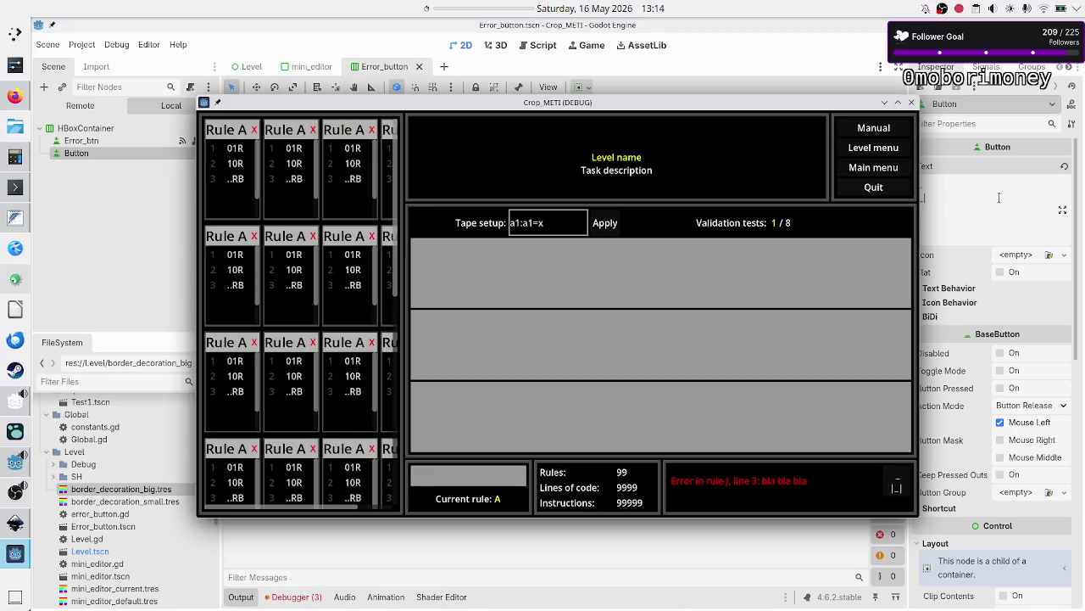